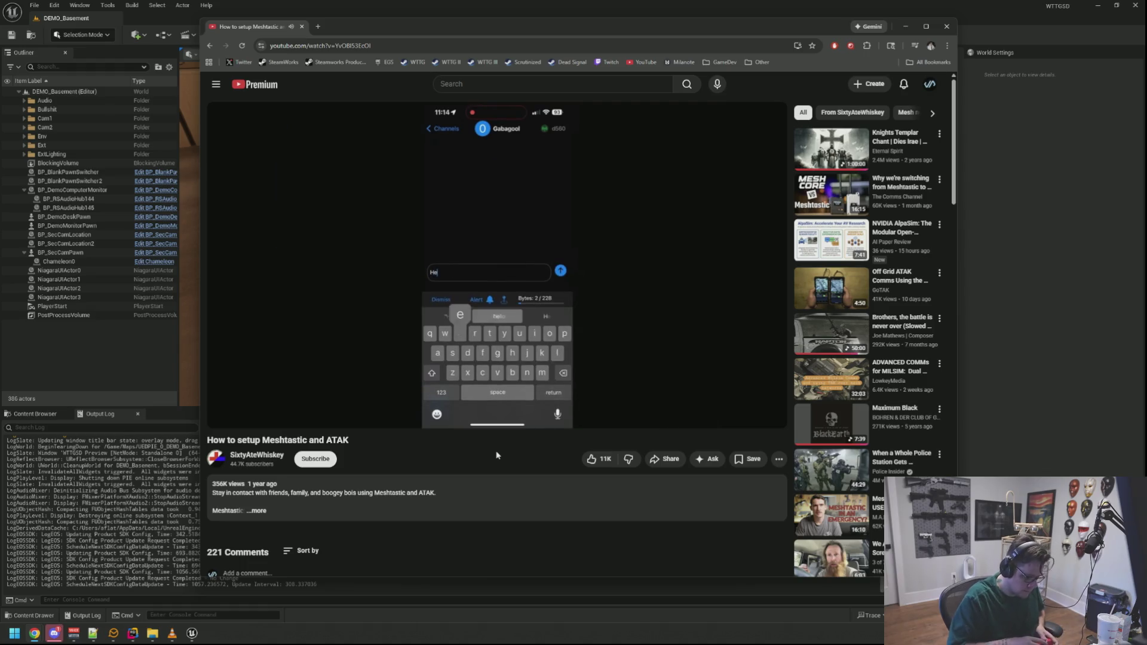
Restart the Meshtastic and ATAK video, skip ahead to about 5:14, then show the desktop
key(0)
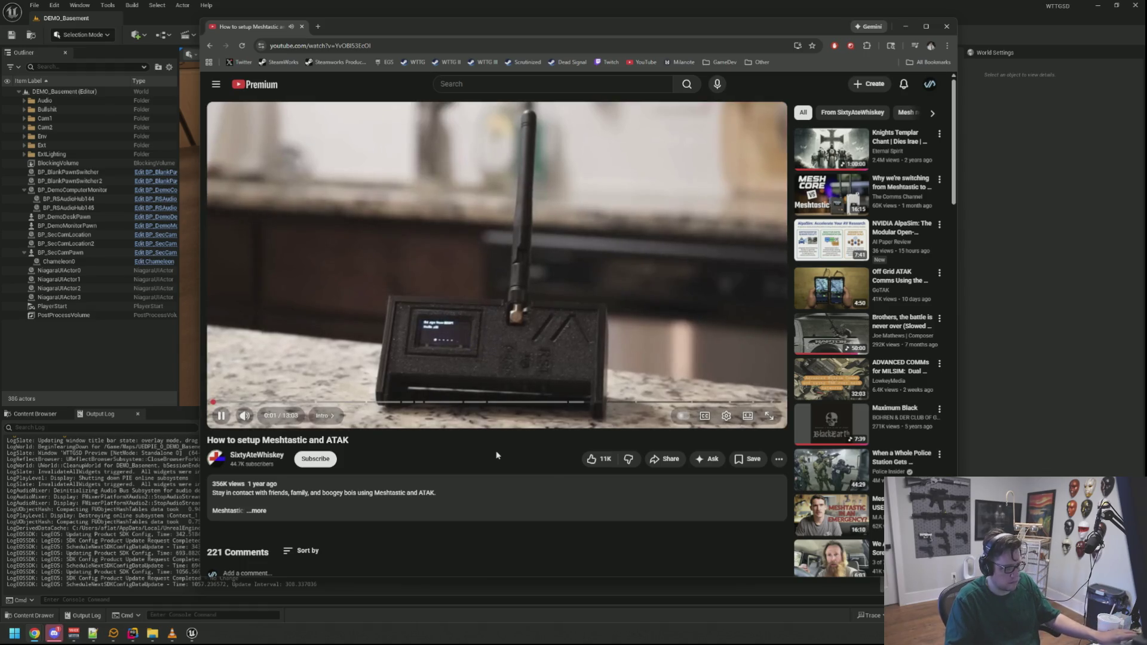
drag(376, 407, 526, 405)
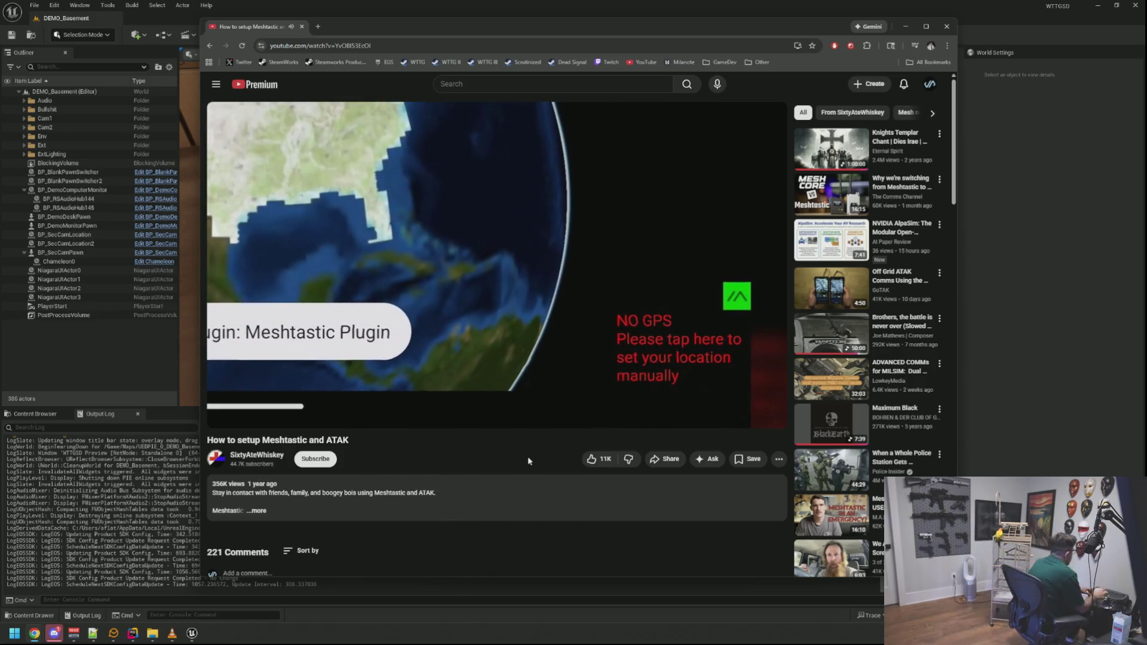
key(super+d)
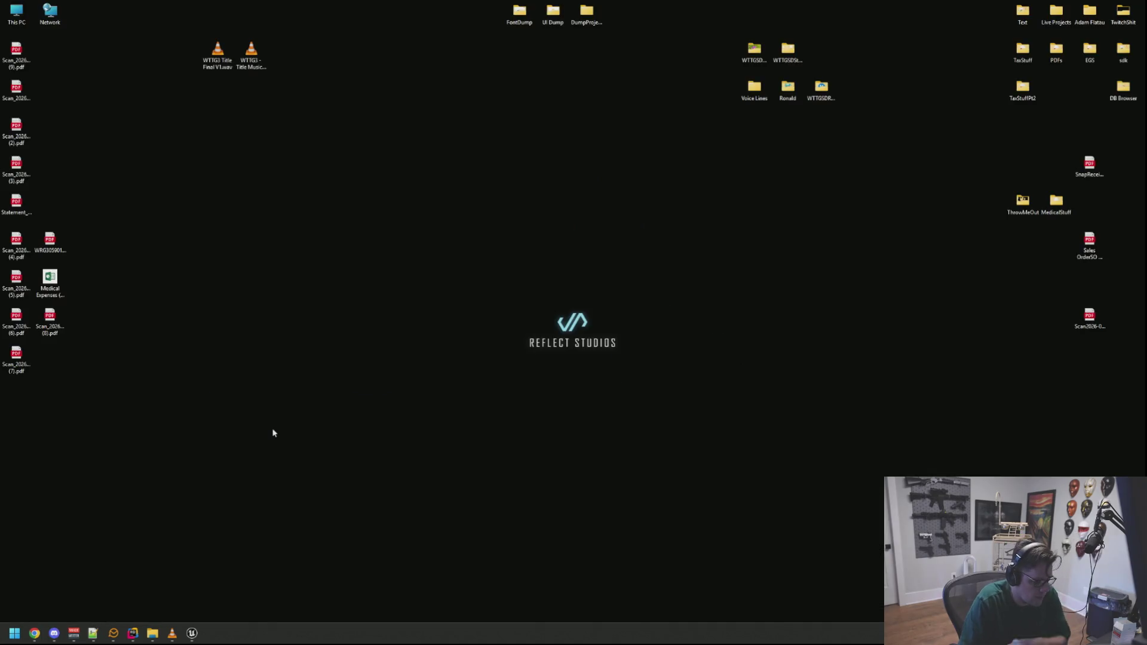
Launch Maya 2022 from Windows search and start a new empty scene
key(super)
text(maya 2022)
key(Return)
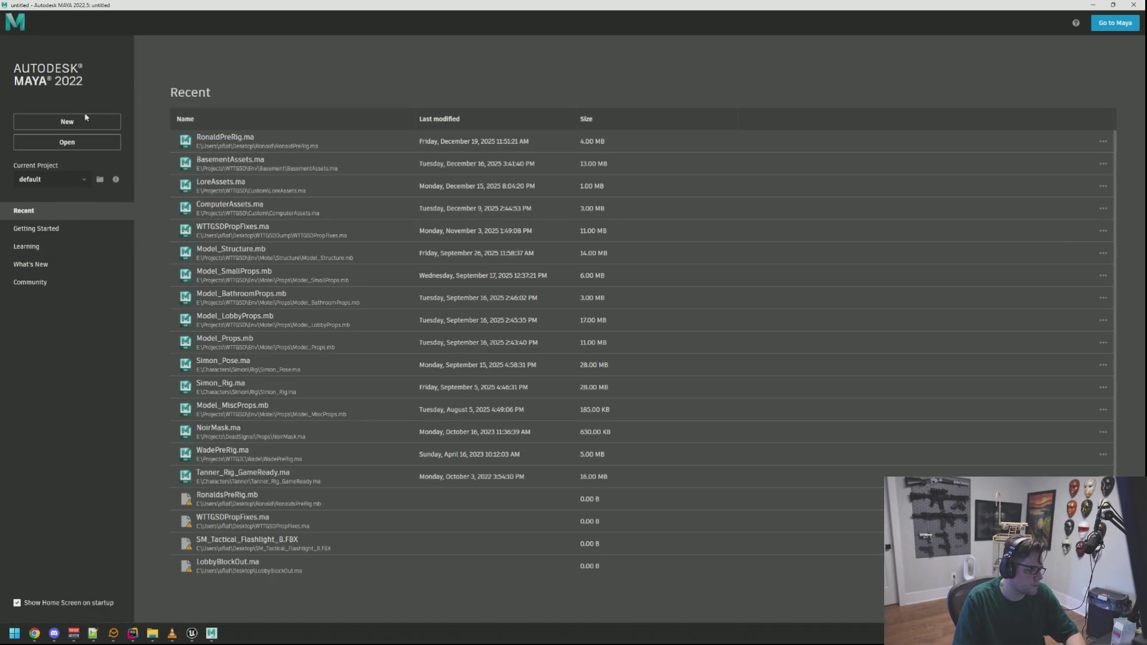
click(83, 121)
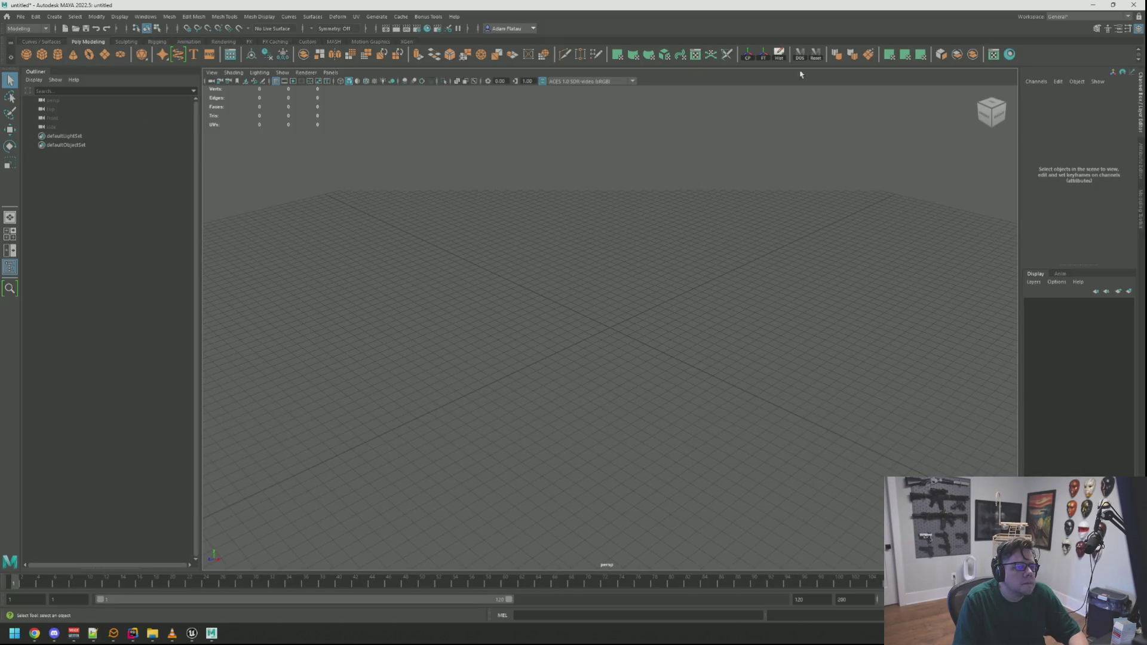
Drag SM_Drone.fbx from HeroAssets into the viewport as Drone001–Drone010, then tuck Explorer aside
scroll(640, 251, up, 5)
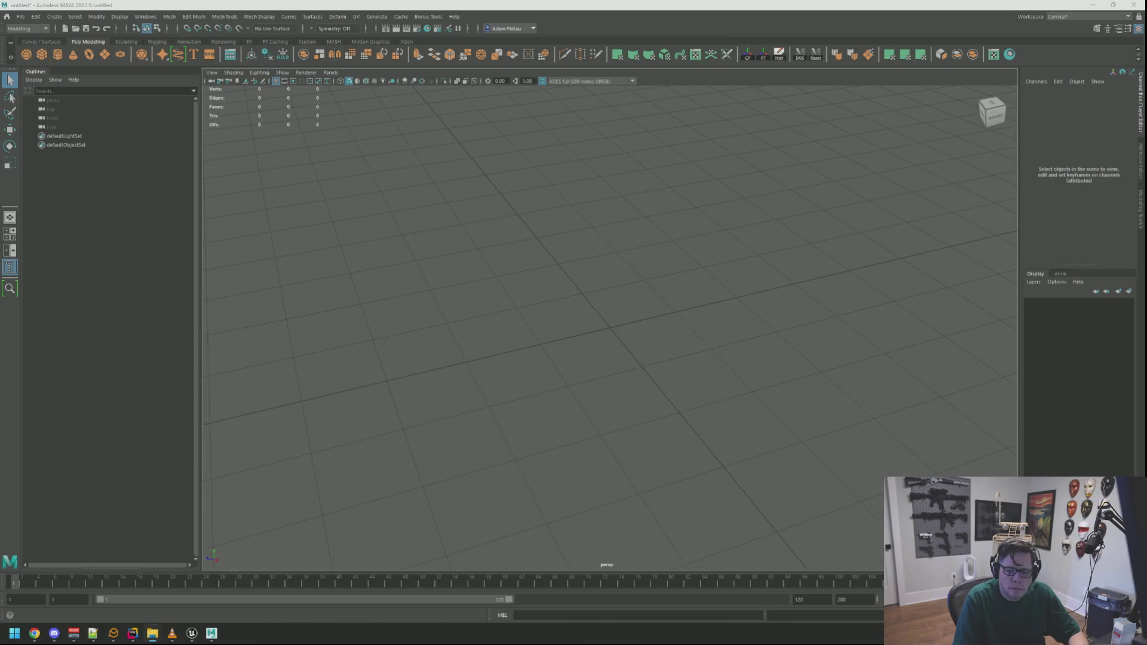
drag(1146, 131, 598, 83)
scroll(565, 281, down, 5)
scroll(568, 284, up, 5)
scroll(576, 278, down, 6)
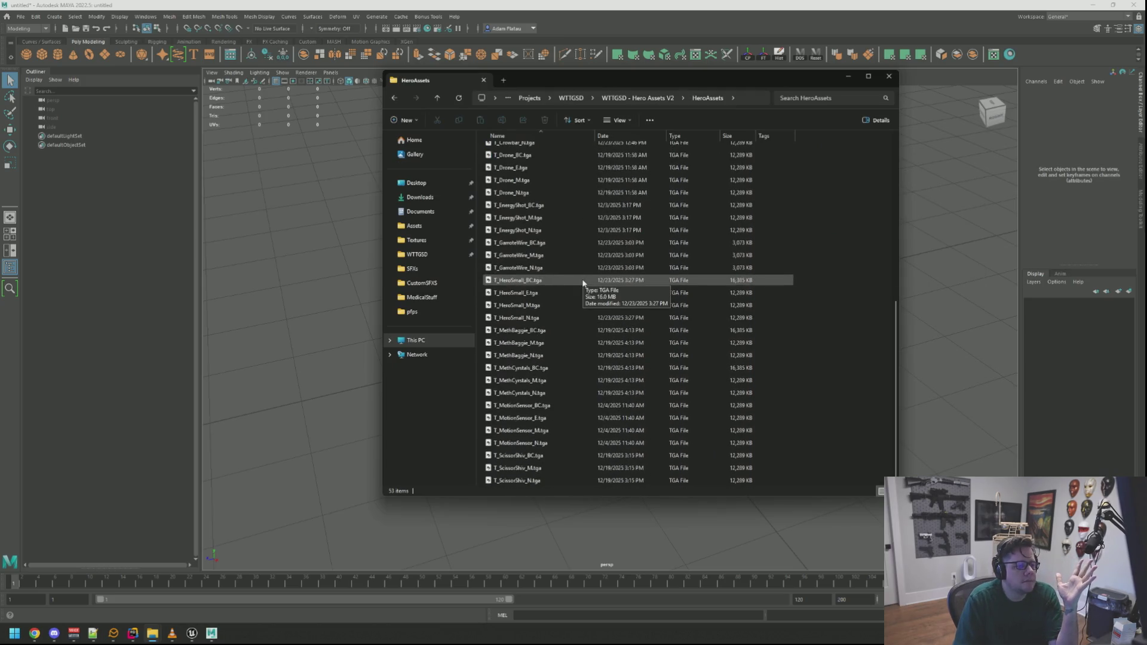
scroll(582, 280, up, 8)
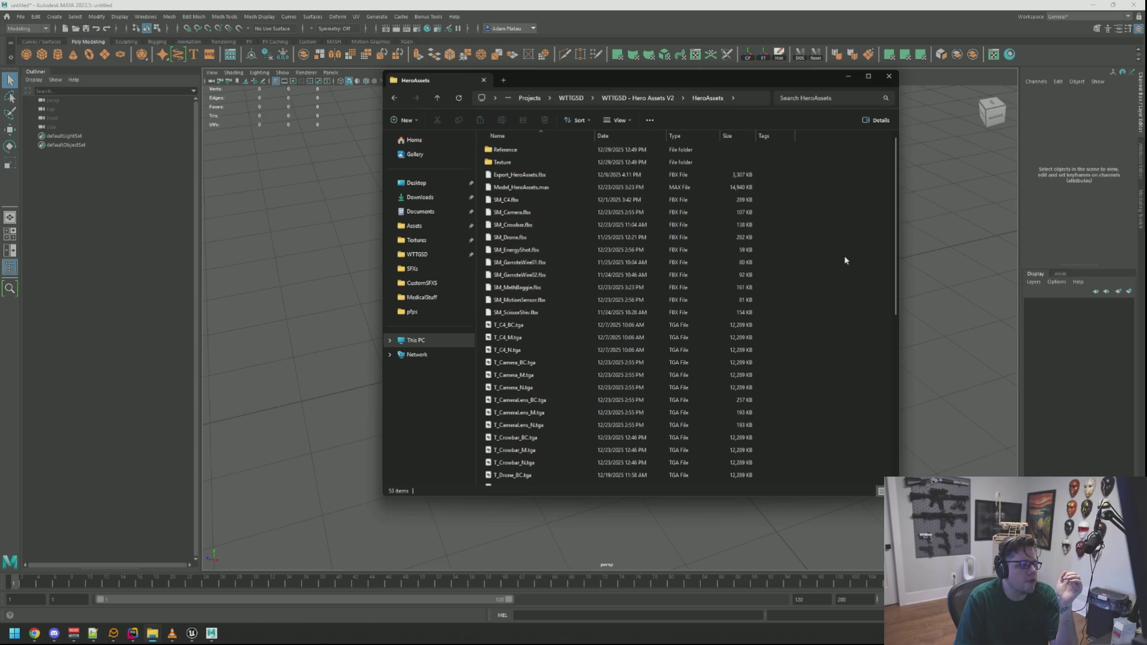
mouse_move(598, 80)
mouse_down()
mouse_move(1146, 116)
mouse_move(653, 295)
mouse_move(667, 289)
mouse_up()
mouse_move(516, 263)
mouse_down()
mouse_move(691, 297)
mouse_move(597, 251)
mouse_move(471, 225)
mouse_up()
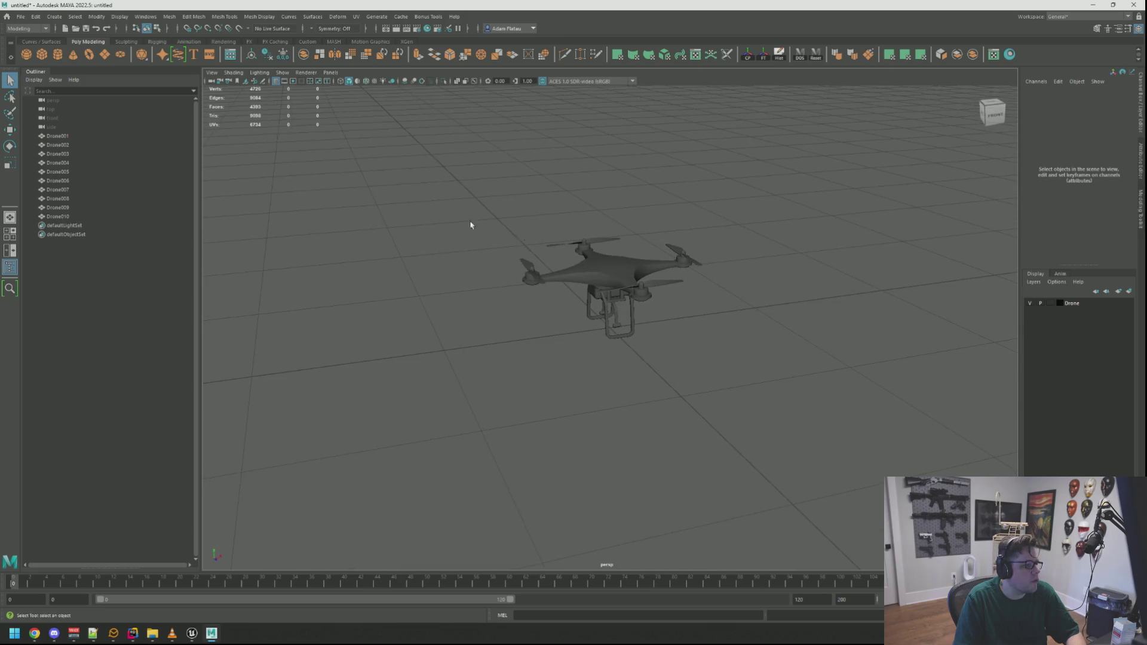
Select Drone001–Drone010, combine them into one mesh and delete its construction history
click(60, 136)
shift+click(81, 217)
key(w)
scroll(779, 278, up, 3)
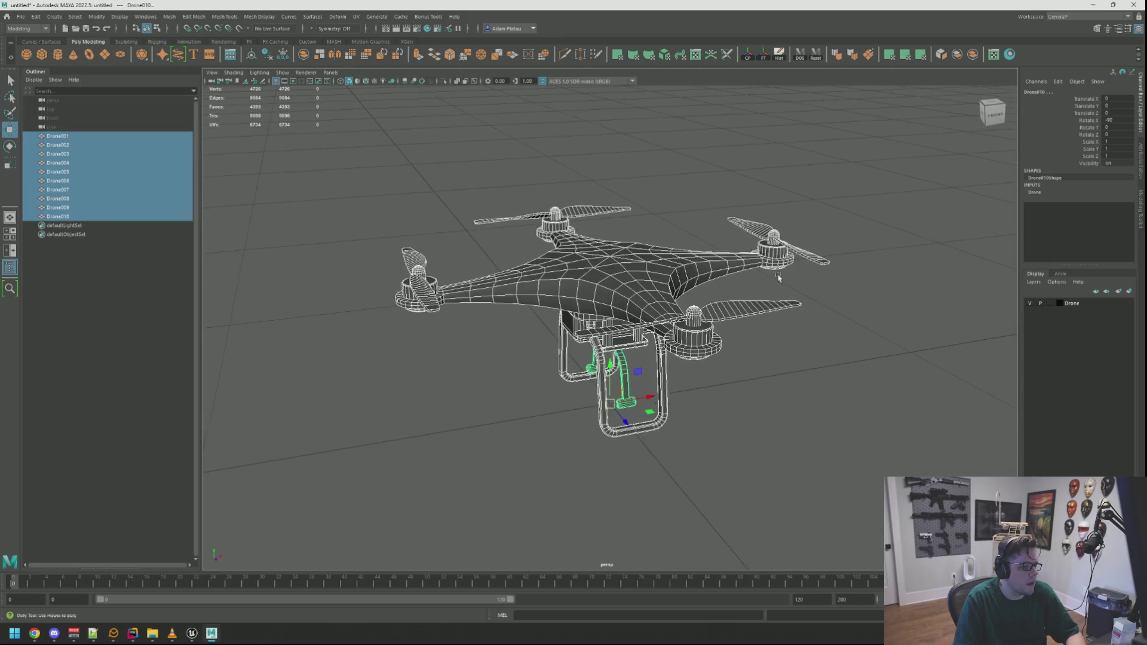
scroll(779, 278, down, 3)
mouse_move(573, 257)
mouse_down()
mouse_move(458, 256)
mouse_move(410, 282)
mouse_move(554, 272)
mouse_up()
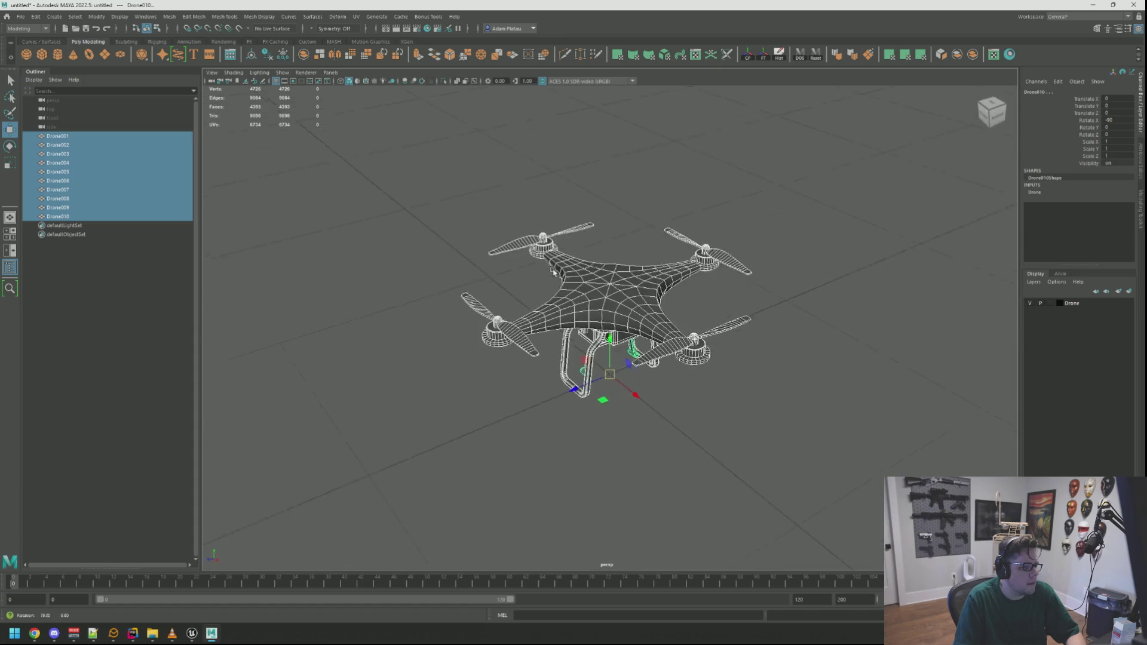
click(957, 54)
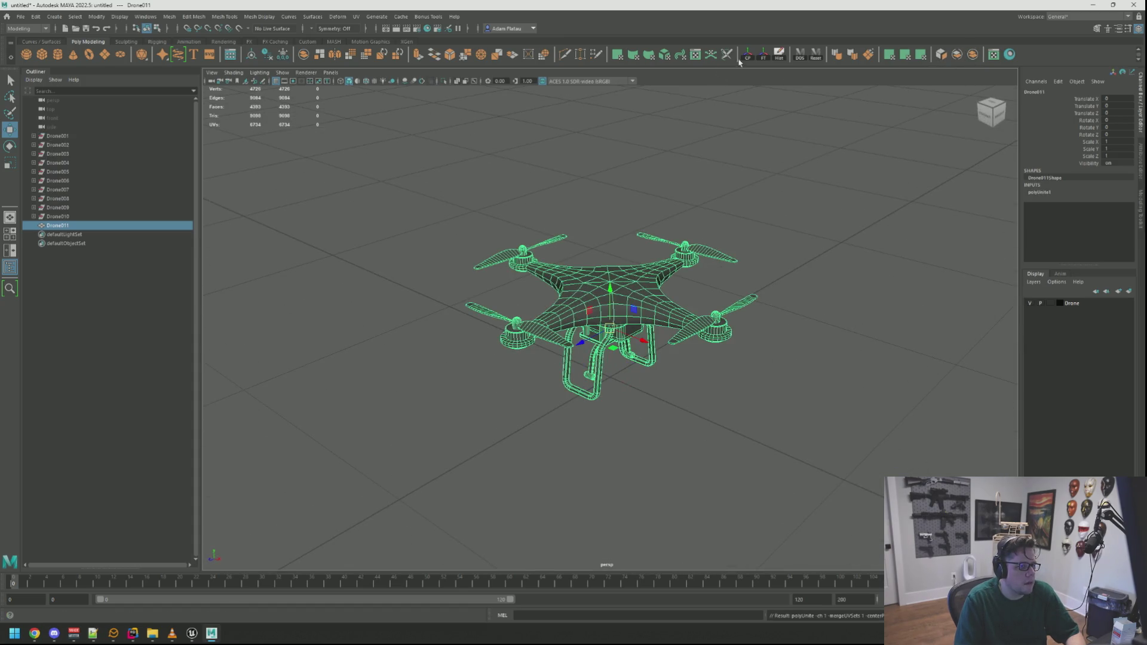
click(779, 55)
Frame the combined Drone011 and reselect it in whole-object selection mode
click(717, 197)
mouse_move(717, 197)
mouse_down()
mouse_move(674, 333)
mouse_move(601, 307)
mouse_move(630, 294)
mouse_up()
click(602, 308)
key(f)
click(671, 353)
scroll(631, 294, down, 3)
click(628, 292)
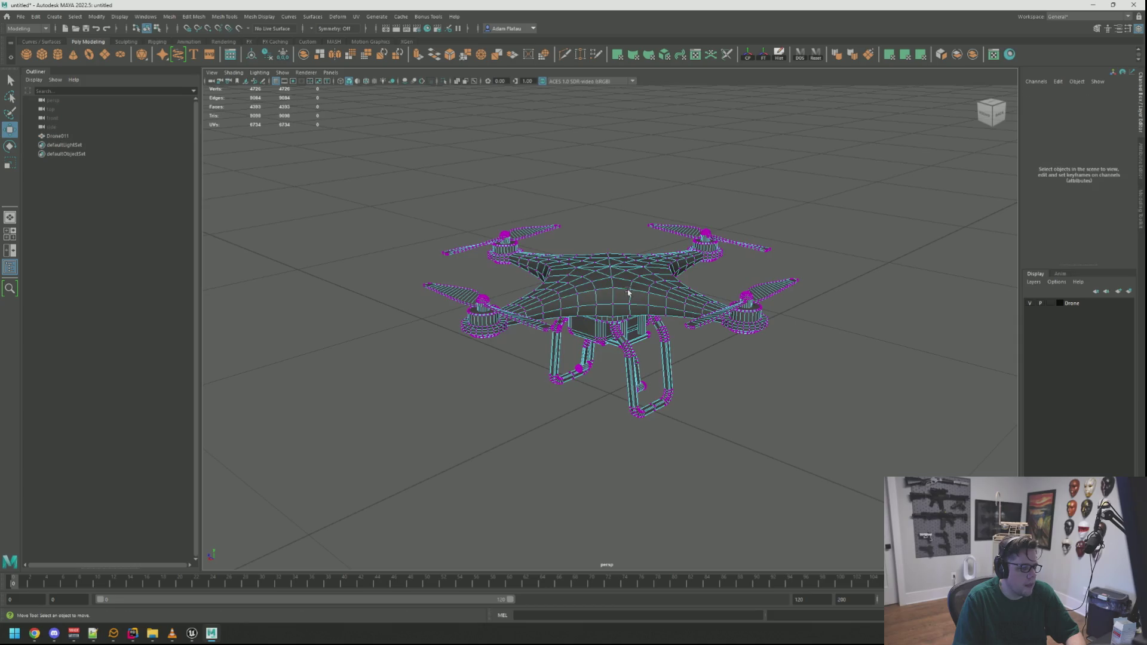
key(q)
right_click(626, 237)
click(685, 225)
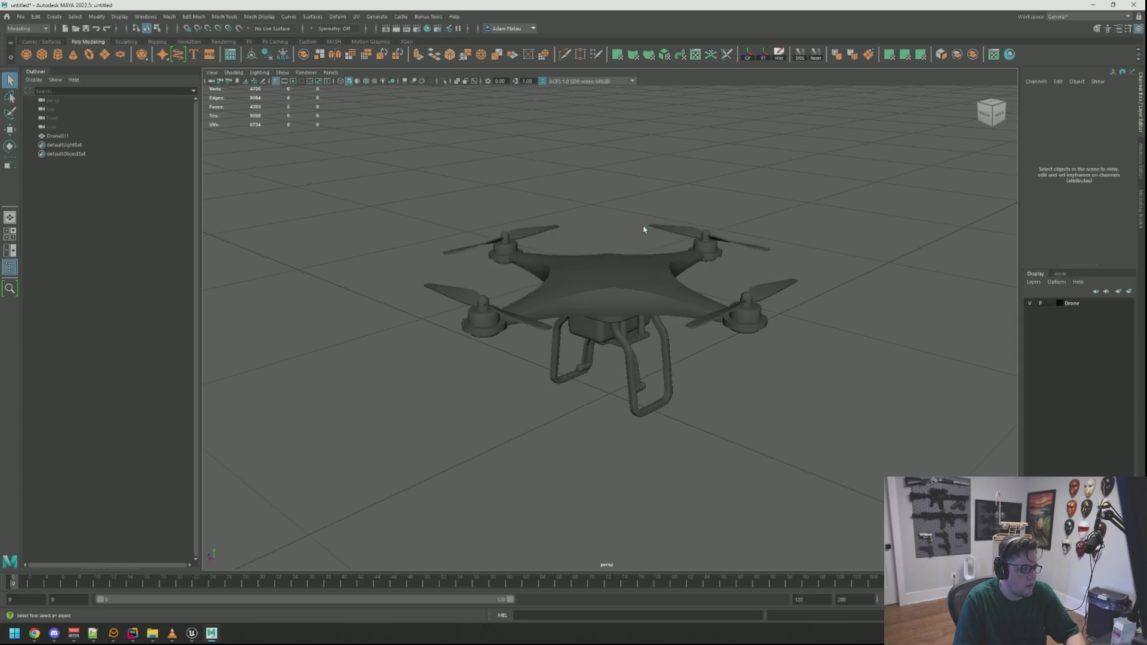
click(611, 276)
Shift Drone011 to the left and import the SM_EnergyShot.fbx bottle into the scene
key(w)
drag(611, 276, 746, 289)
scroll(745, 289, down, 3)
mouse_move(504, 256)
mouse_down()
mouse_move(594, 281)
mouse_move(687, 259)
mouse_move(705, 267)
mouse_up()
scroll(595, 283, up, 3)
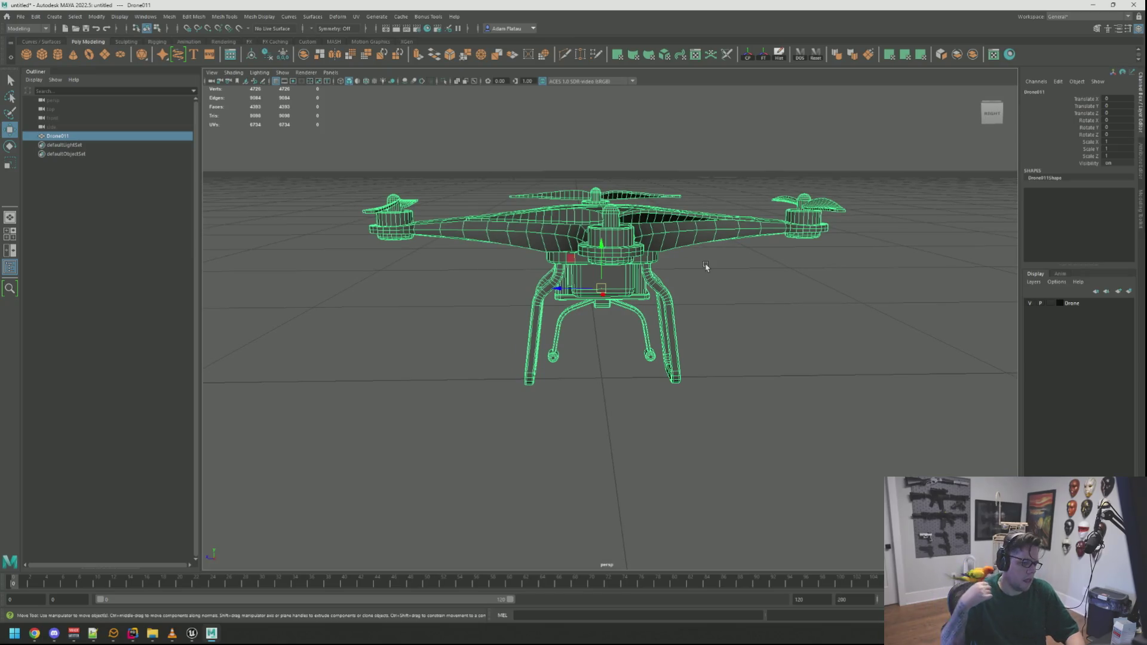
click(735, 304)
mouse_move(615, 351)
mouse_down()
mouse_move(764, 341)
mouse_move(653, 323)
mouse_move(578, 287)
mouse_move(596, 303)
mouse_move(661, 284)
mouse_move(725, 292)
mouse_move(366, 312)
mouse_up()
click(725, 291)
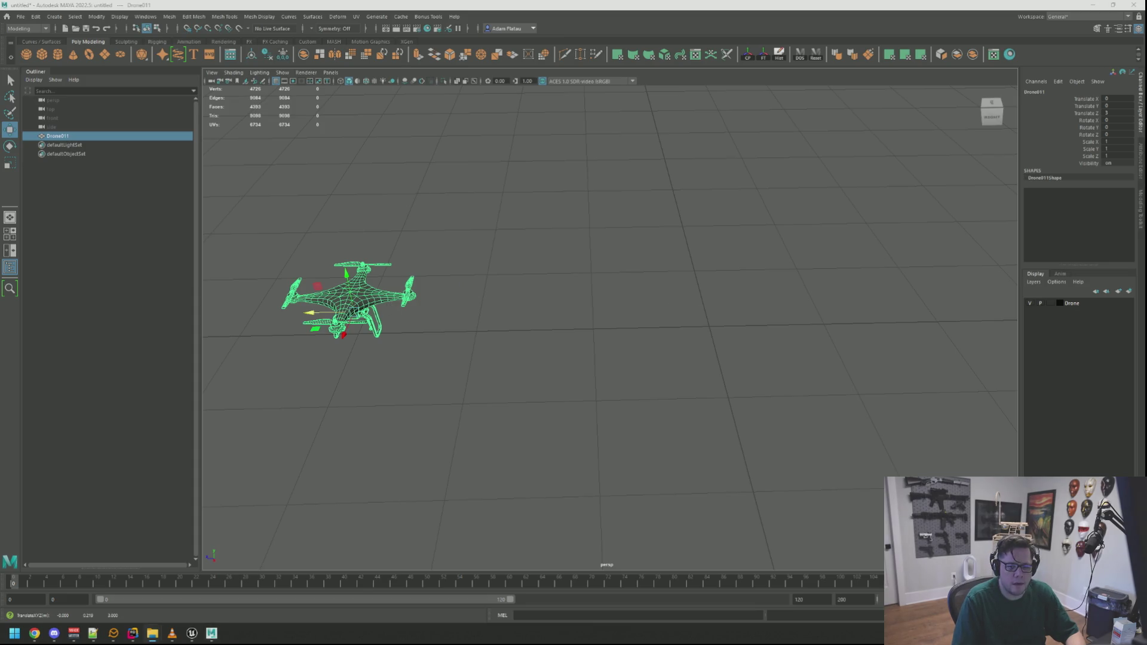
mouse_move(991, 320)
mouse_down()
mouse_move(755, 328)
mouse_move(702, 310)
mouse_up()
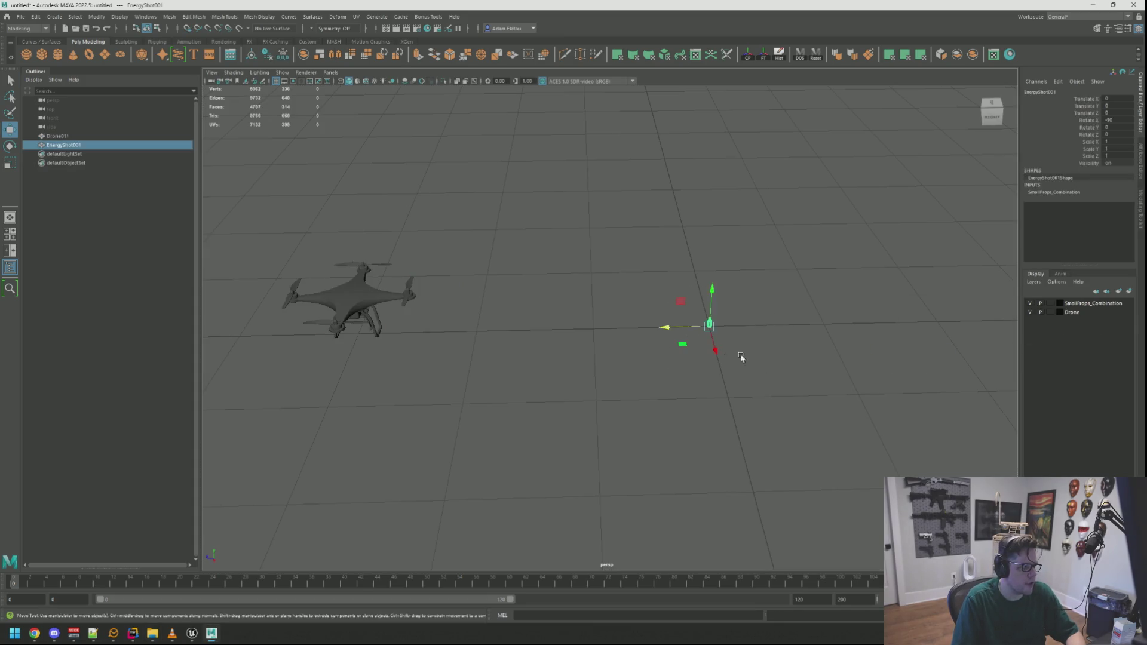
Move the EnergyShot bottle along its Z axis
key(f)
scroll(721, 305, down, 5)
drag(730, 347, 551, 344)
click(673, 312)
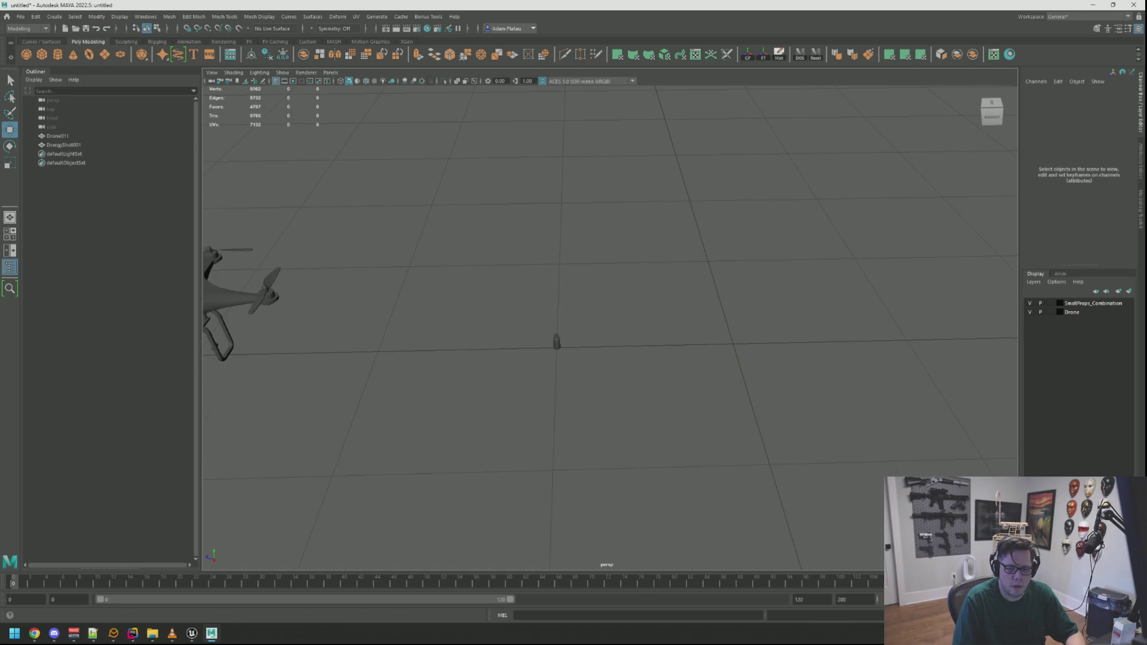
Import SM_C4.fbx and marquee-select all of its C4 parts
drag(1016, 263, 735, 274)
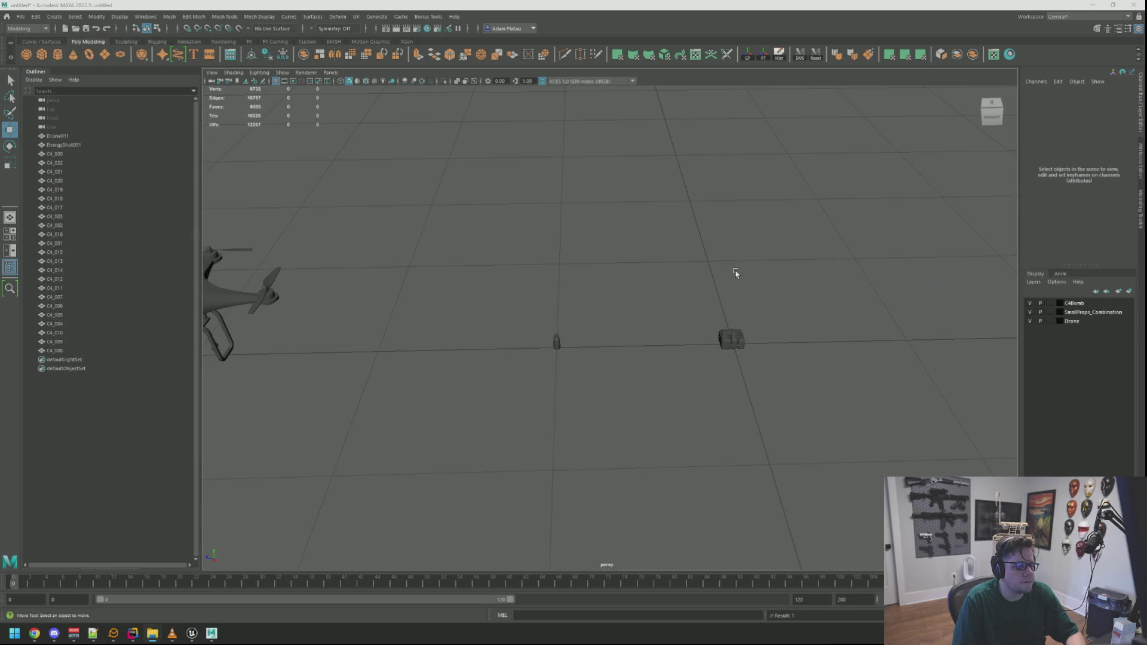
drag(676, 299, 753, 359)
key(f)
drag(735, 302, 718, 246)
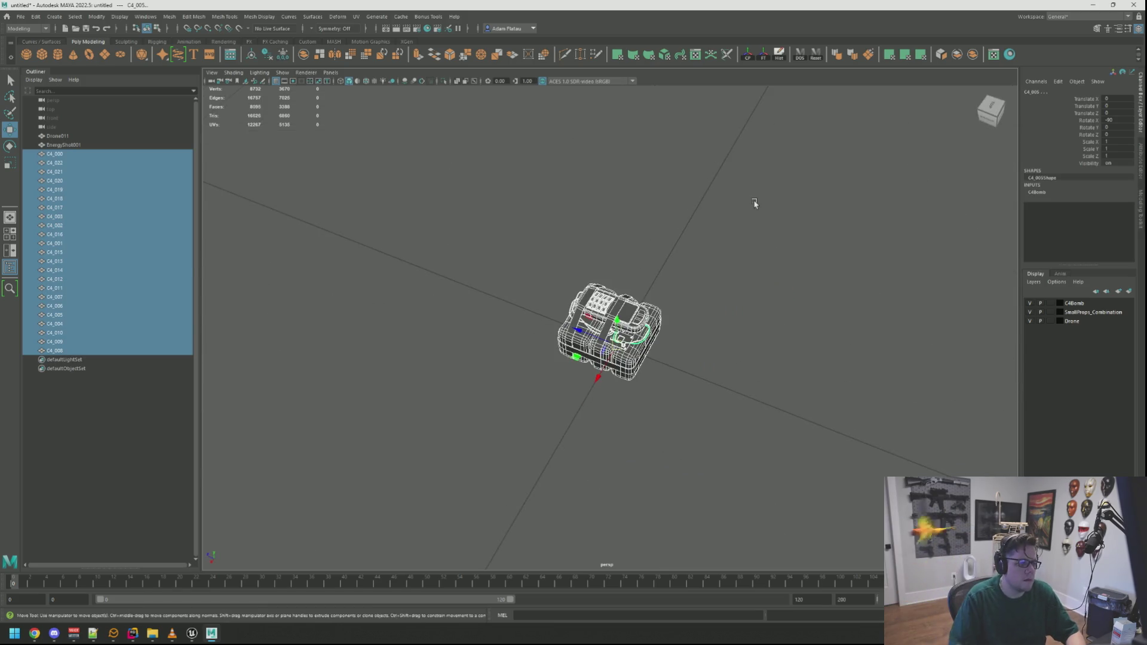
drag(691, 270, 663, 215)
scroll(747, 287, up, 3)
drag(747, 287, 712, 328)
scroll(845, 239, up, 3)
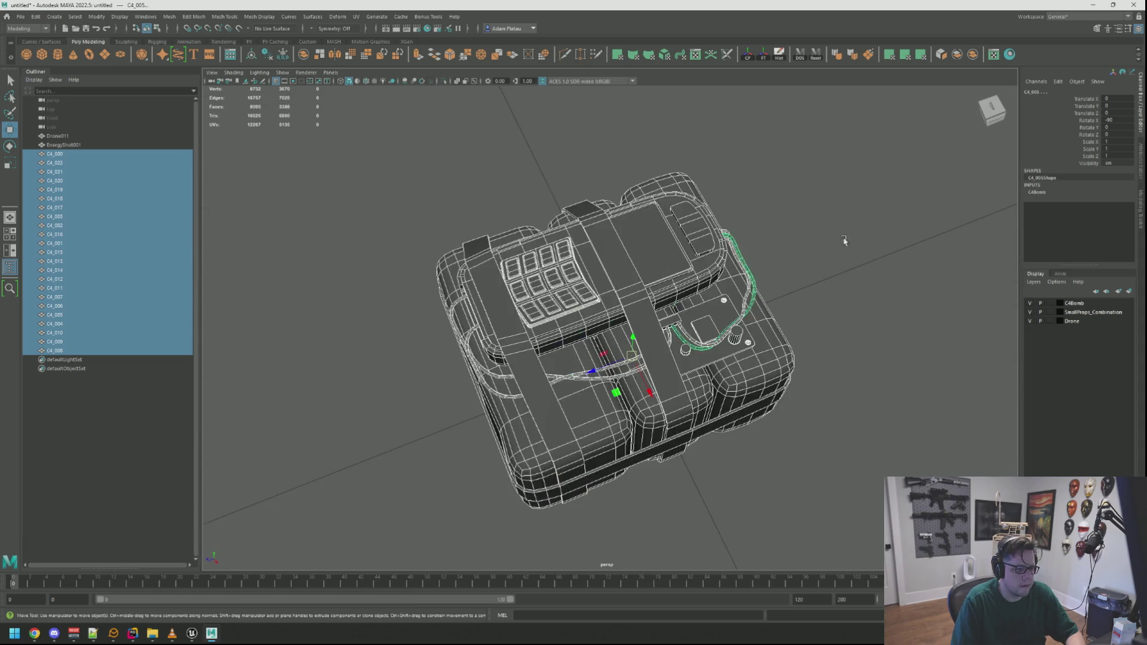
click(596, 244)
scroll(597, 243, down, 3)
mouse_move(525, 249)
mouse_down()
mouse_move(558, 294)
mouse_move(721, 386)
mouse_up()
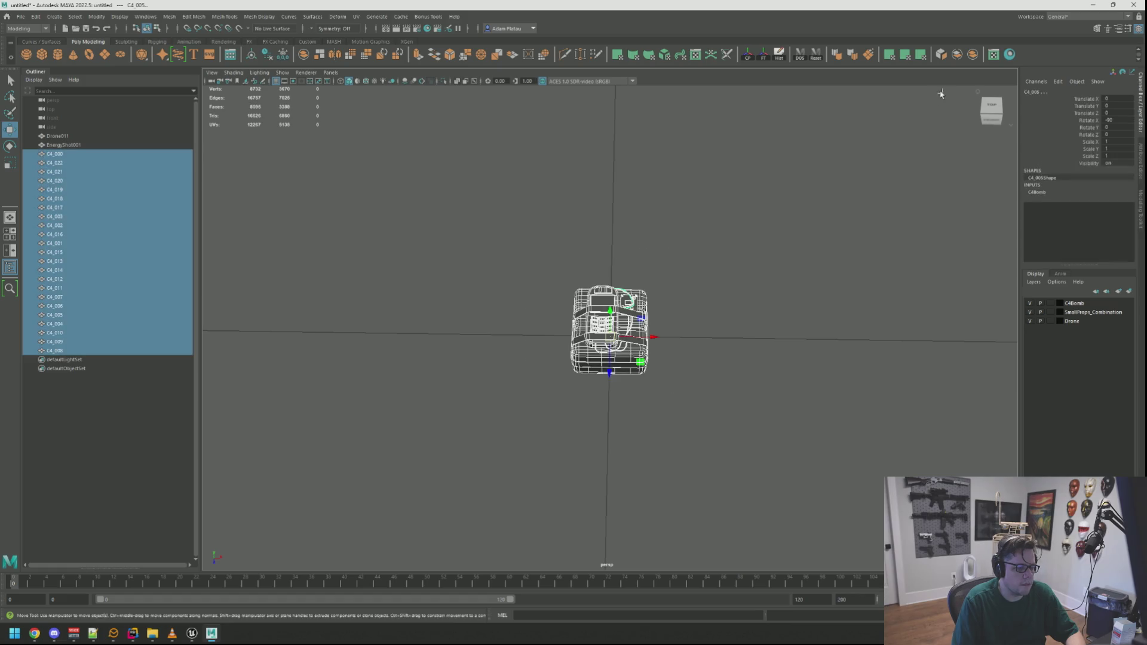
Combine the C4 parts into C4_023, move it along Z near the drone, and minimize Maya
click(973, 55)
click(780, 188)
key(ctrl+z)
key(f)
scroll(504, 266, down, 3)
mouse_move(827, 287)
mouse_down()
mouse_move(505, 266)
mouse_move(658, 274)
mouse_up()
drag(744, 328, 359, 353)
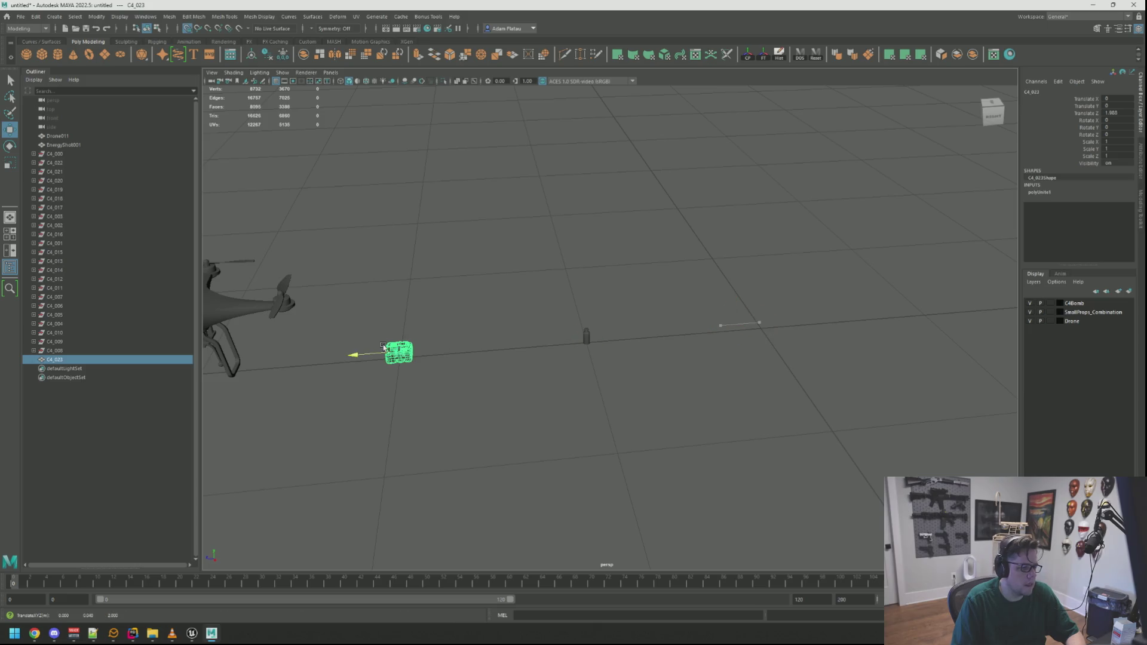
key(f)
scroll(665, 301, down, 5)
mouse_move(673, 299)
mouse_down()
mouse_move(648, 272)
mouse_move(766, 289)
mouse_move(651, 259)
mouse_move(681, 285)
mouse_up()
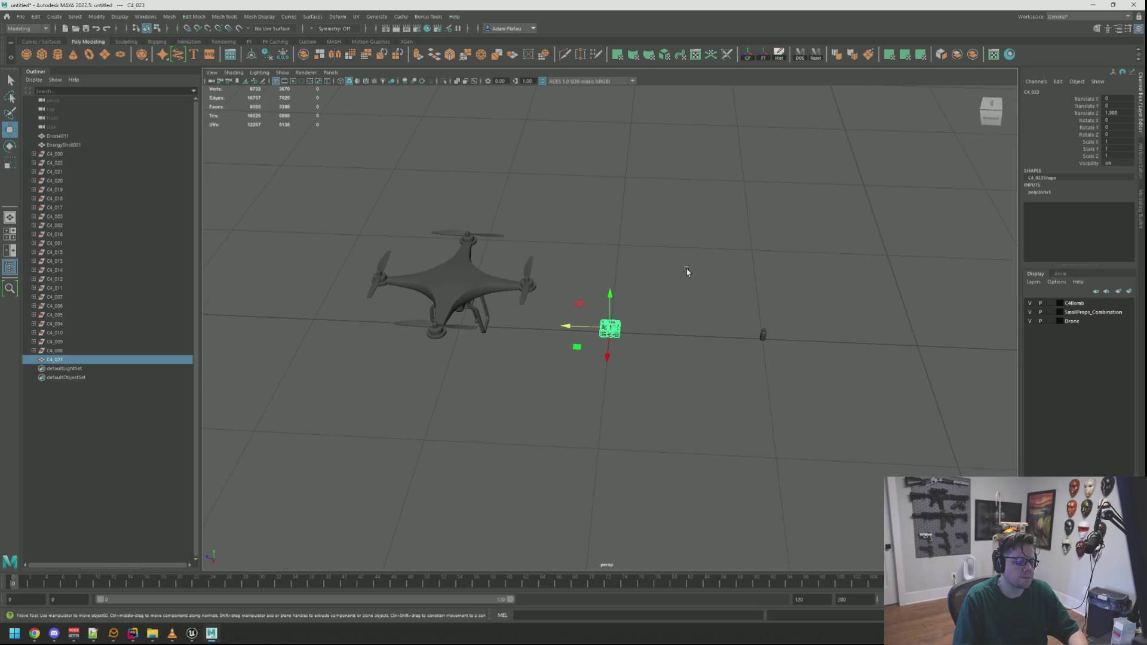
click(692, 261)
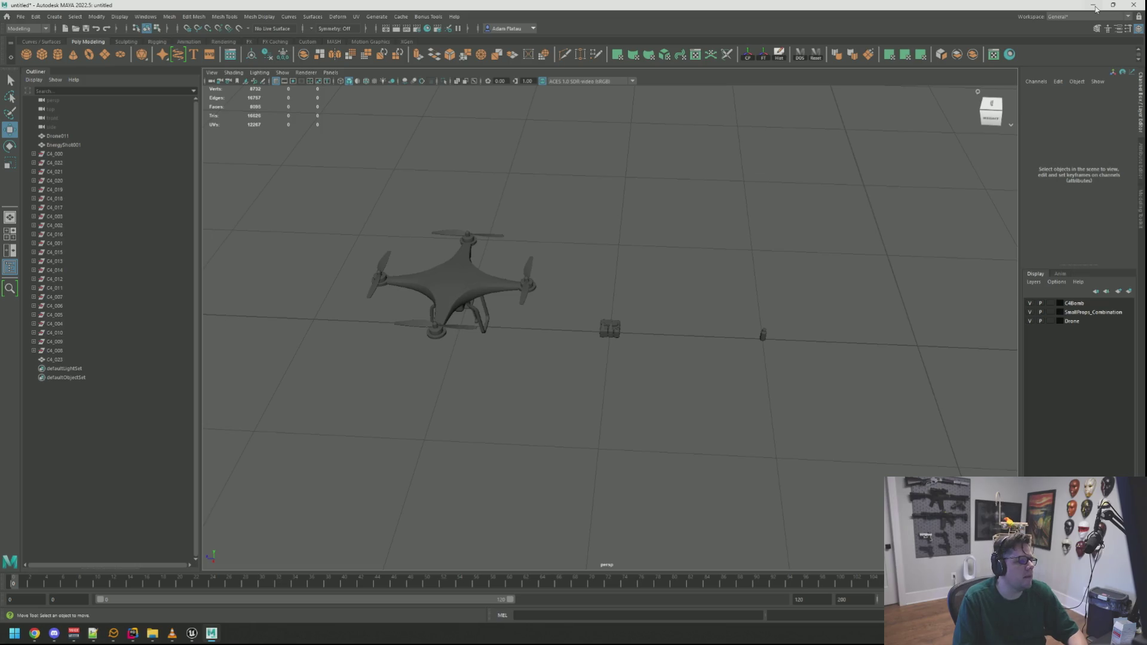
click(1094, 6)
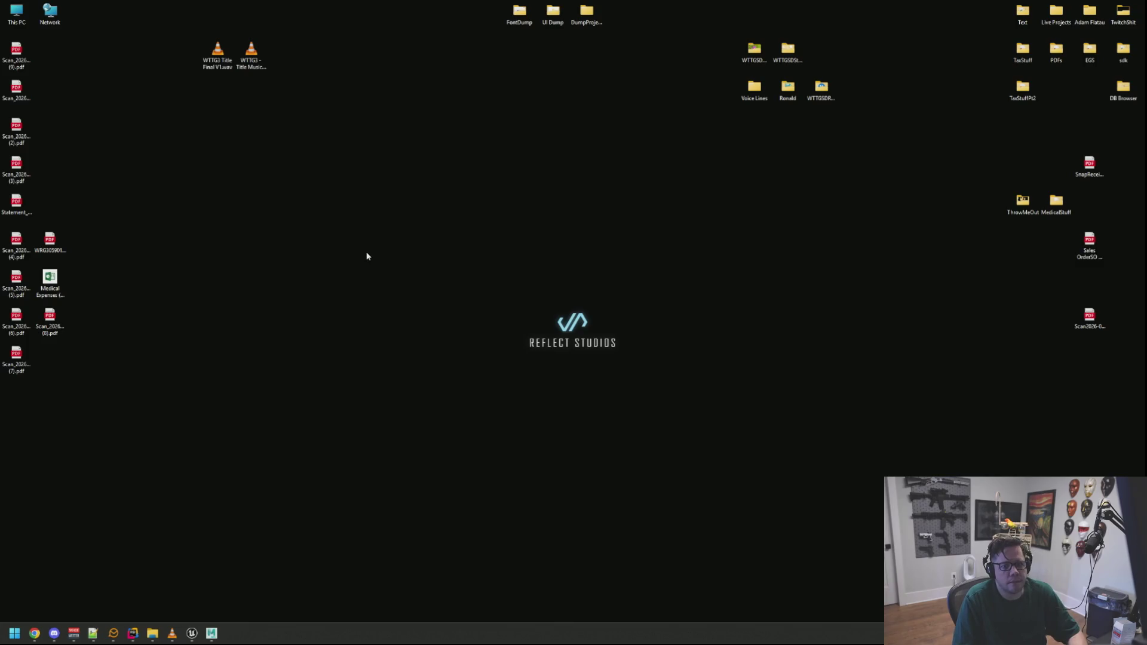
Browse Hero Assets V2 in File Explorer, looking into the Crowbar and HeroAssets folders
click(153, 634)
scroll(514, 204, down, 3)
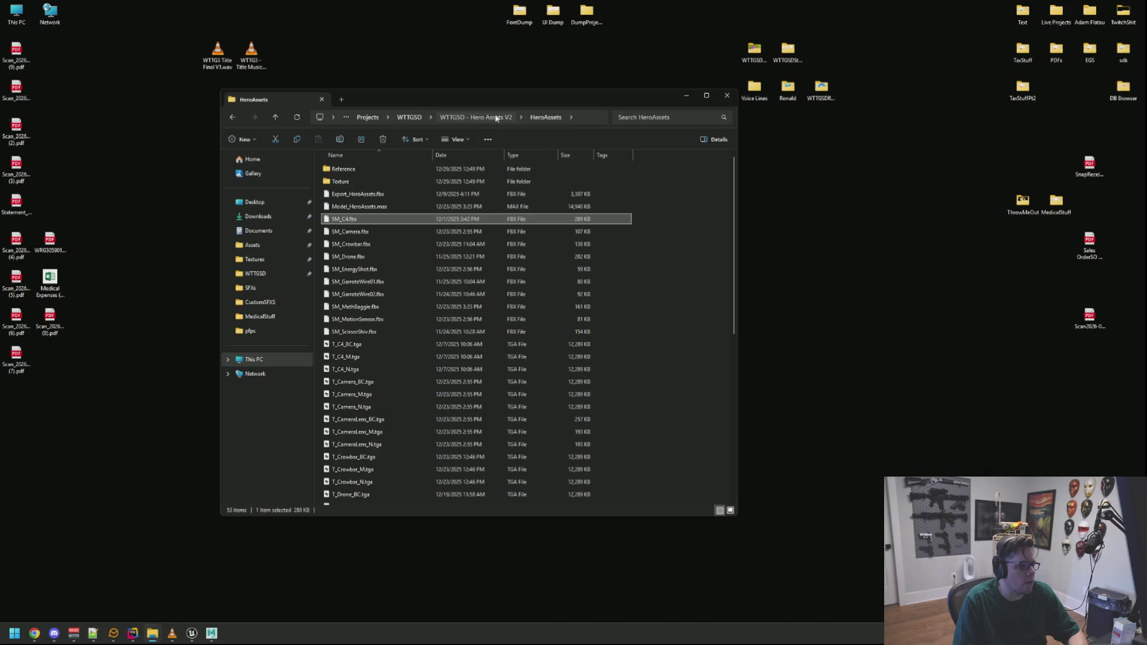
click(476, 118)
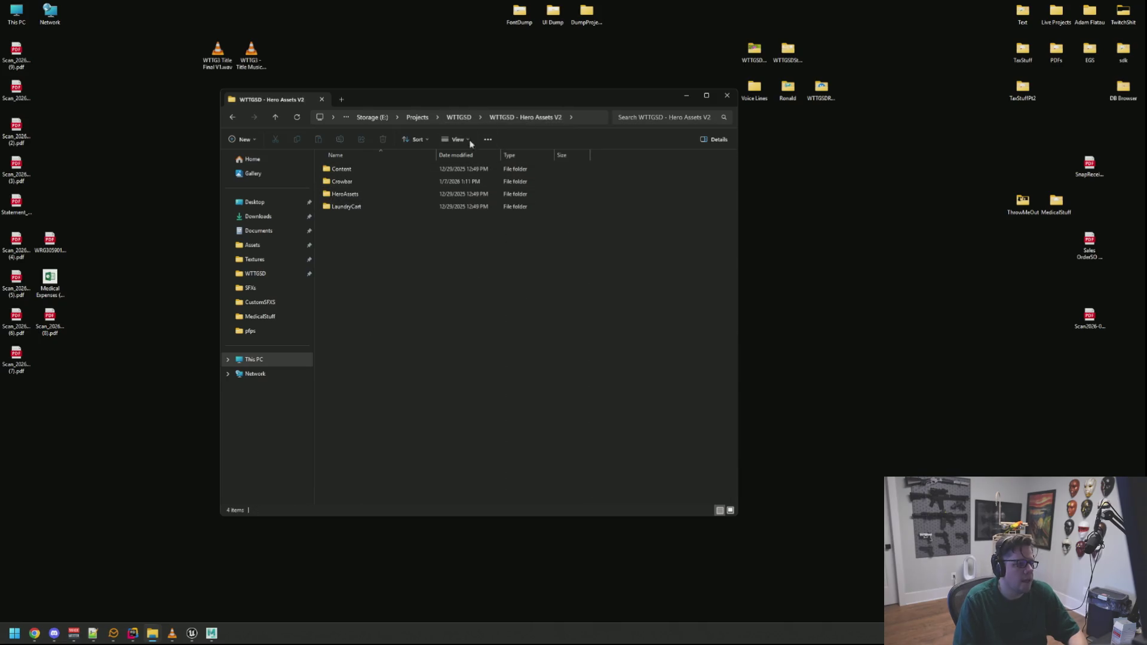
double_click(362, 182)
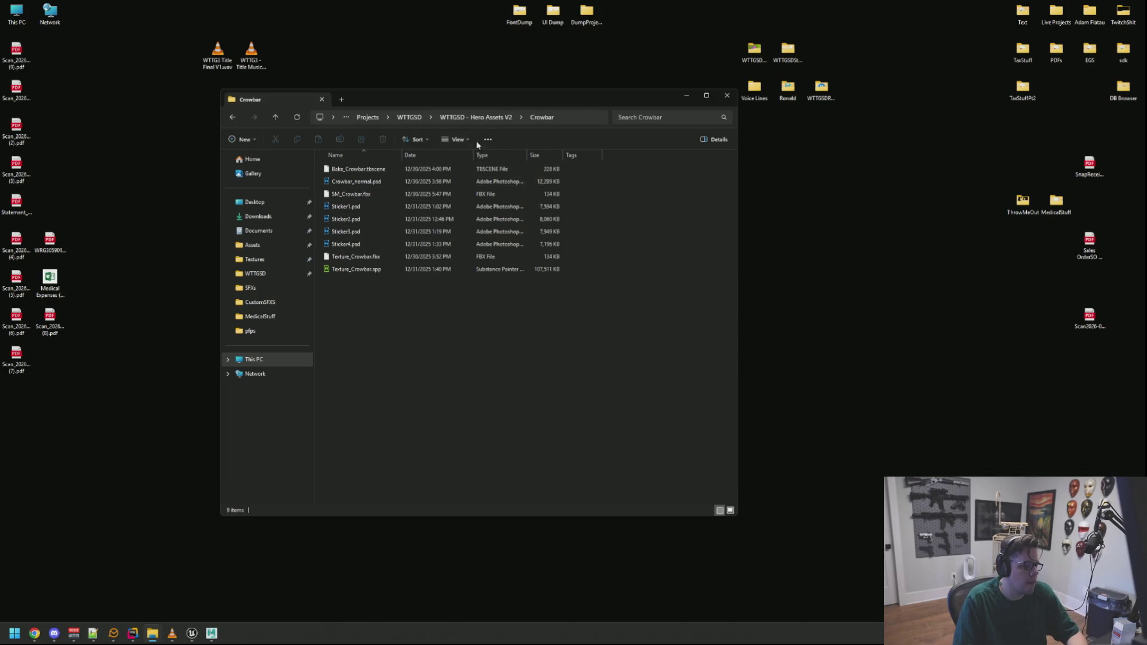
click(492, 118)
double_click(392, 195)
scroll(421, 263, down, 5)
scroll(422, 263, up, 5)
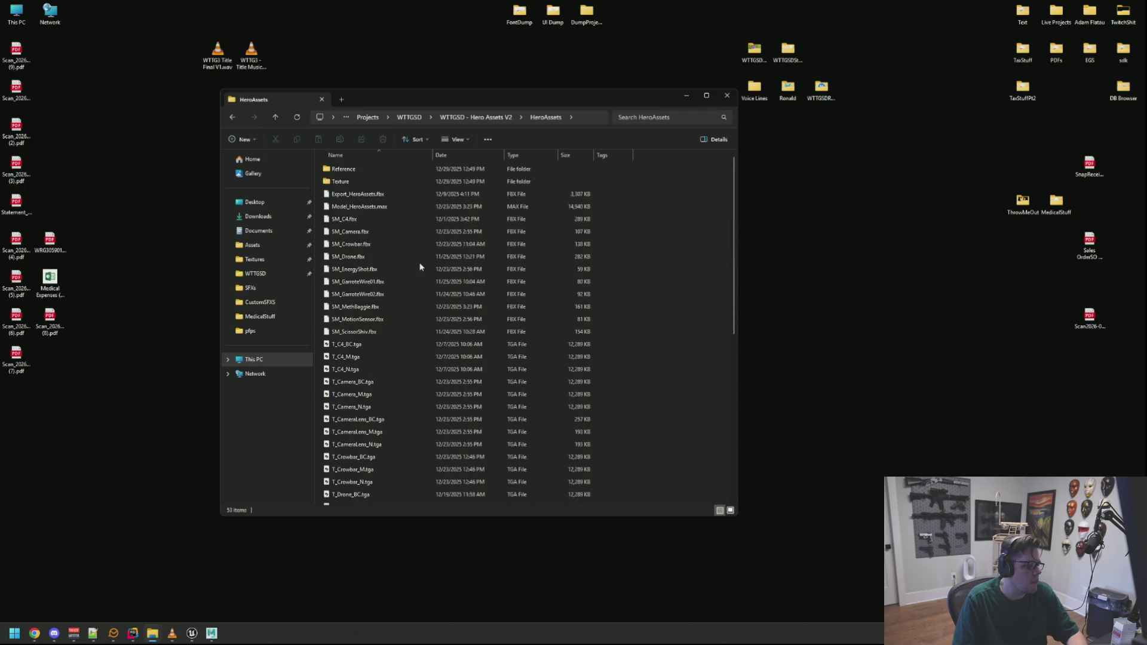
scroll(432, 261, down, 5)
scroll(433, 257, up, 5)
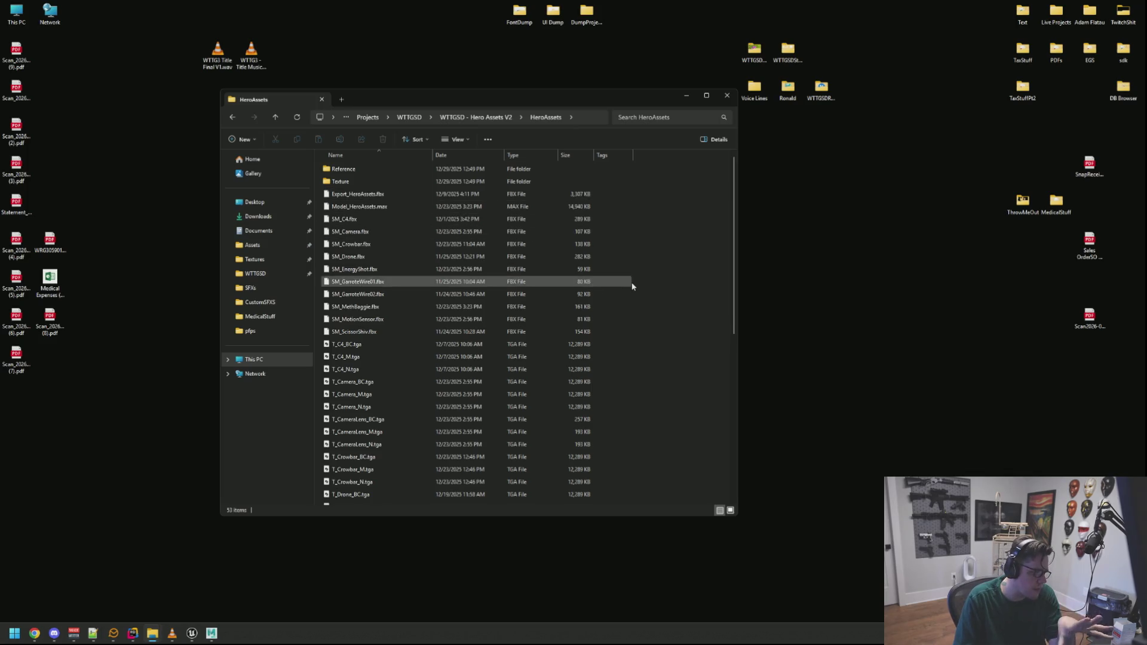
scroll(627, 284, down, 8)
scroll(612, 275, up, 8)
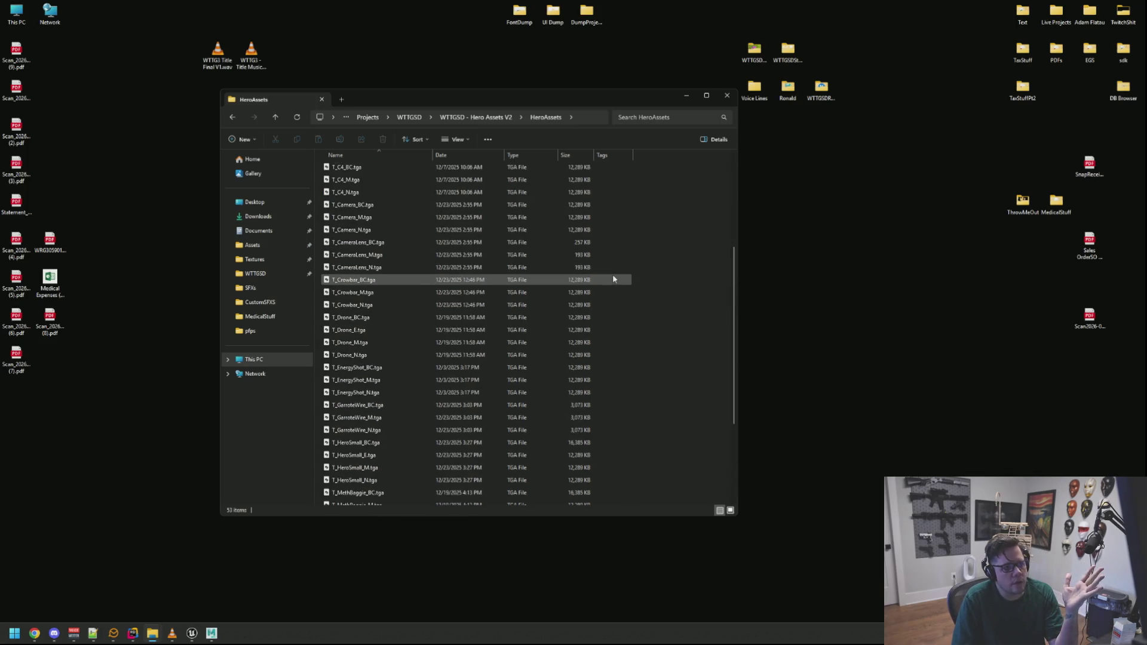
Go up to the WTTGSD project folder, shift the window right, and bring Unreal forward
click(472, 119)
click(423, 247)
click(459, 118)
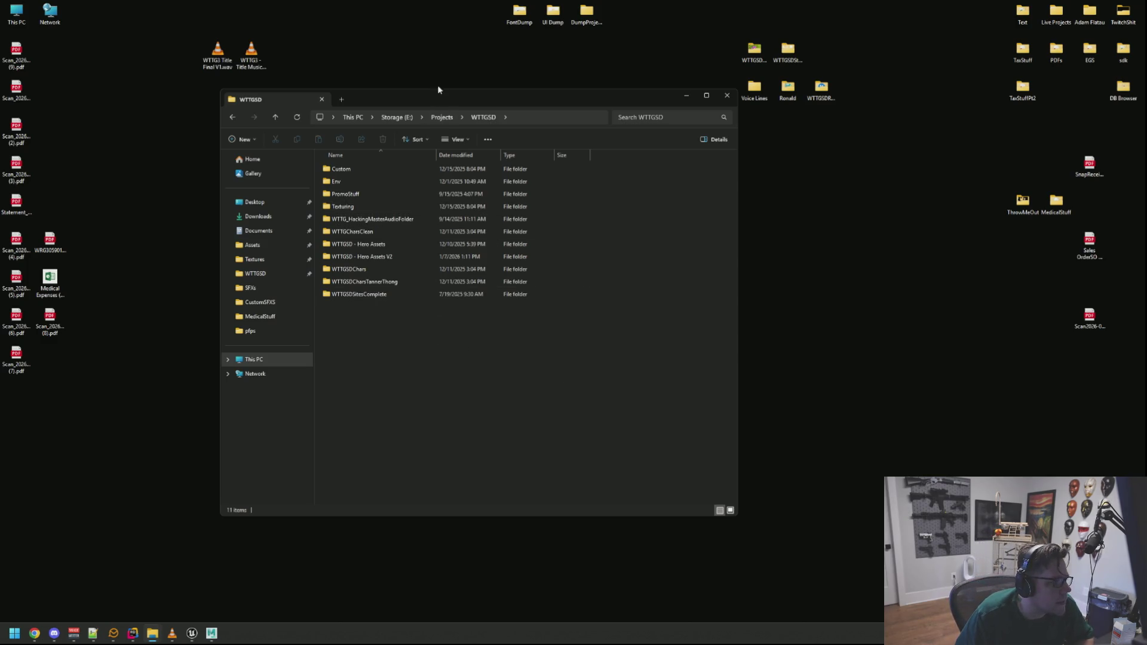
drag(432, 104, 526, 106)
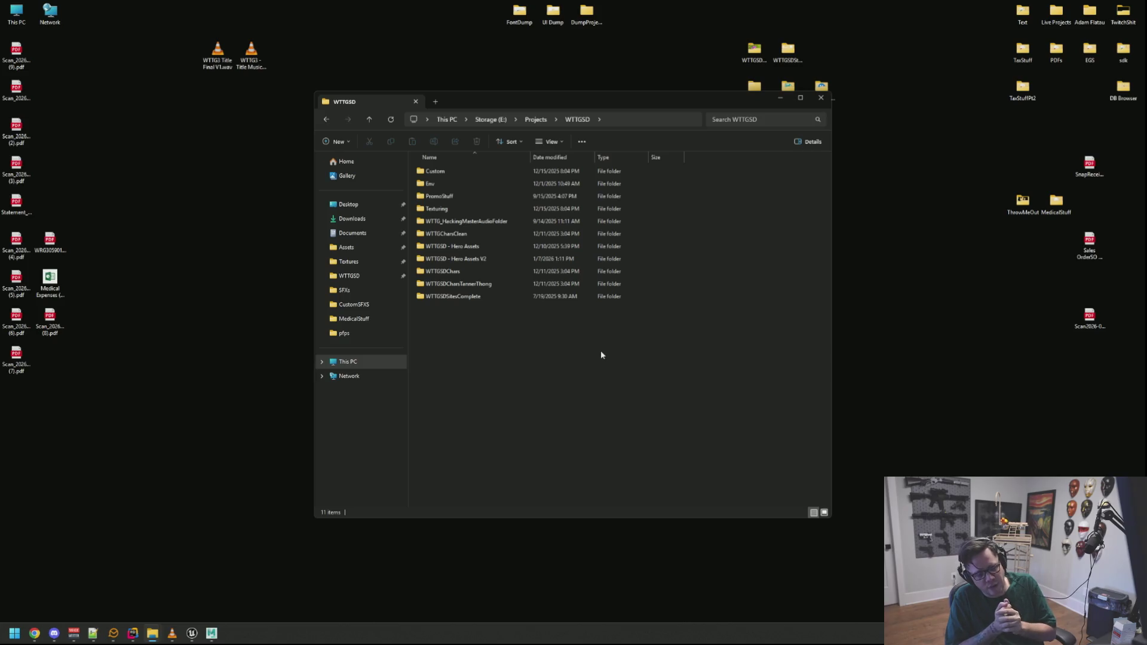
click(193, 637)
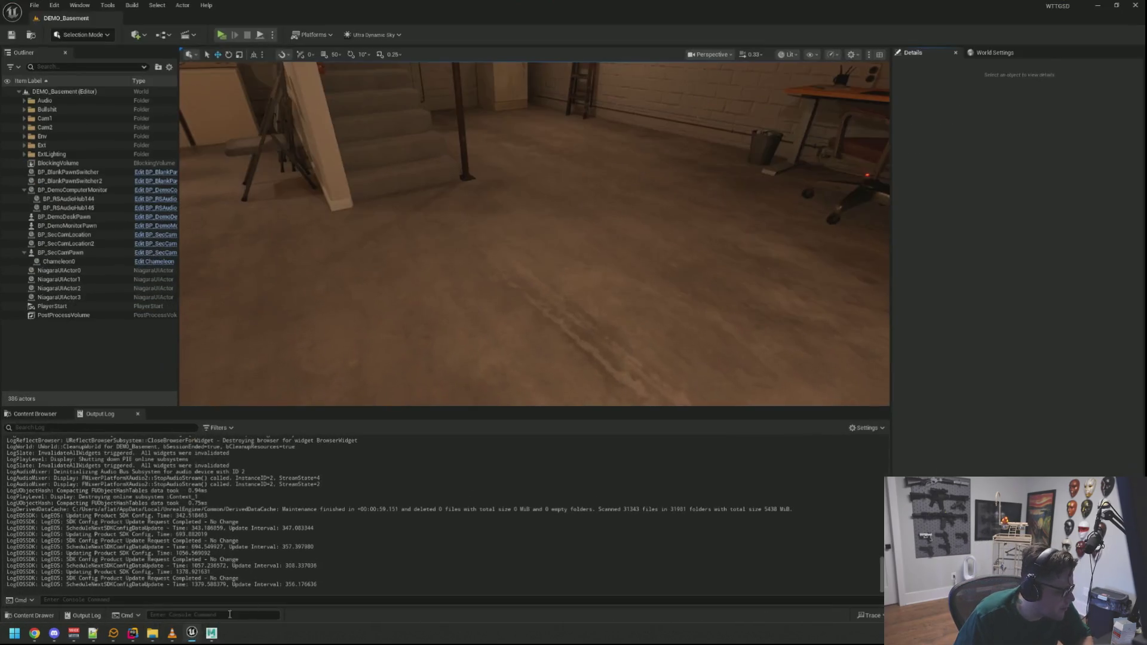
Fly around the electrical panel and collapse BP_DemoComputerMonitor and BP_SecCamPawn in the Outliner
key(w)
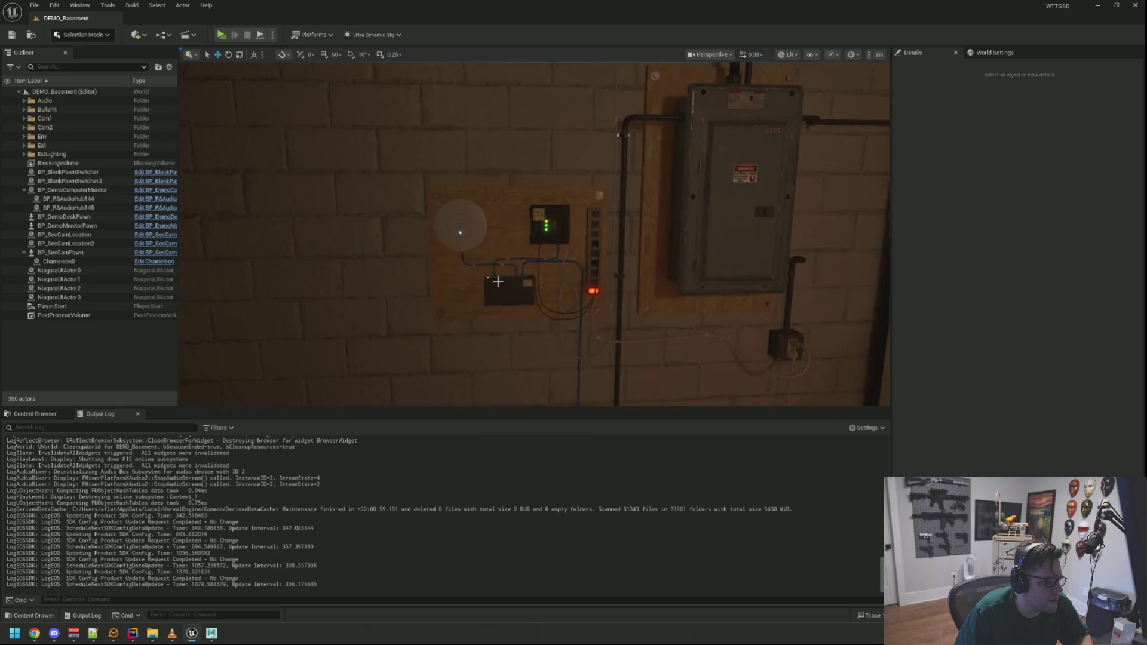
key(w)
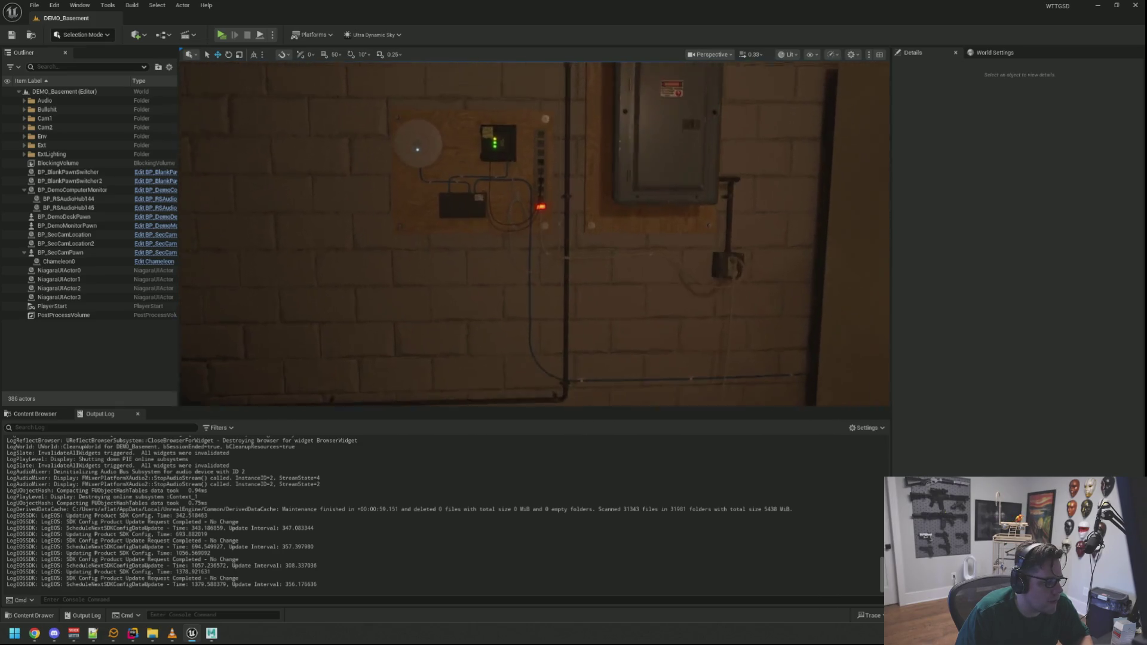
key(s)
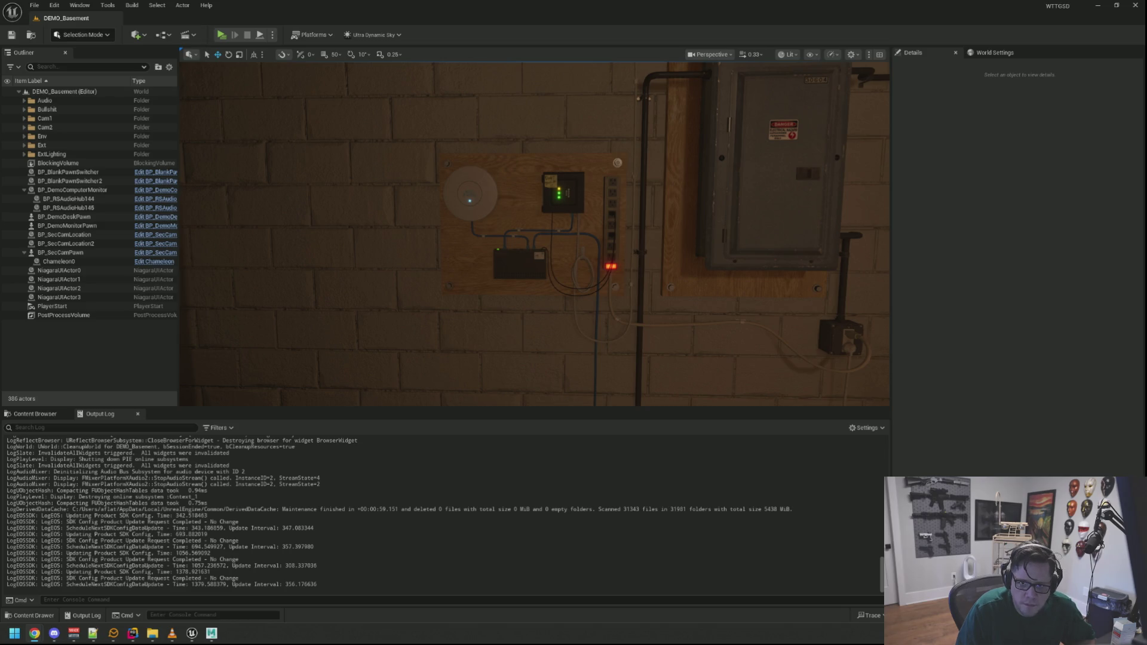
mouse_move(538, 239)
mouse_down()
mouse_move(514, 269)
mouse_move(538, 251)
mouse_up()
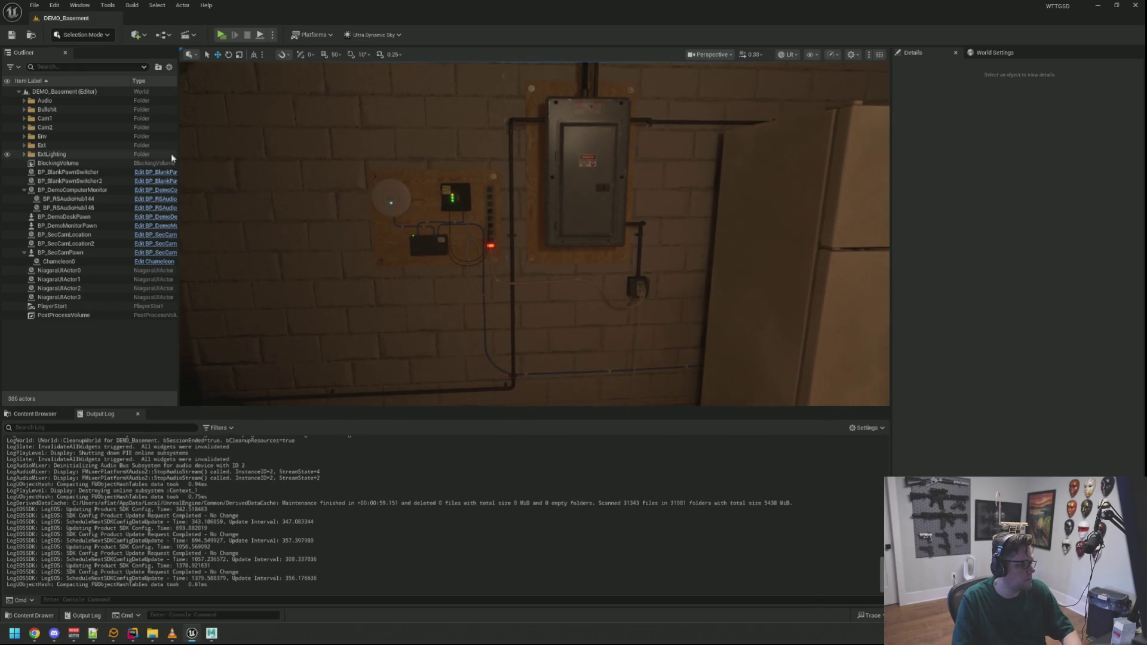
click(24, 190)
click(24, 235)
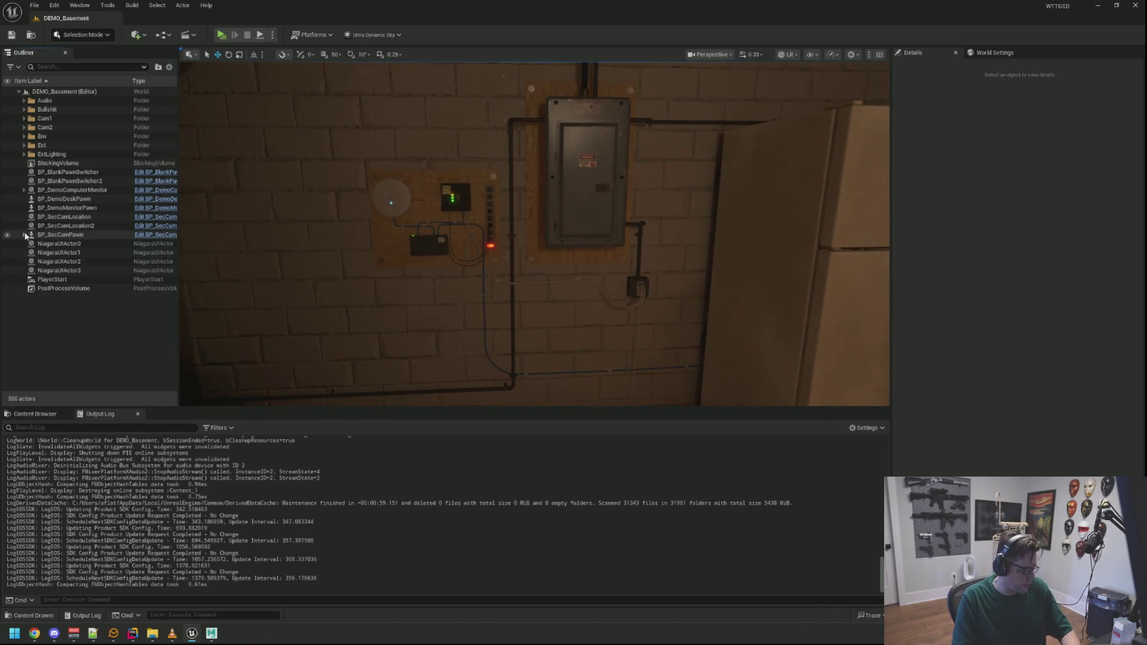
drag(206, 318, 200, 362)
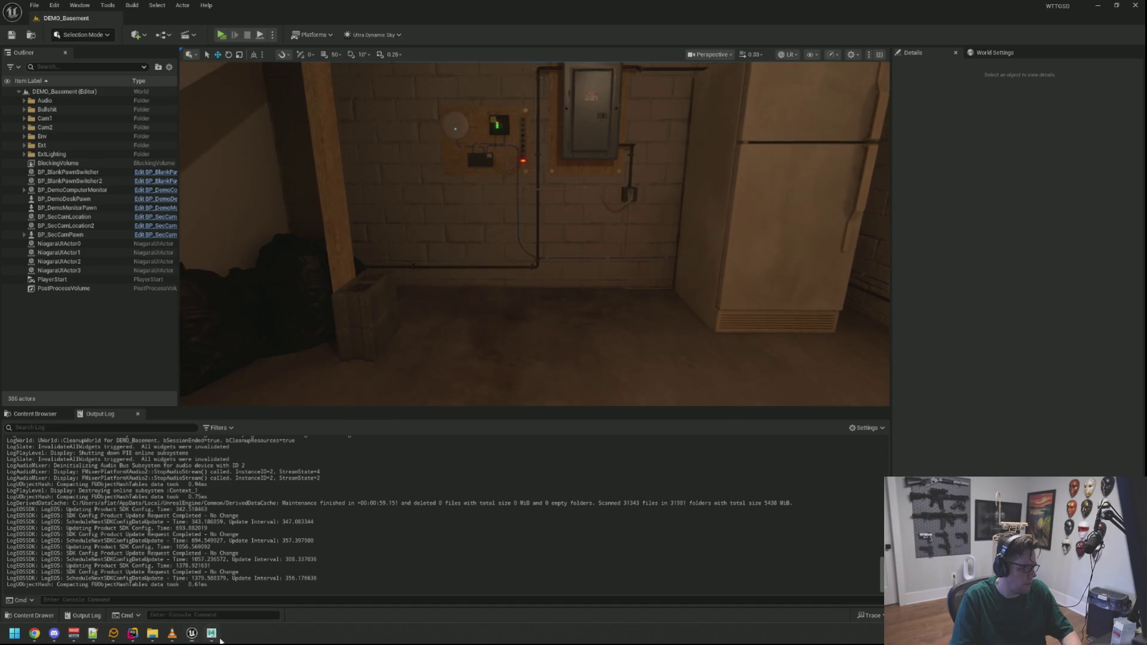
Close Maya, answering its unsaved-scene prompt
click(211, 634)
click(1132, 5)
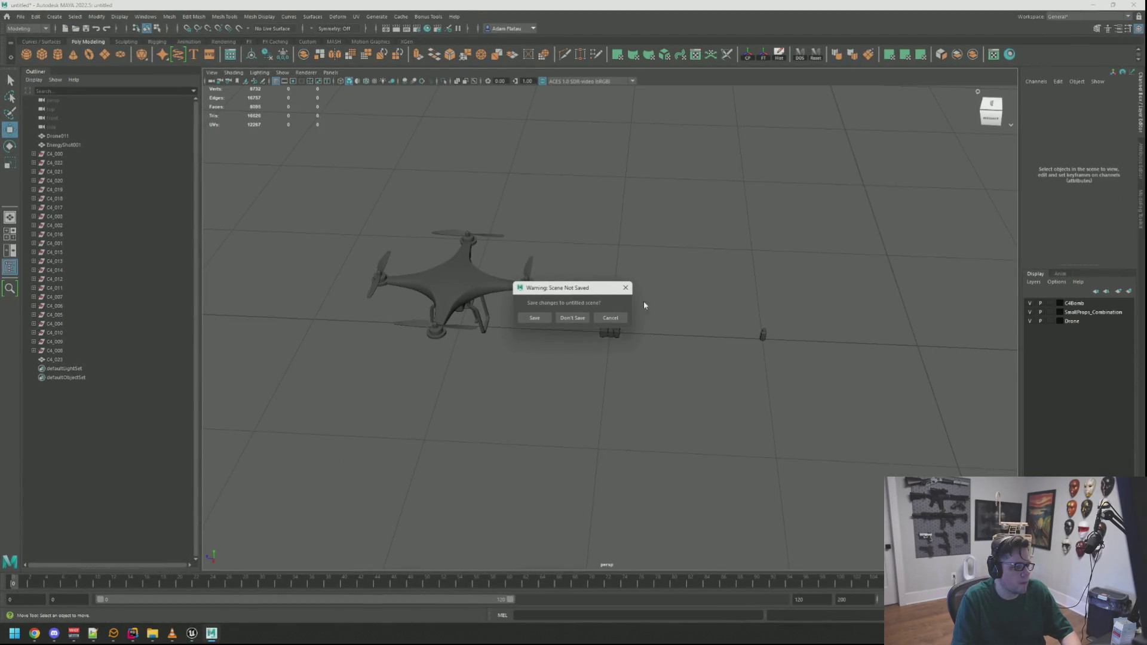
click(571, 318)
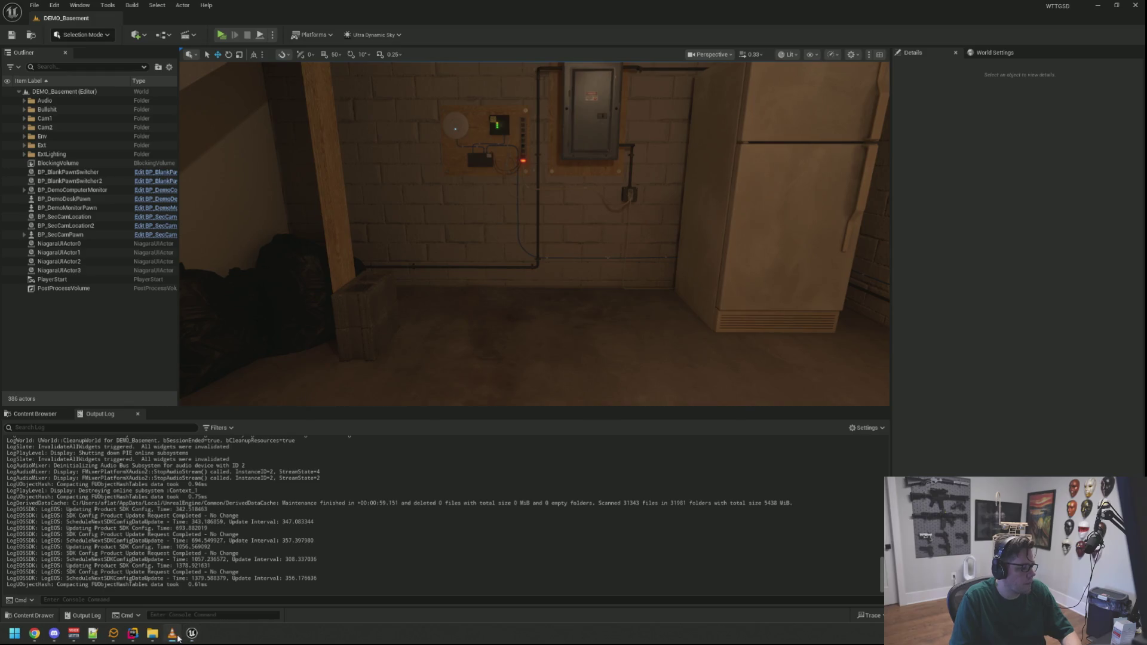
Orbit around the basement desk, fridge and stairs, then open the Content Browser out of Maps
mouse_move(302, 384)
mouse_down()
mouse_move(303, 370)
mouse_move(302, 394)
mouse_move(281, 376)
mouse_move(359, 382)
mouse_move(335, 380)
mouse_up()
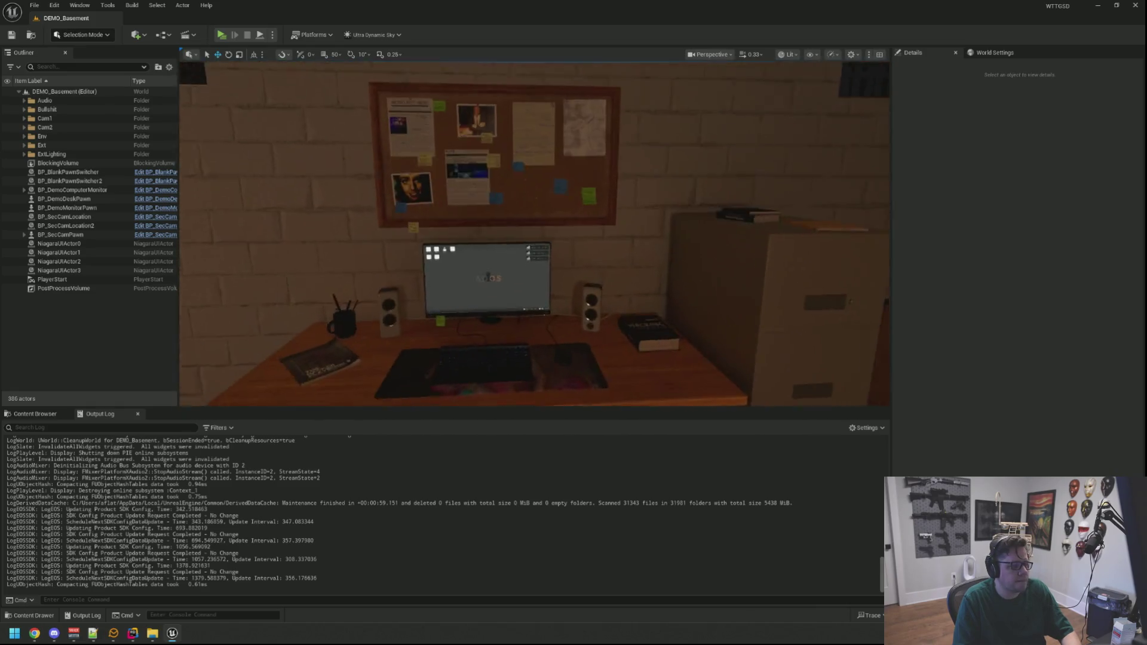
drag(420, 306, 420, 323)
drag(371, 264, 257, 264)
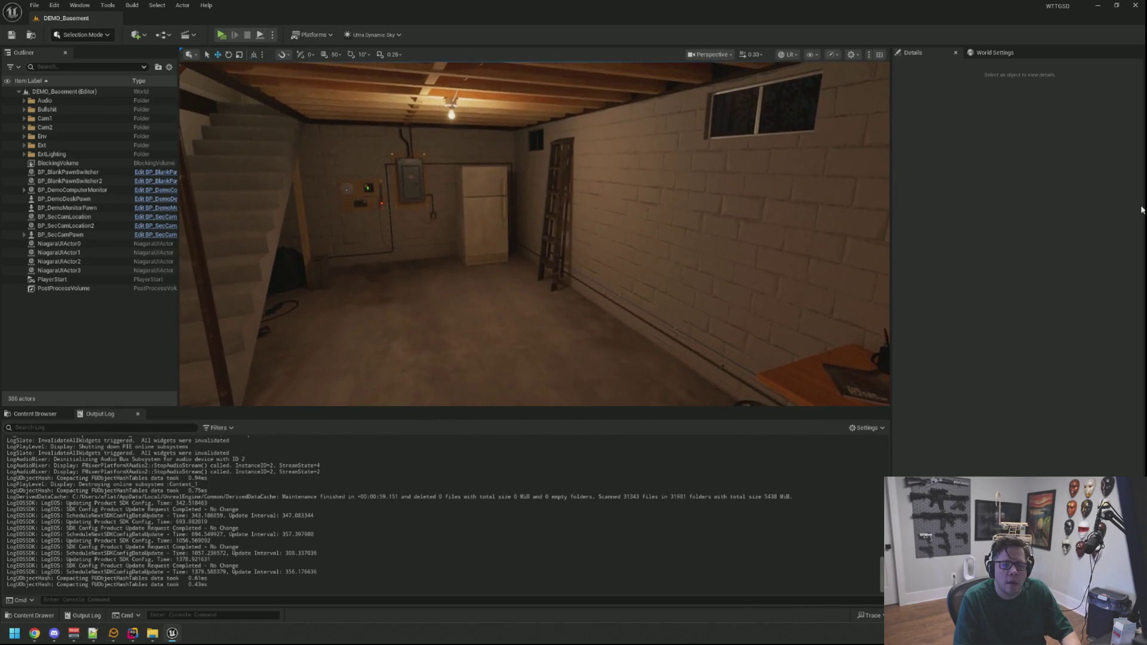
click(34, 414)
click(25, 459)
Navigate the Content Browser through Audio > SFXS > FootSteps into the Concrete folder
click(26, 442)
click(26, 450)
double_click(151, 473)
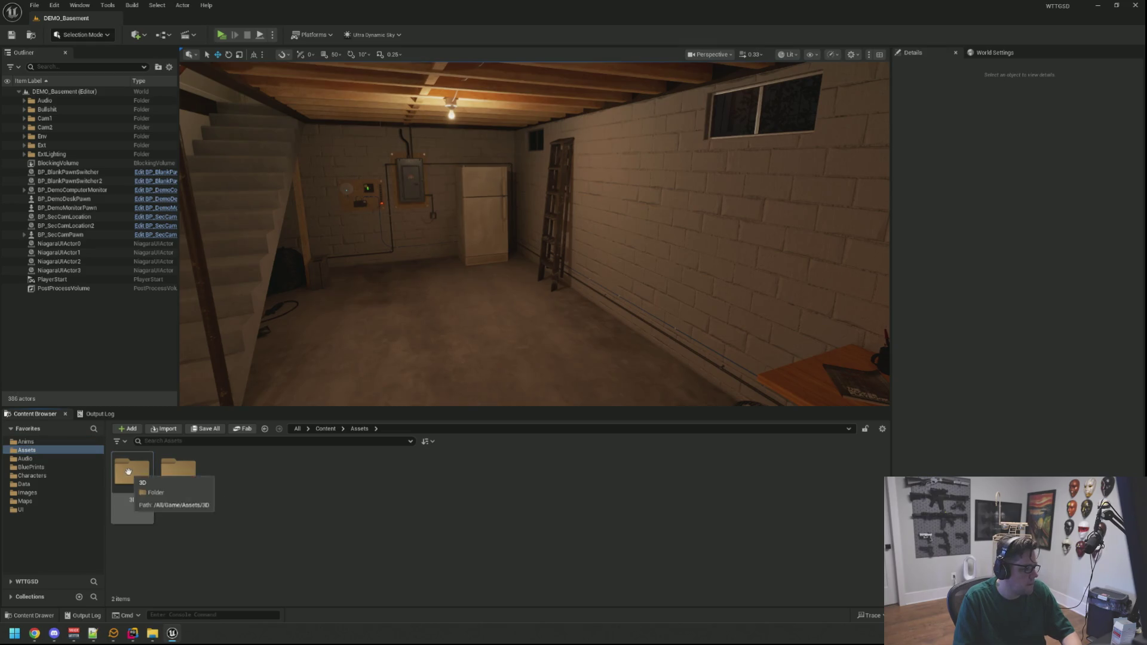
click(55, 459)
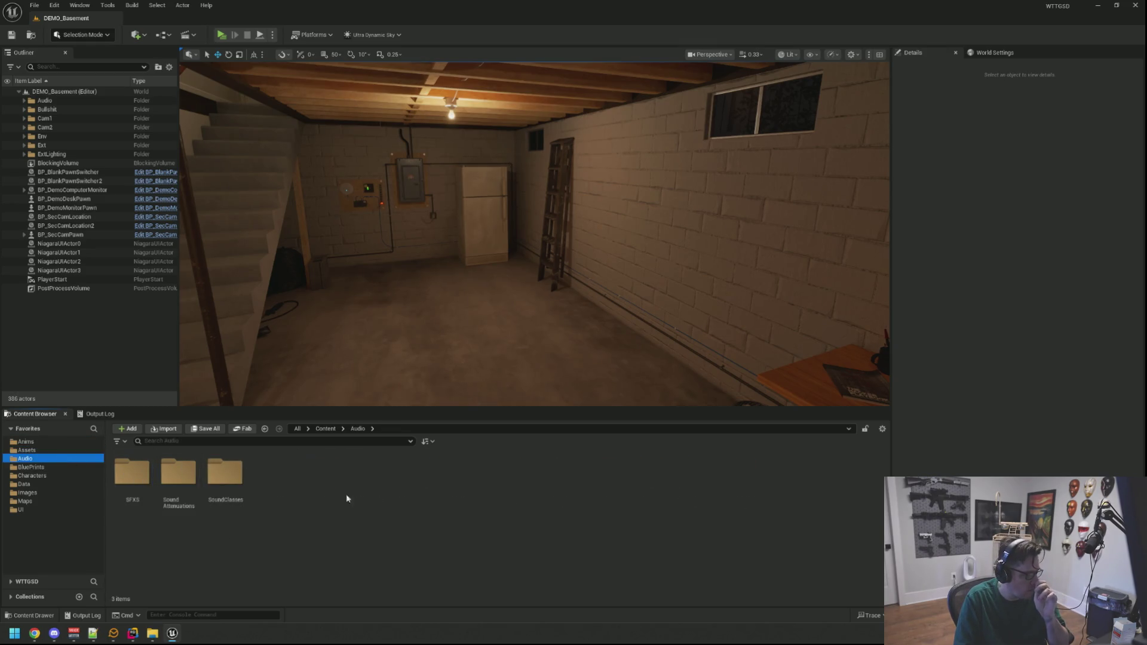
double_click(132, 473)
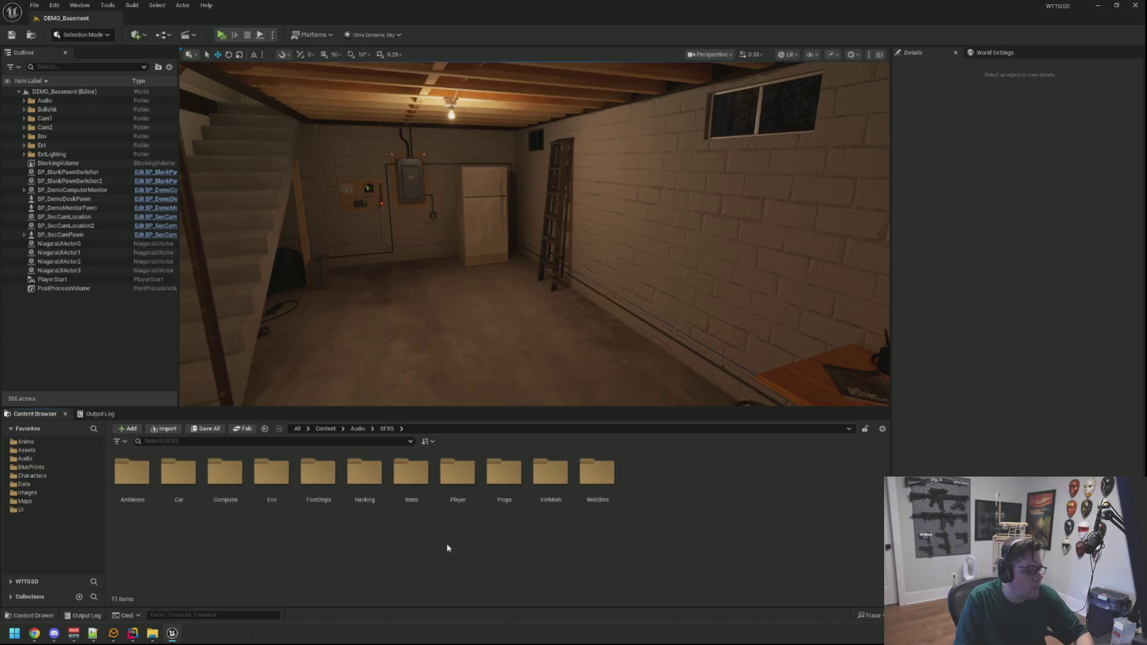
double_click(474, 519)
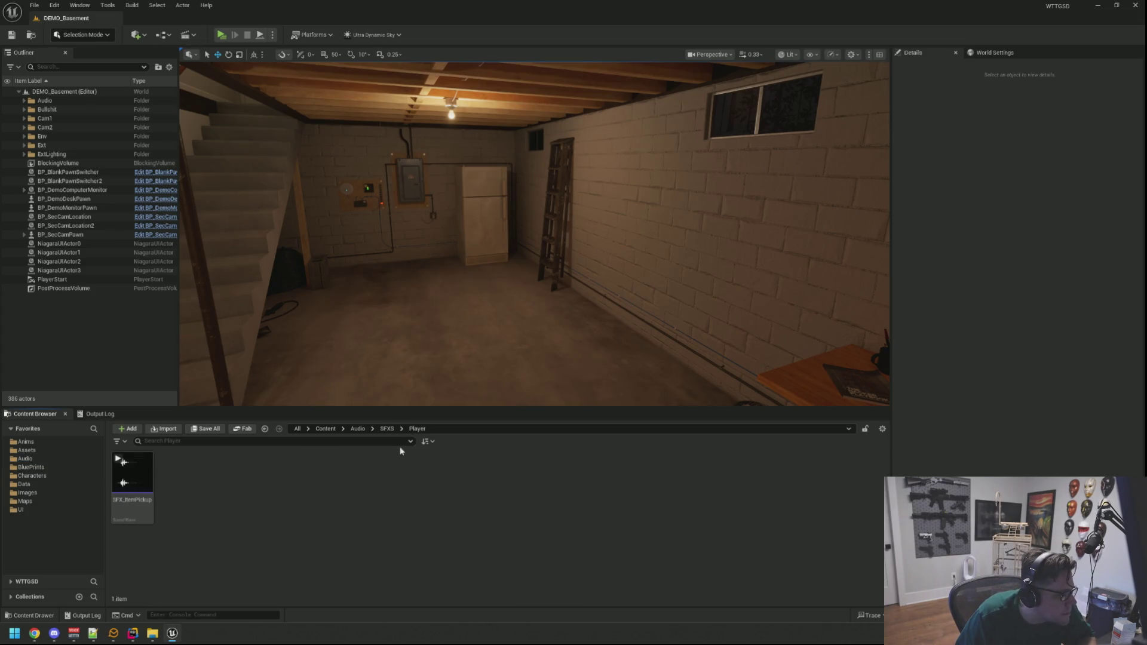
click(387, 428)
double_click(317, 474)
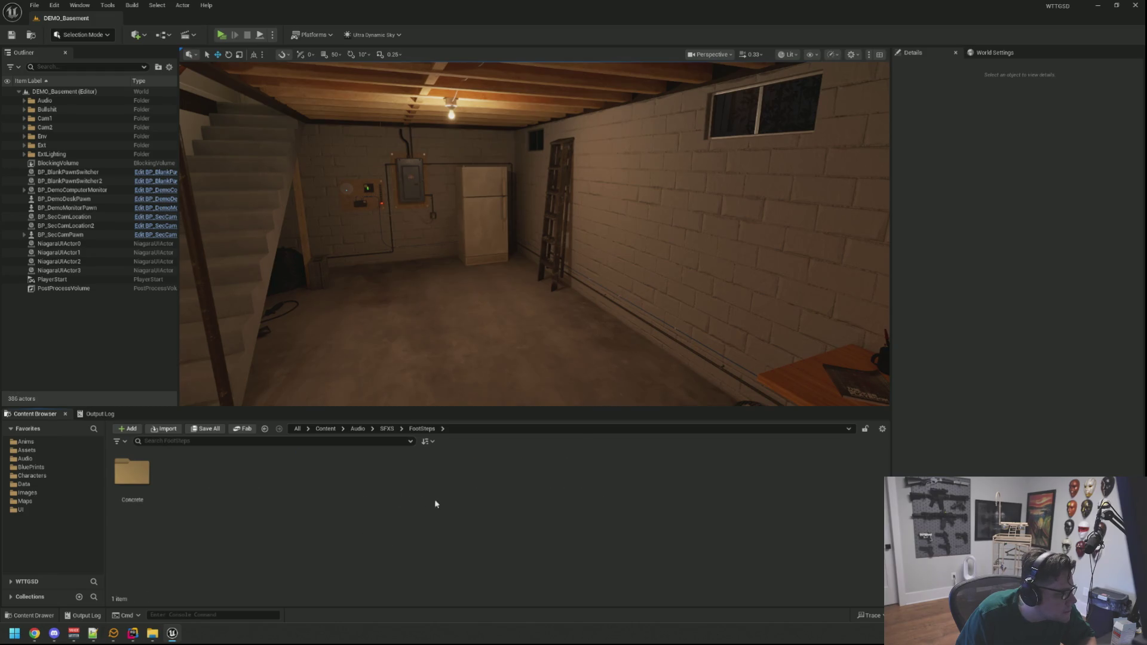
double_click(146, 478)
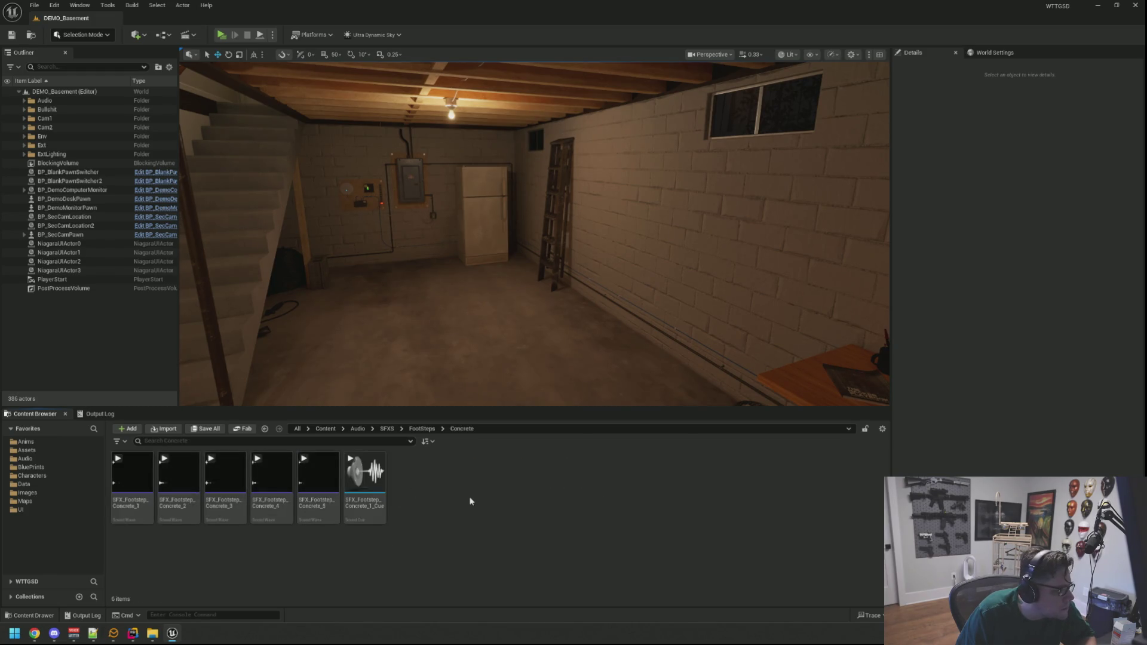
Duplicate SFX_Footstep_Concrete_1_Cue, then delete the duplicate
click(362, 484)
key(ctrl+d)
key(Return)
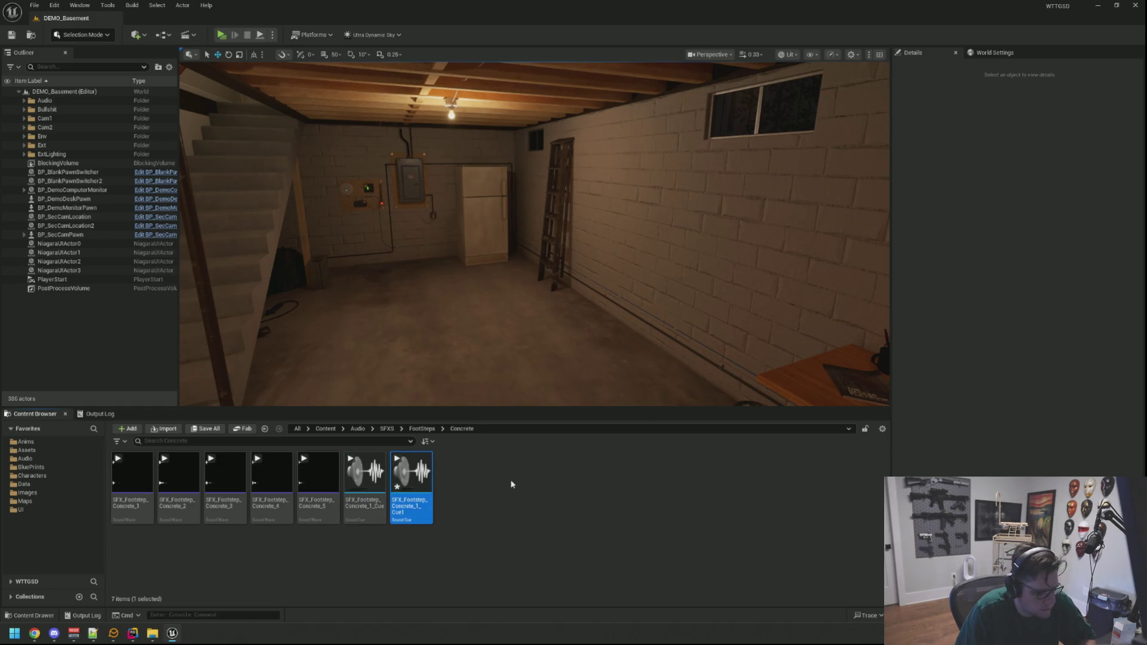
key(Delete)
click(508, 461)
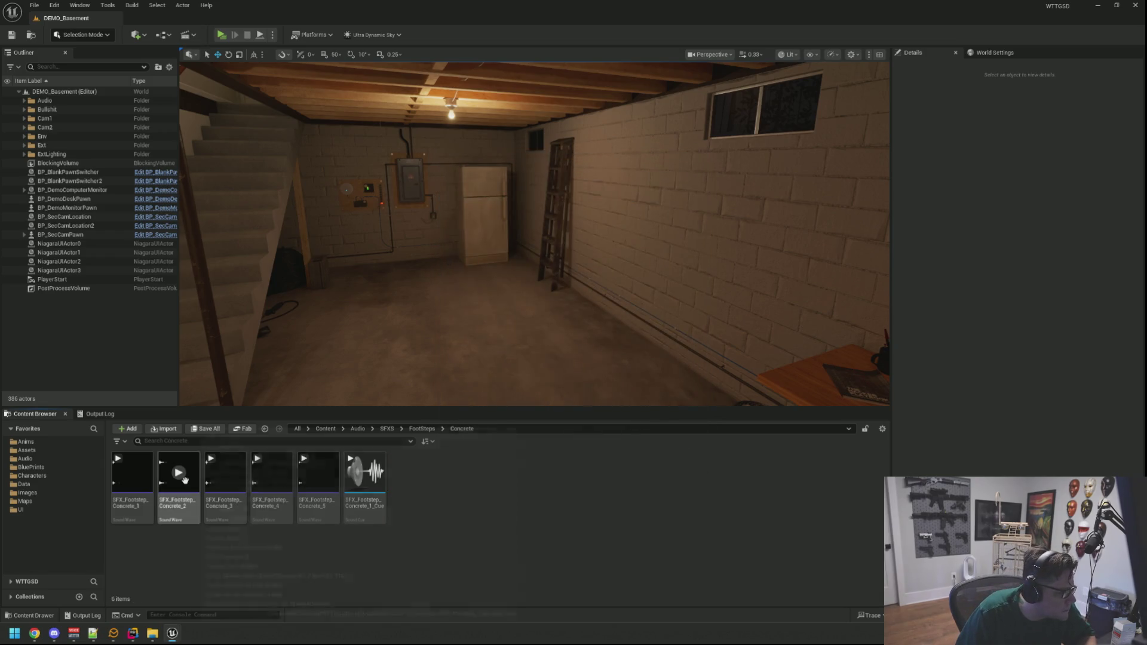
Create SFX_Footstep_Concrete_2_Cue through _5_Cue with default names, then open Concrete_2_Cue
right_click(185, 480)
click(297, 97)
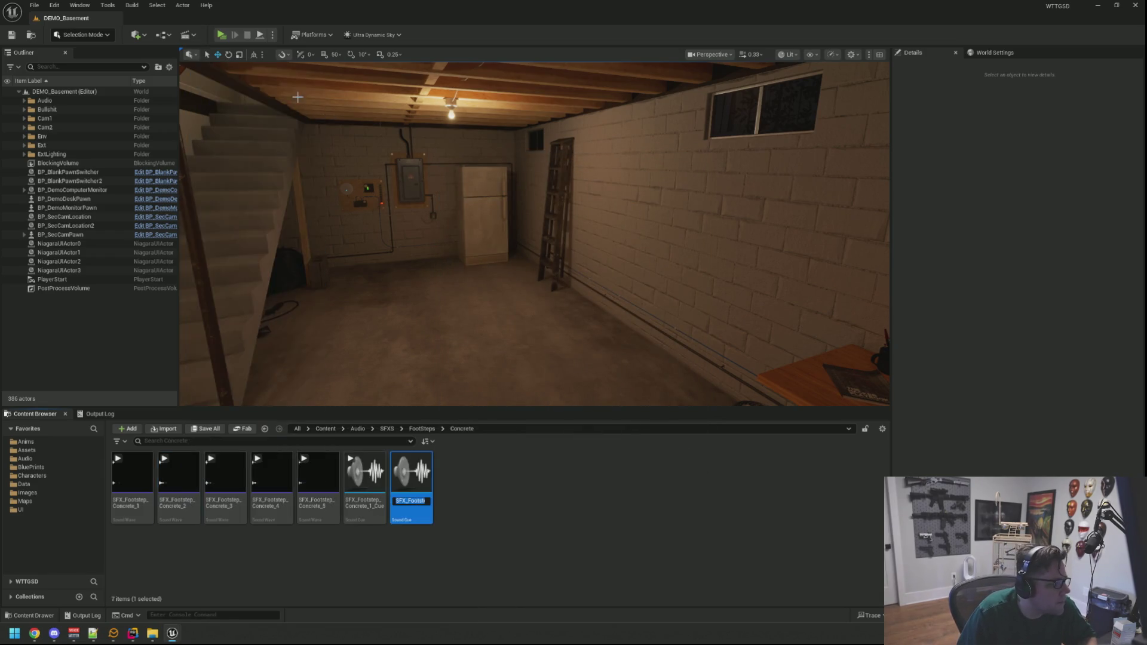
key(Return)
right_click(233, 478)
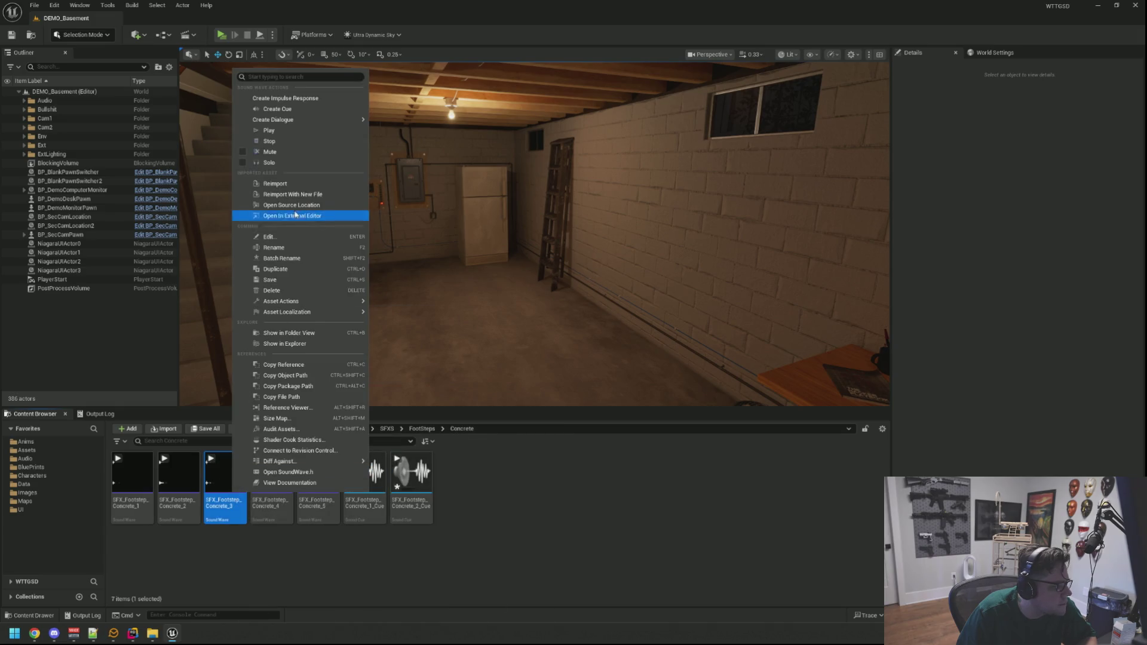
click(305, 109)
right_click(279, 478)
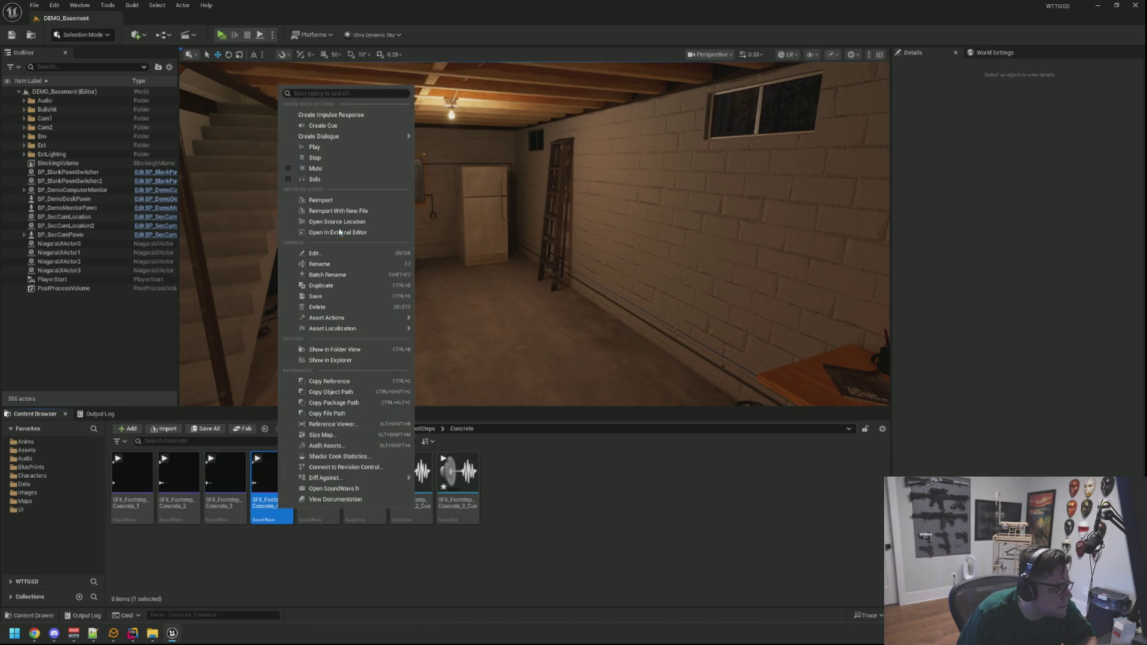
click(346, 126)
key(Return)
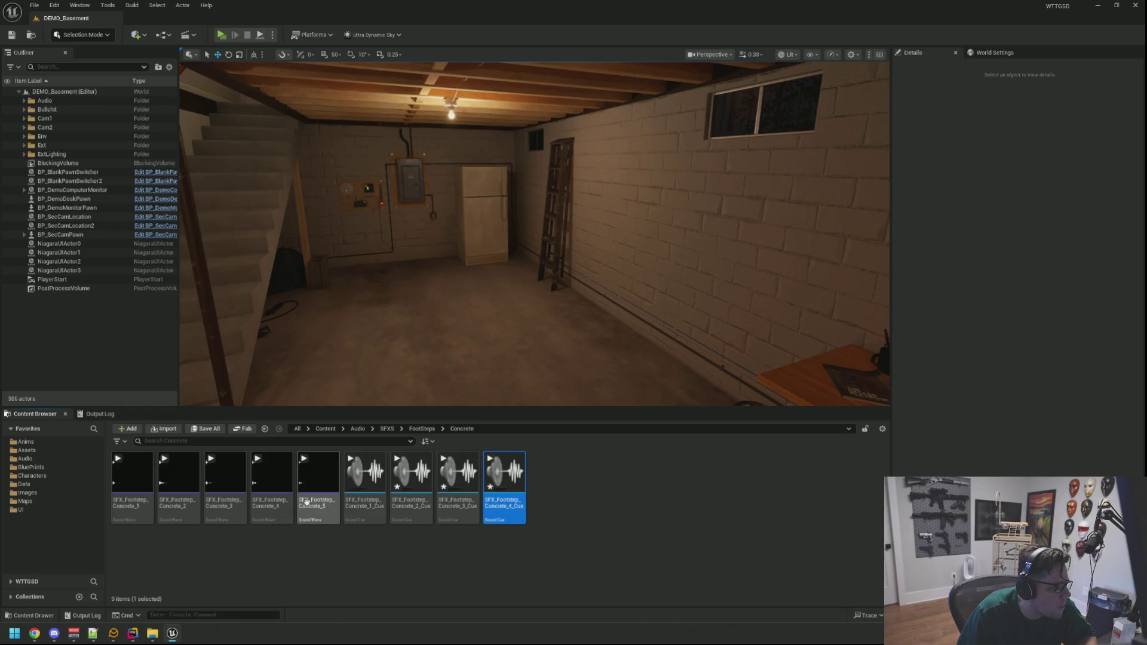
right_click(317, 487)
click(382, 120)
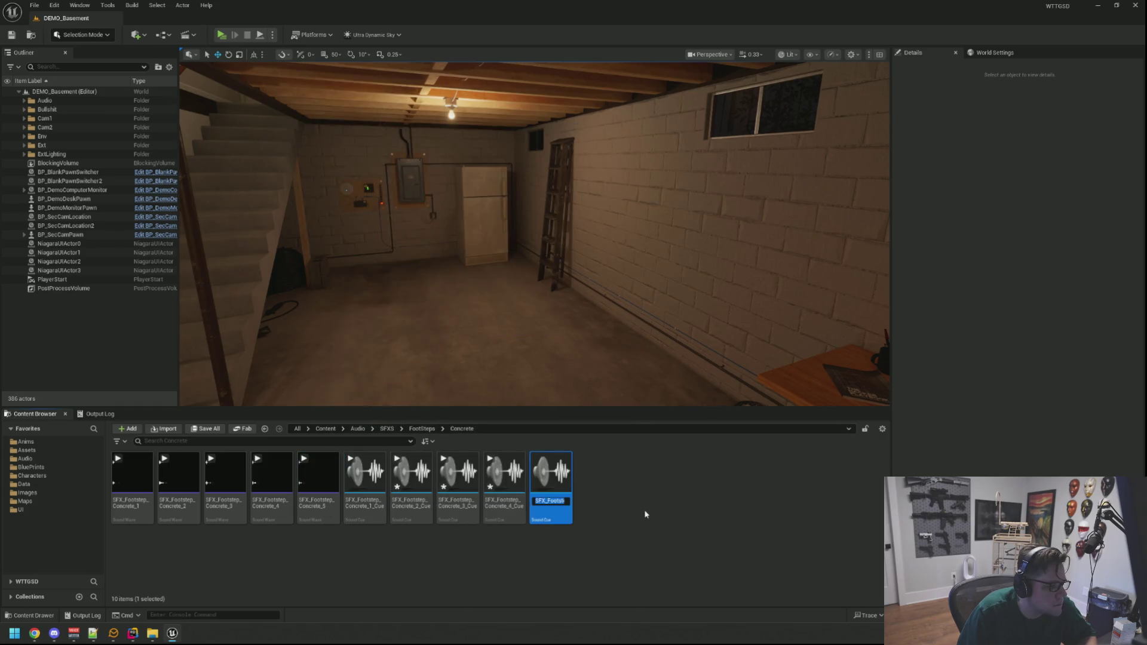
key(Return)
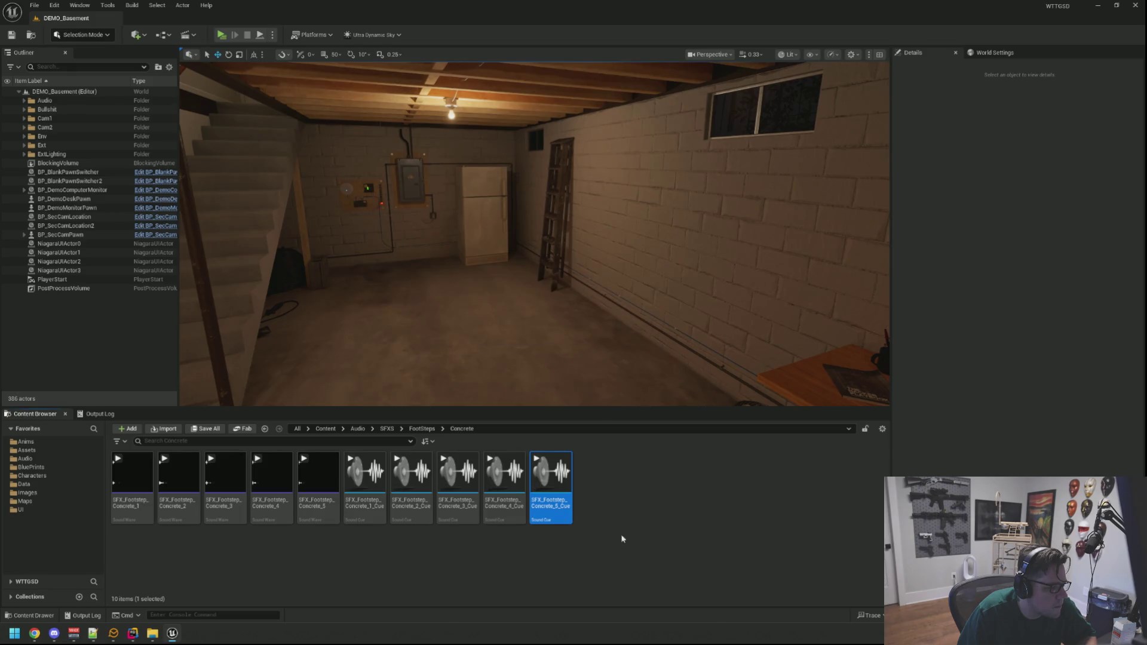
double_click(419, 487)
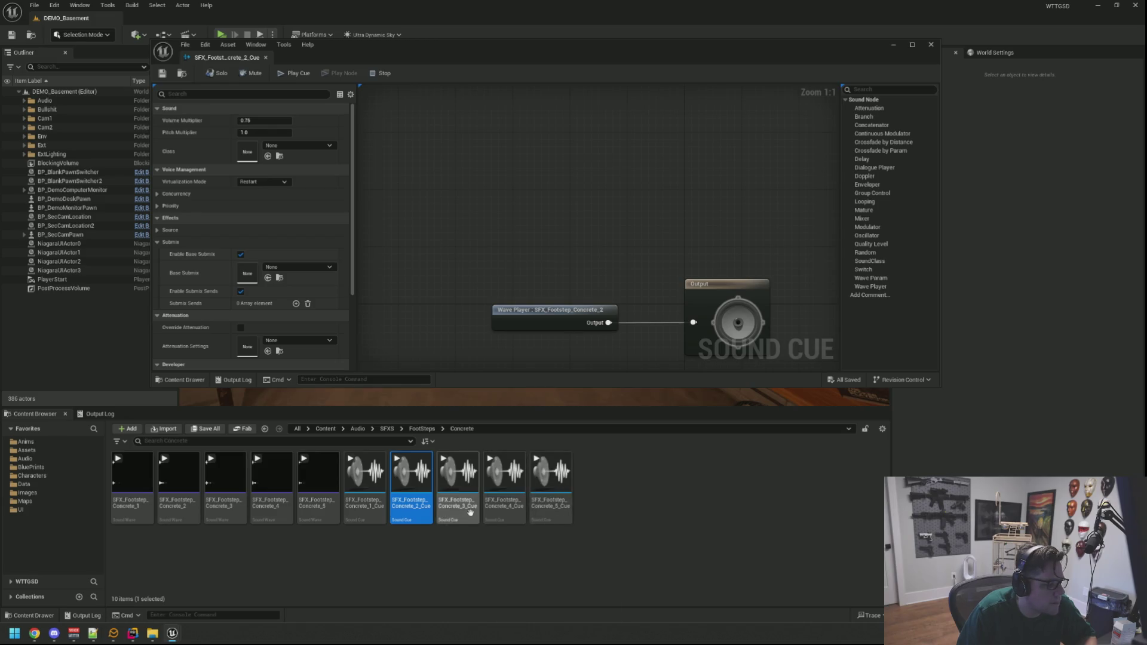
Open the Concrete_1, 3, 4 and 5 footstep cues, moving Concrete_1's tab to the front
double_click(471, 489)
double_click(505, 487)
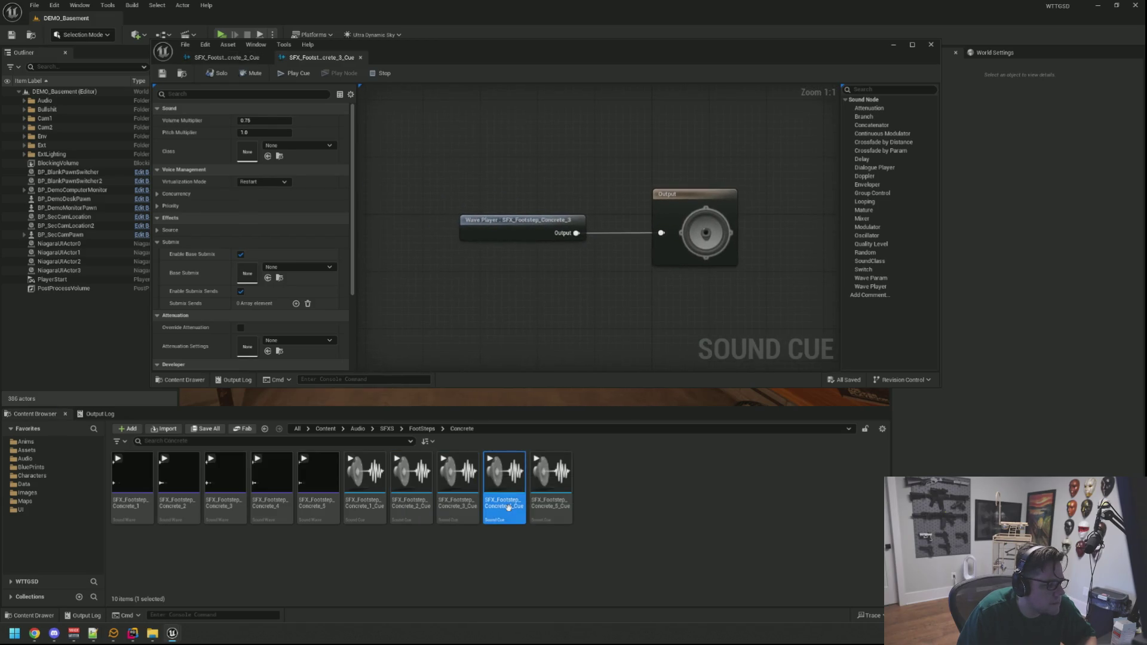
click(566, 503)
double_click(566, 503)
click(236, 58)
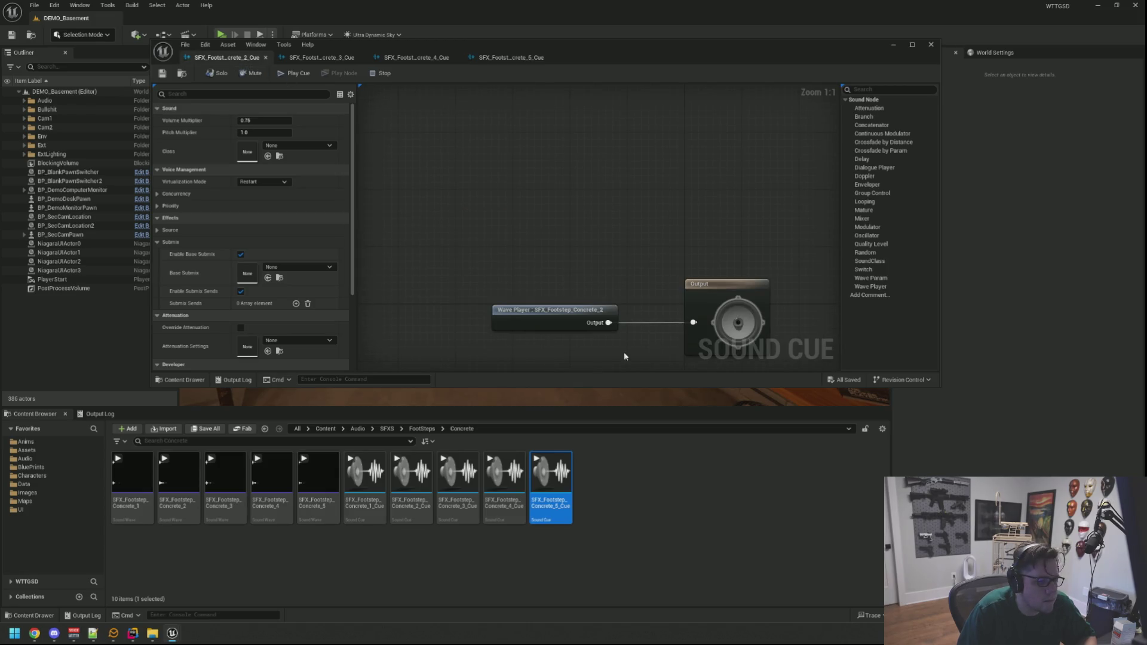
double_click(365, 479)
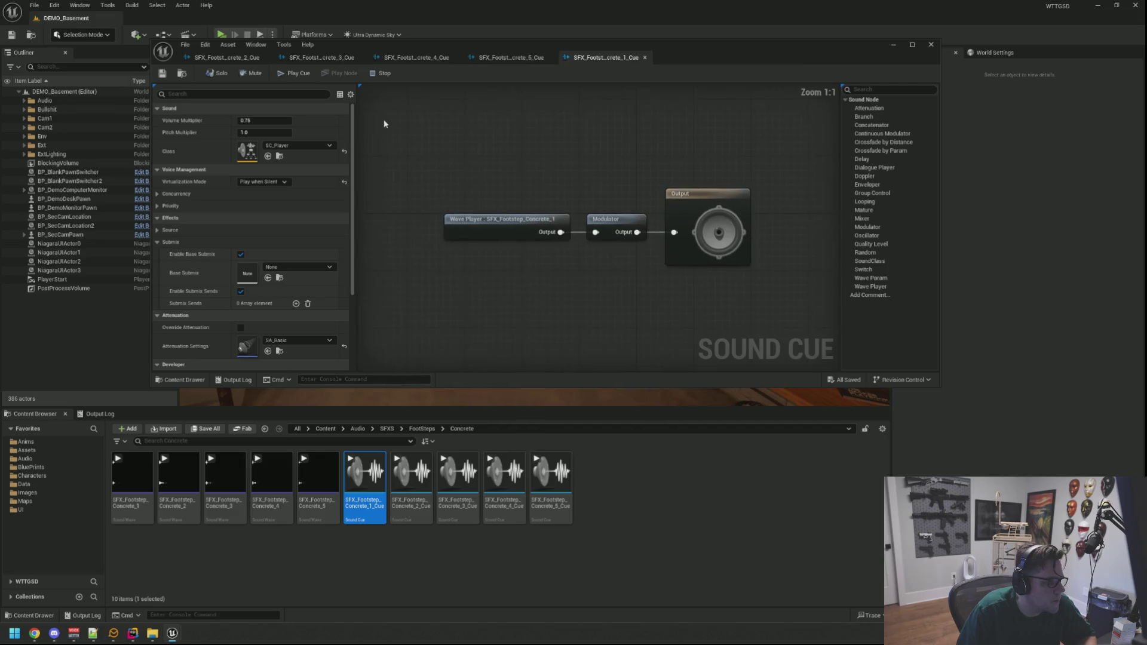
drag(622, 58, 239, 58)
click(322, 58)
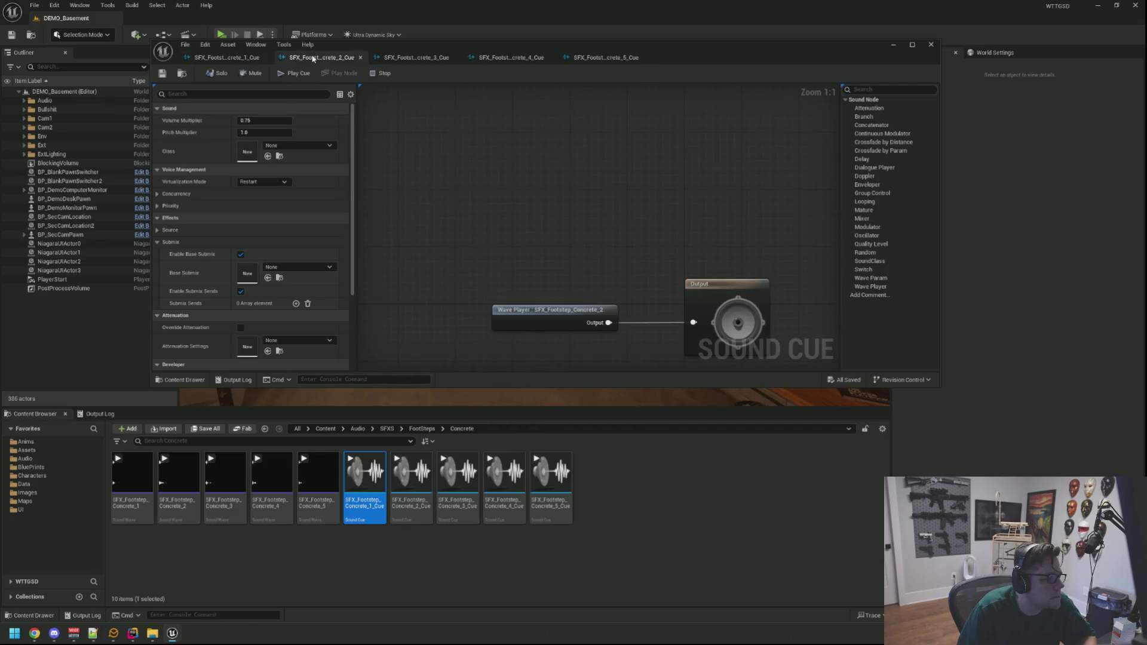
Set Concrete_2_Cue's Virtualization Mode to Play when Silent and Class to SC_Player, then enlarge the editor
click(263, 181)
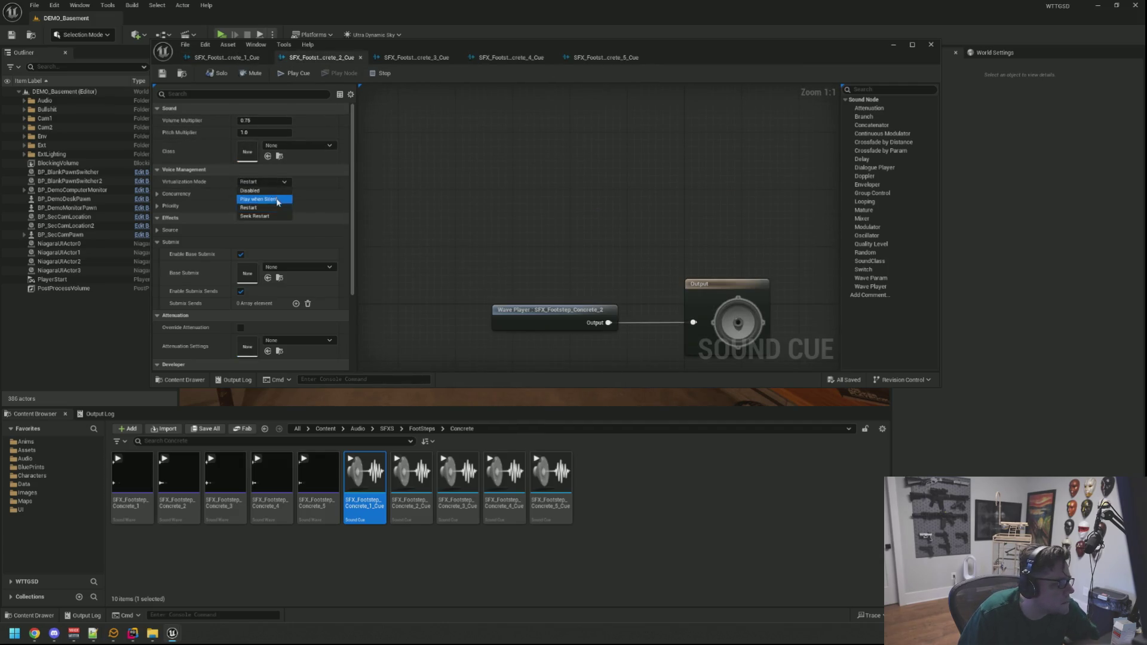
click(263, 194)
click(309, 146)
scroll(346, 295, down, 5)
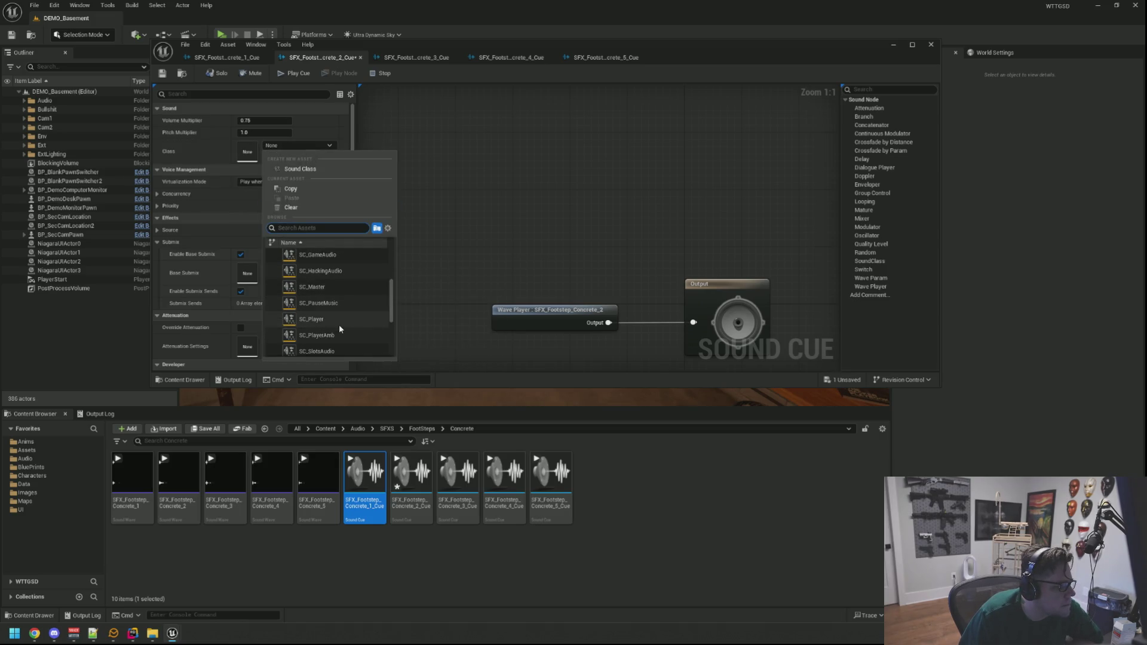
click(339, 322)
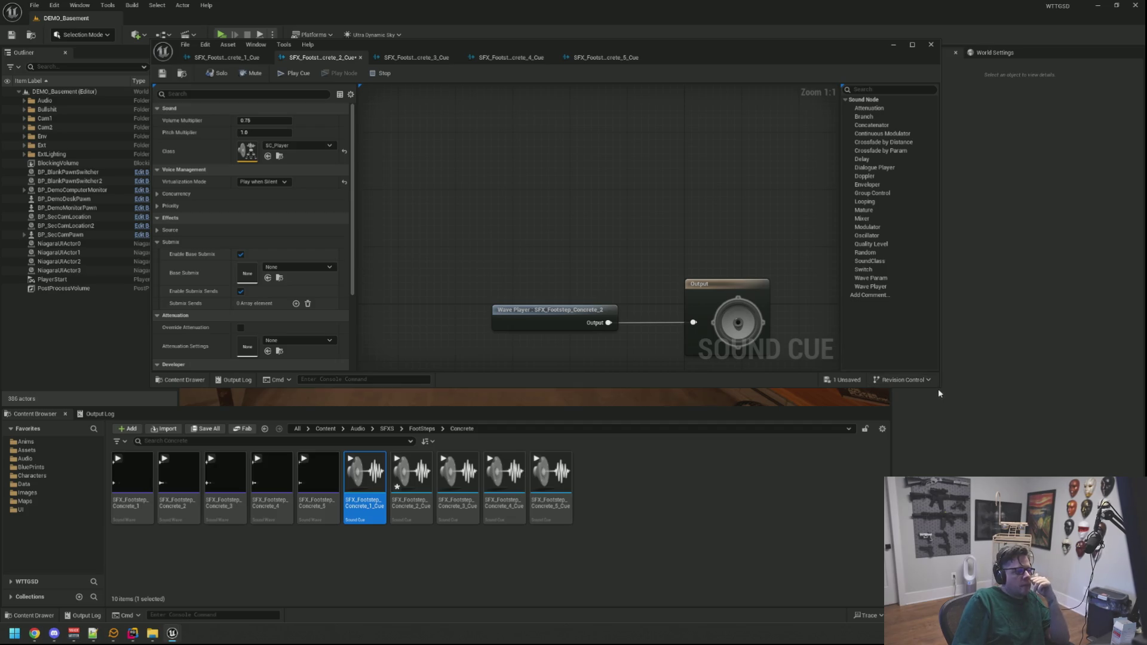
mouse_move(940, 390)
mouse_down()
mouse_move(962, 483)
mouse_move(975, 485)
mouse_up()
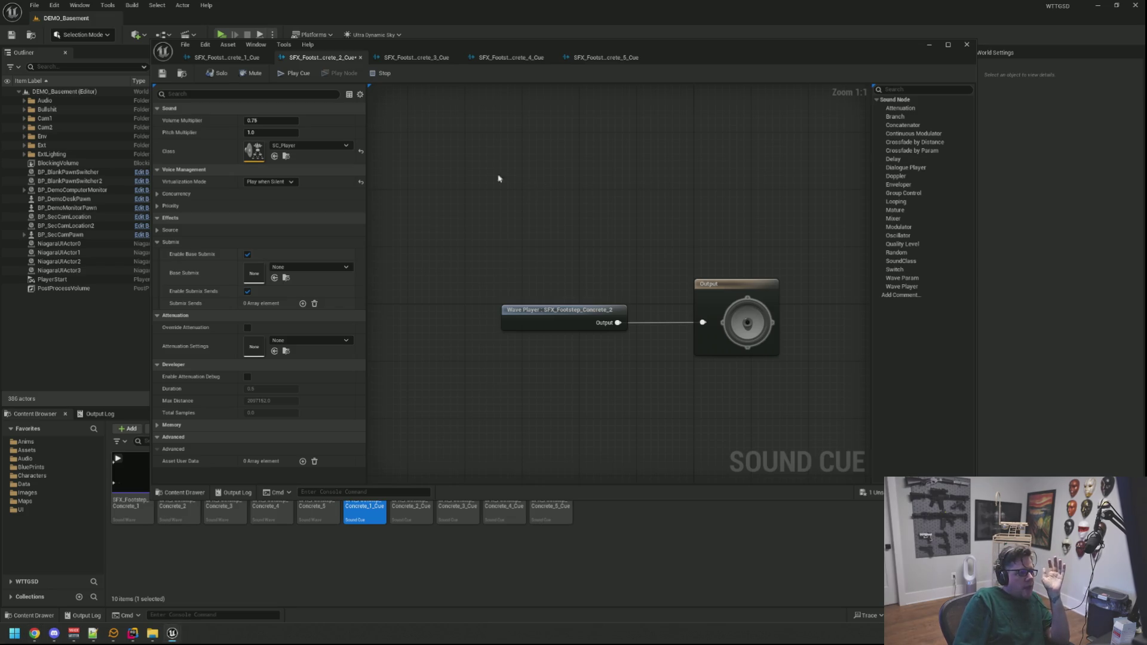
click(209, 58)
Check Concrete_1's attenuation, then give Concrete_2_Cue SA_Basic attenuation settings
click(323, 58)
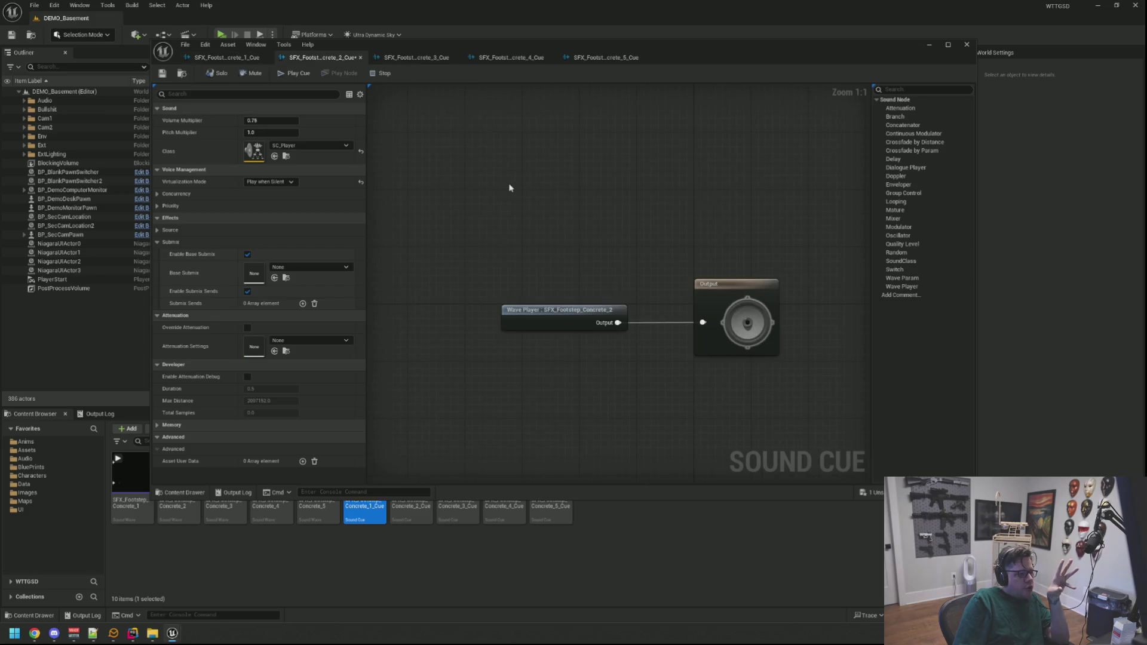
click(239, 58)
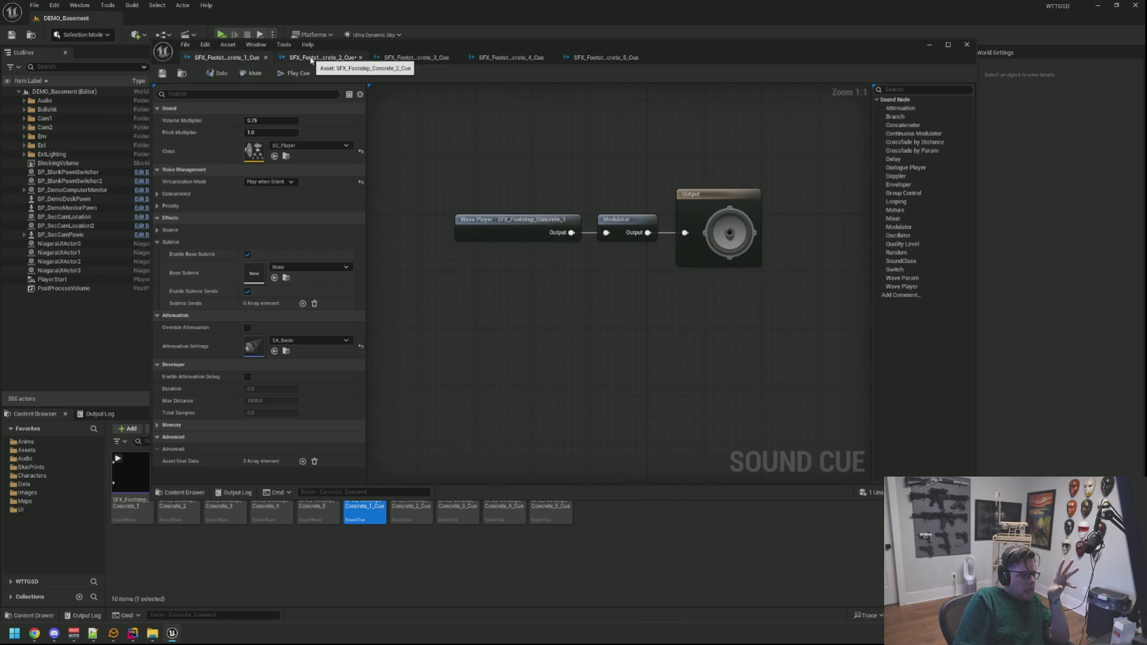
click(310, 58)
click(341, 340)
key(Escape)
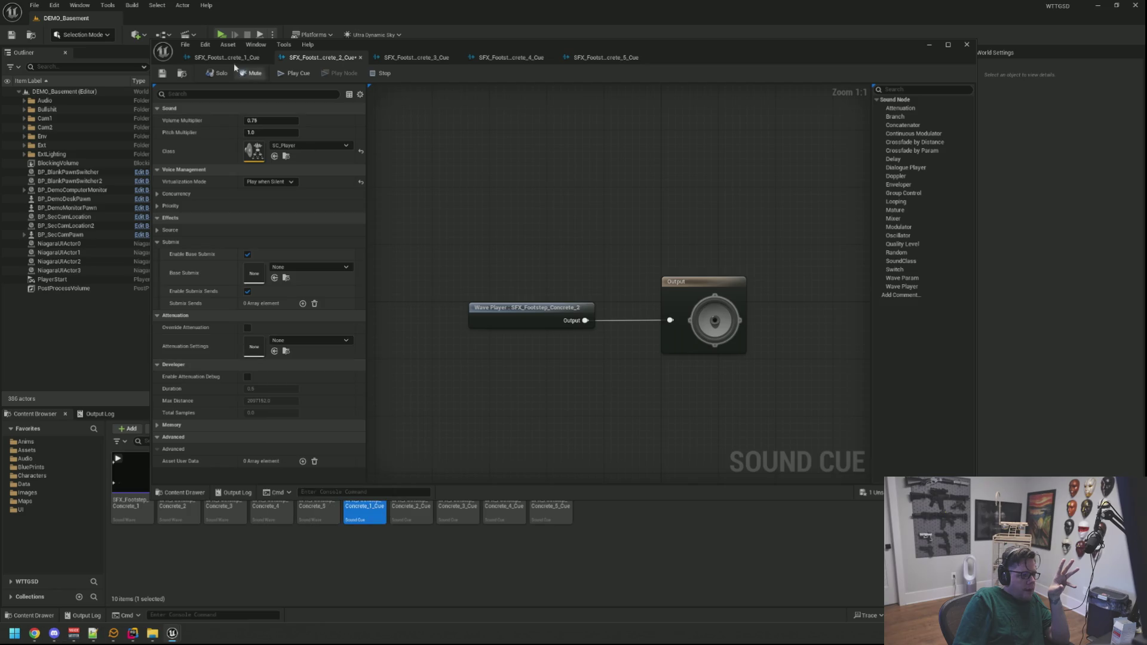
click(234, 60)
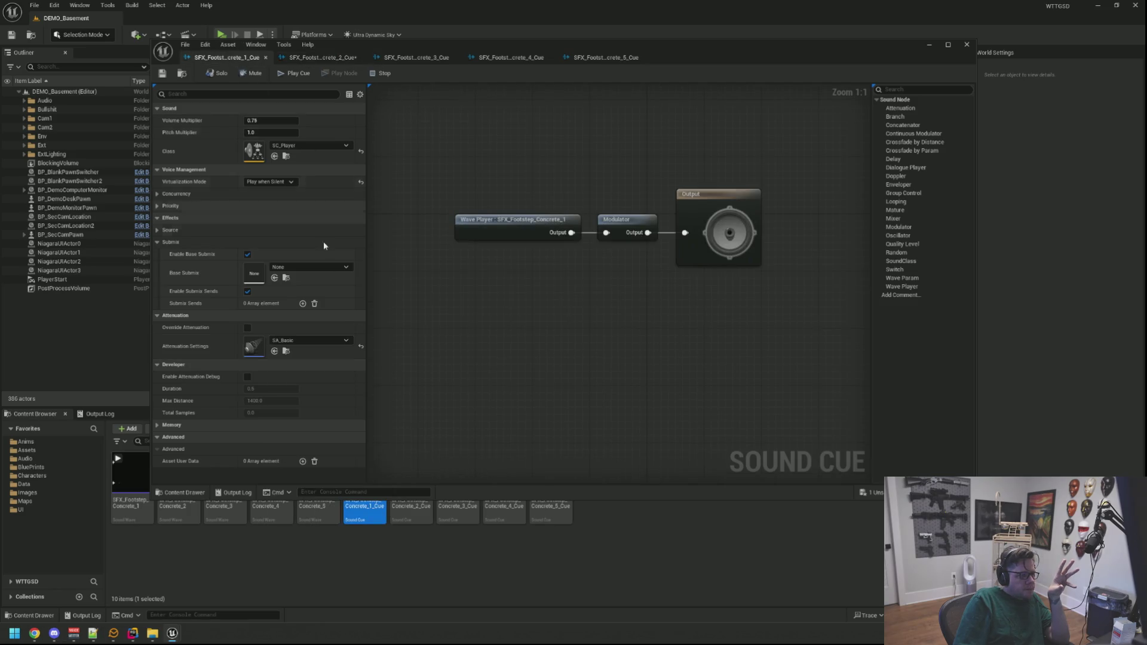
click(303, 60)
click(228, 60)
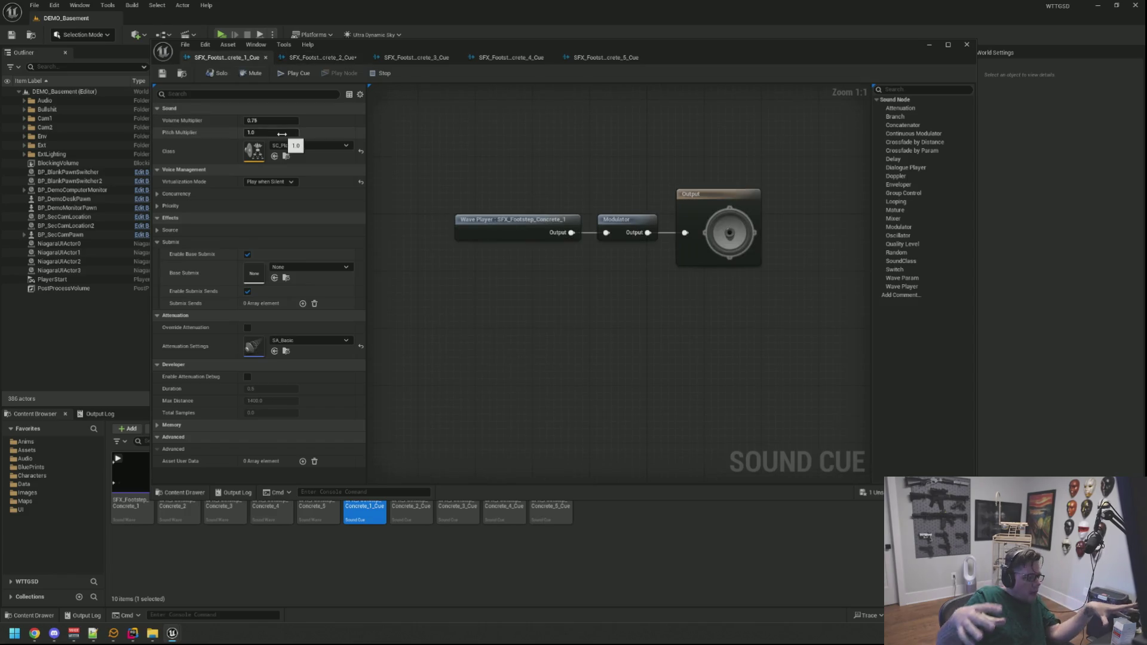
click(317, 57)
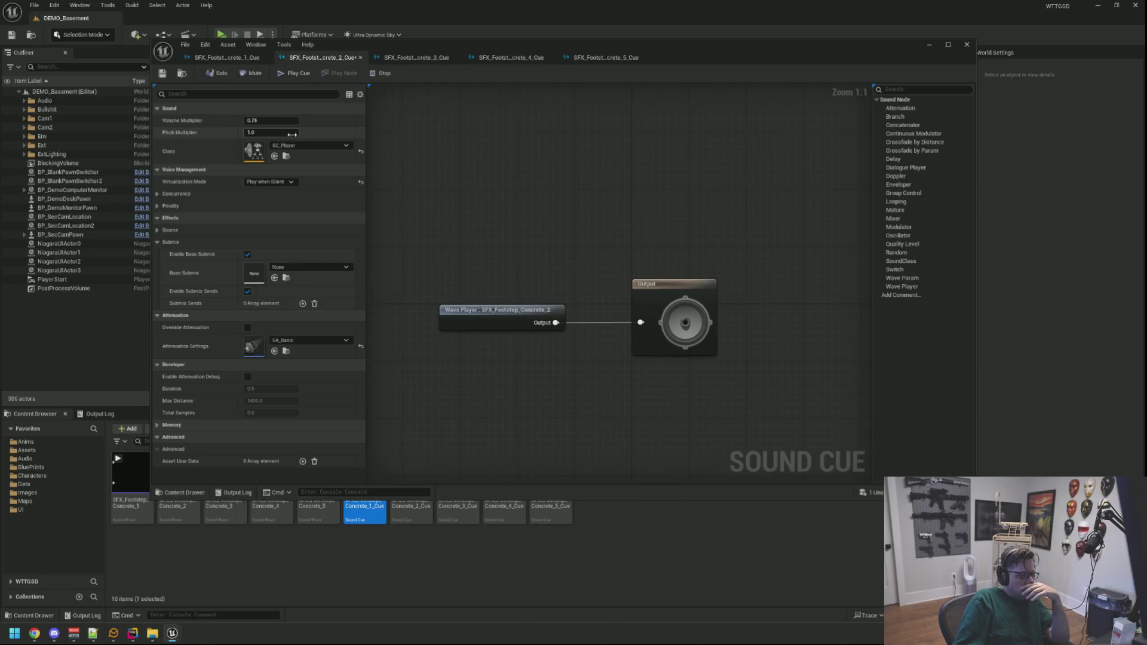
click(227, 57)
click(309, 58)
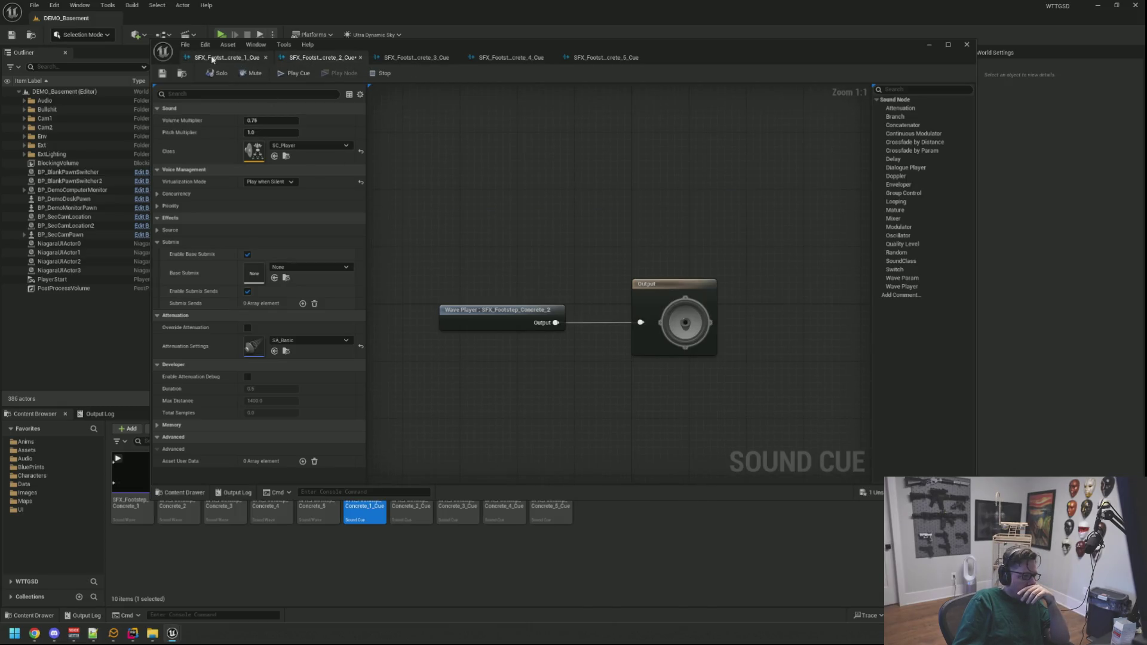
click(227, 57)
click(301, 58)
Give Concrete_3_Cue the SC_Player sound class and SA_Basic attenuation
click(413, 57)
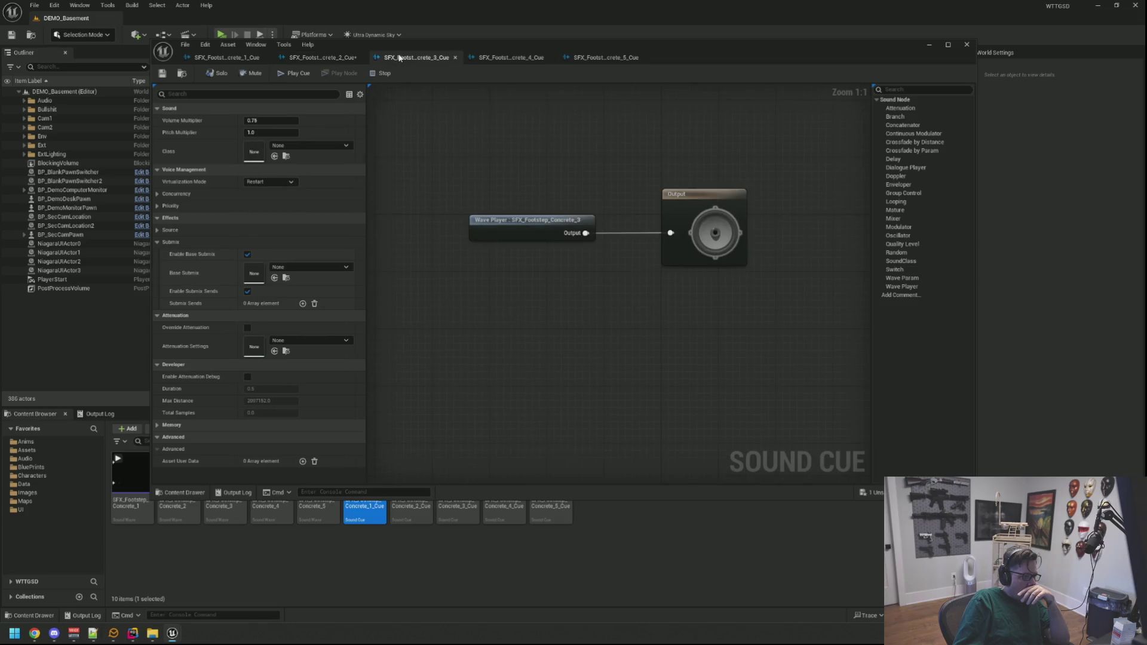
click(307, 145)
scroll(343, 308, down, 3)
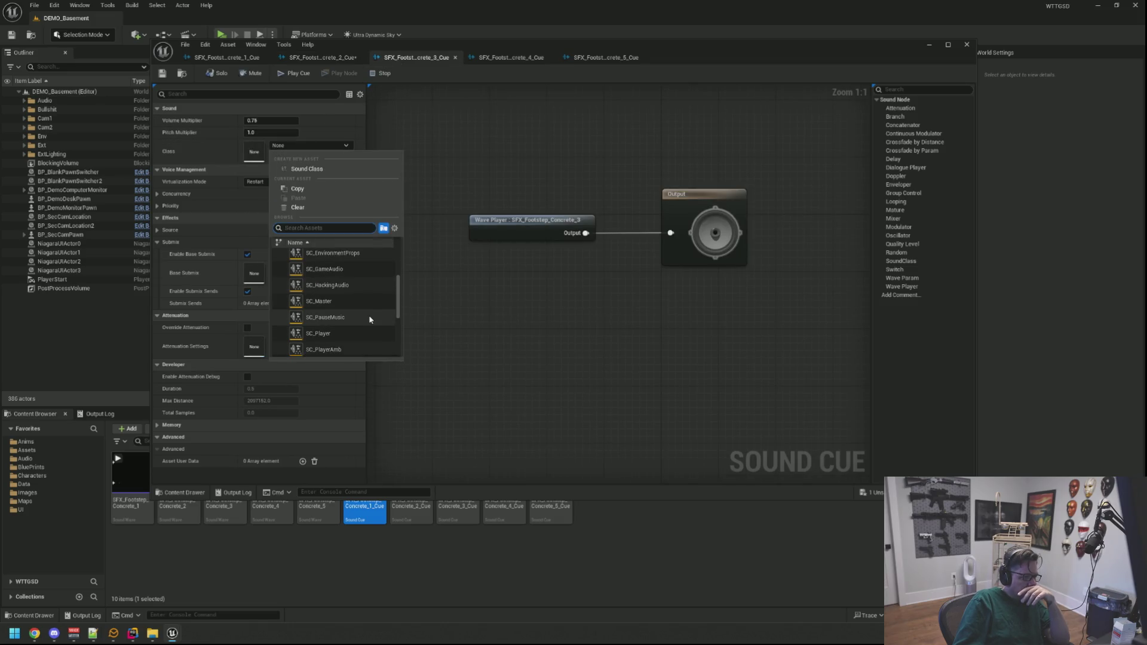
click(334, 334)
click(295, 343)
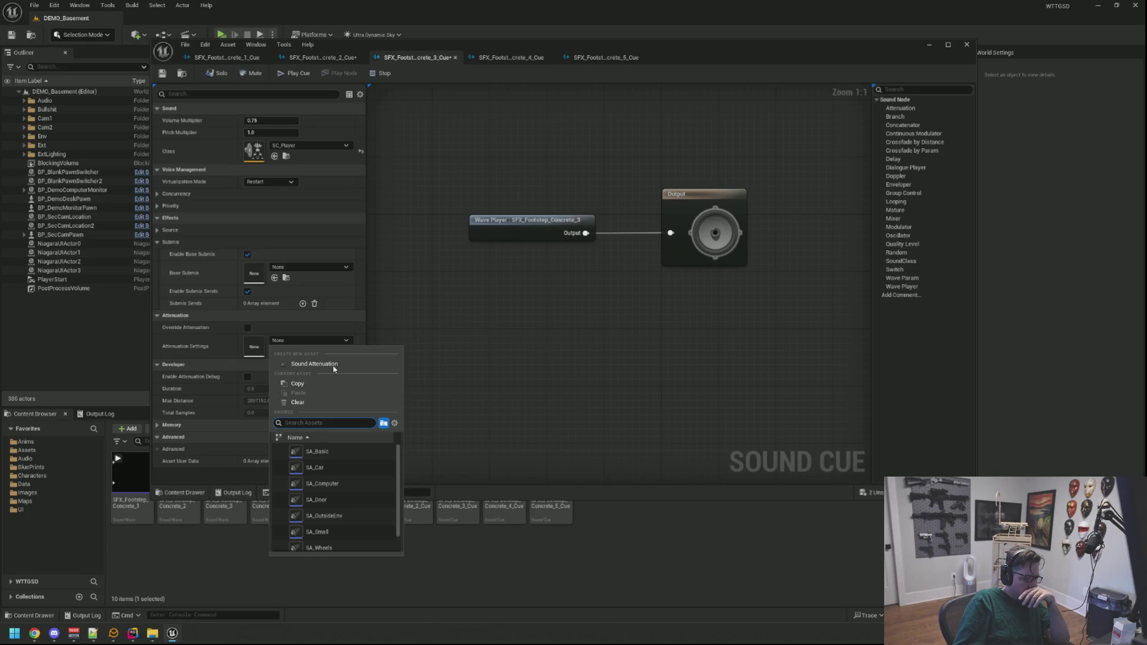
click(347, 455)
click(347, 455)
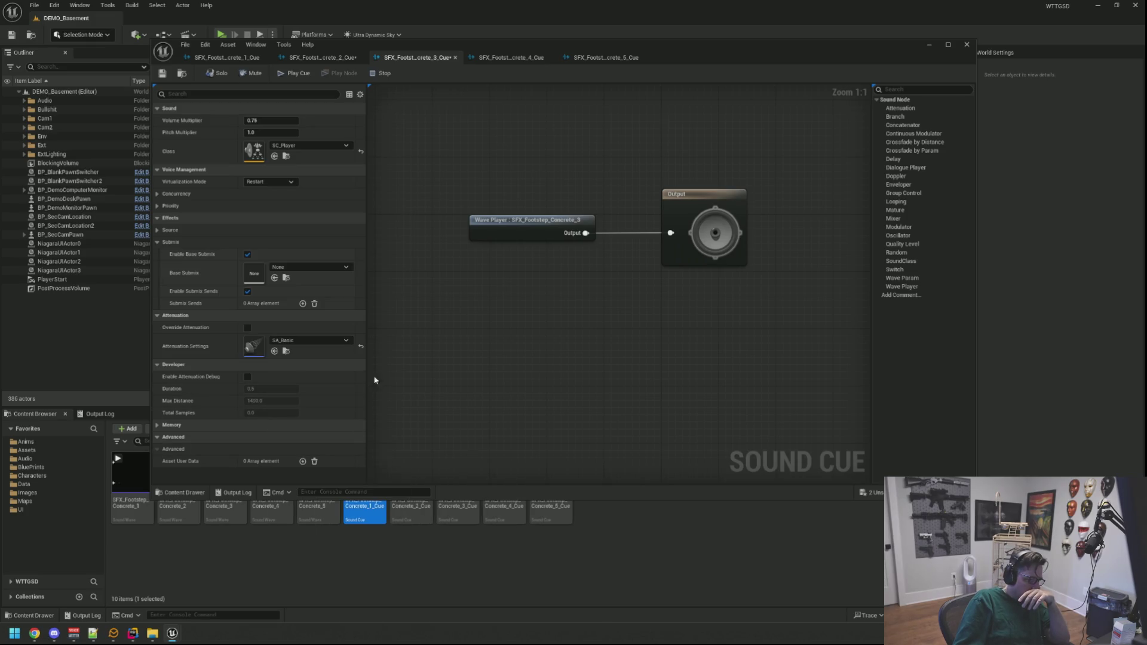
click(501, 60)
mouse_move(551, 195)
mouse_down()
mouse_move(494, 180)
mouse_move(561, 167)
mouse_move(553, 156)
mouse_move(529, 171)
mouse_up()
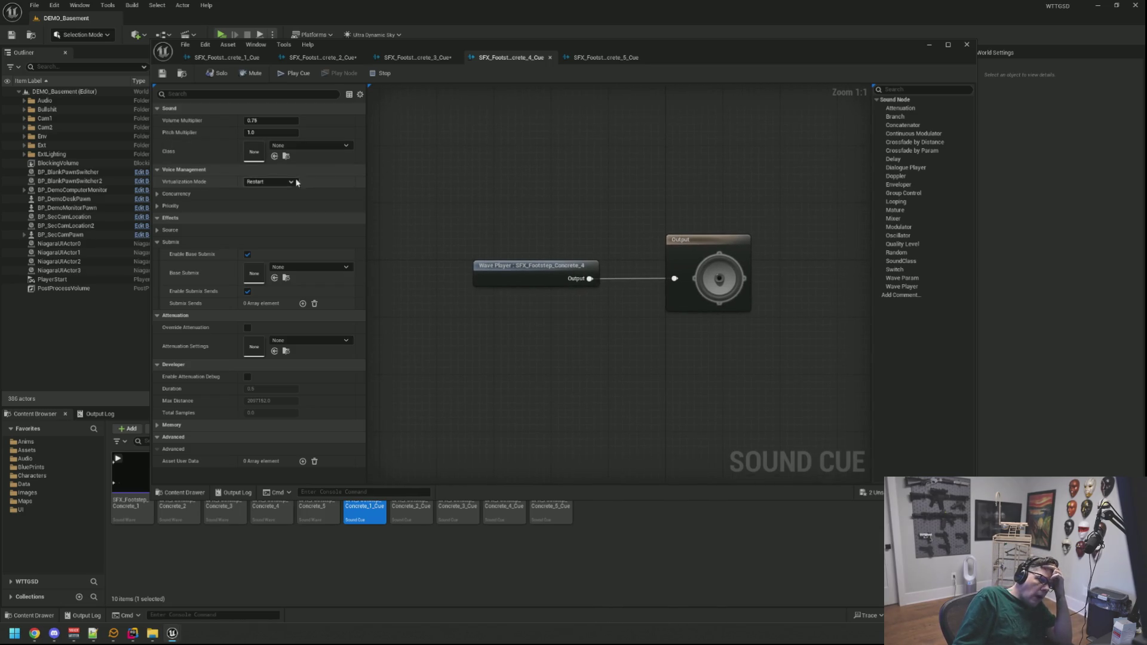
Set Concrete_4_Cue to Play when Silent with the SC_Player sound class
click(265, 199)
click(306, 144)
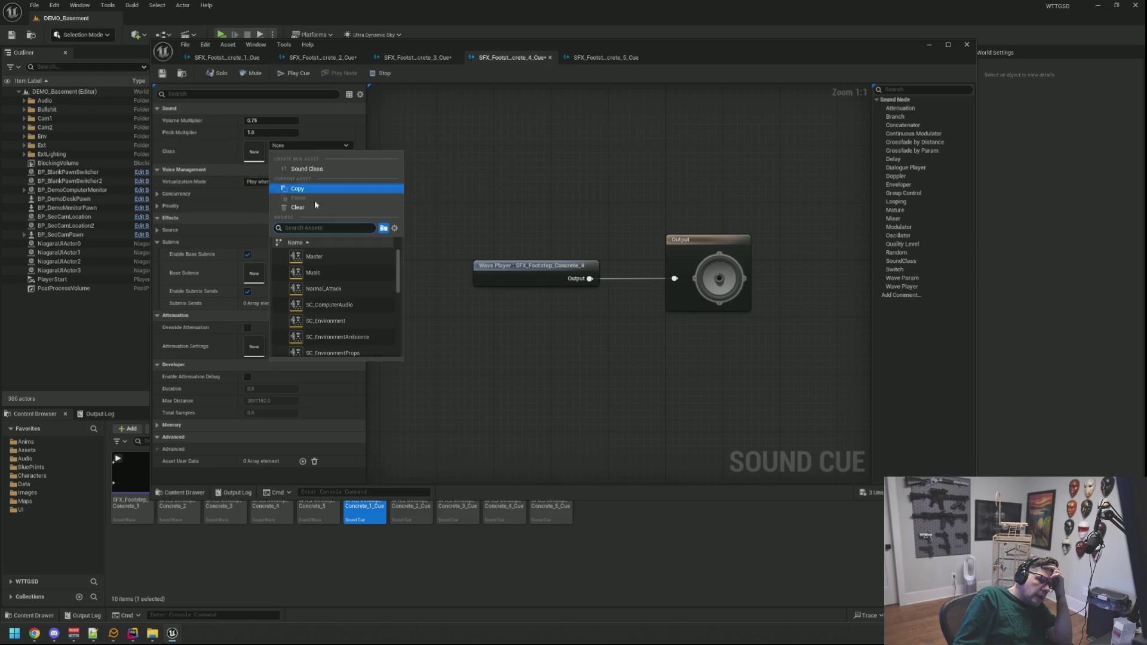
scroll(341, 307, down, 1)
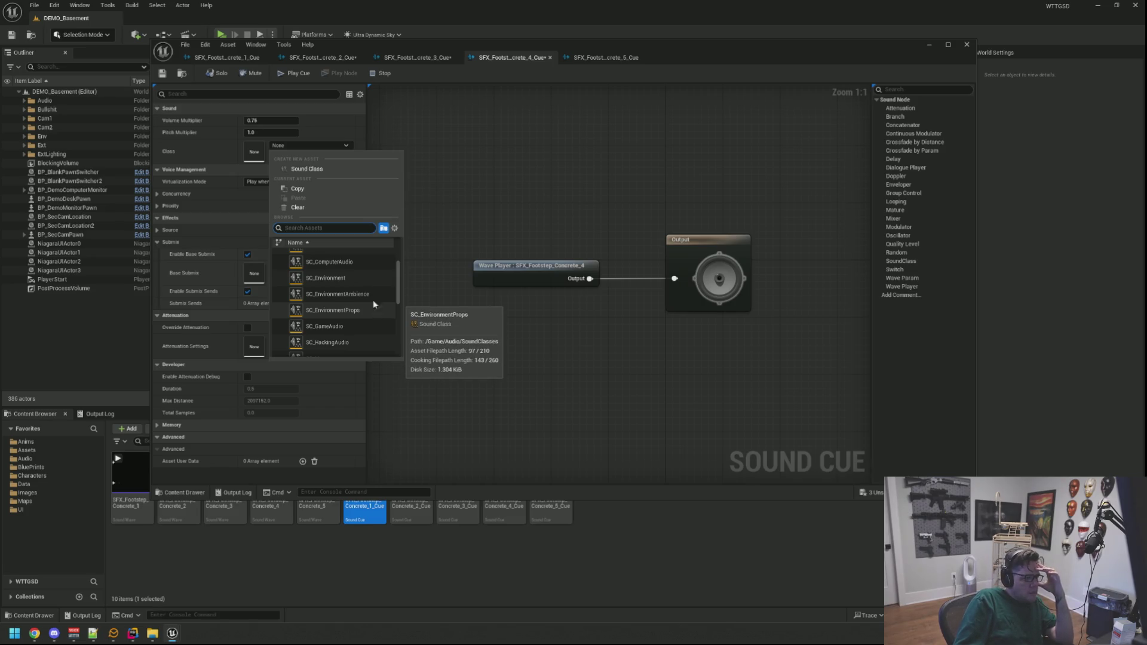
scroll(373, 303, down, 1)
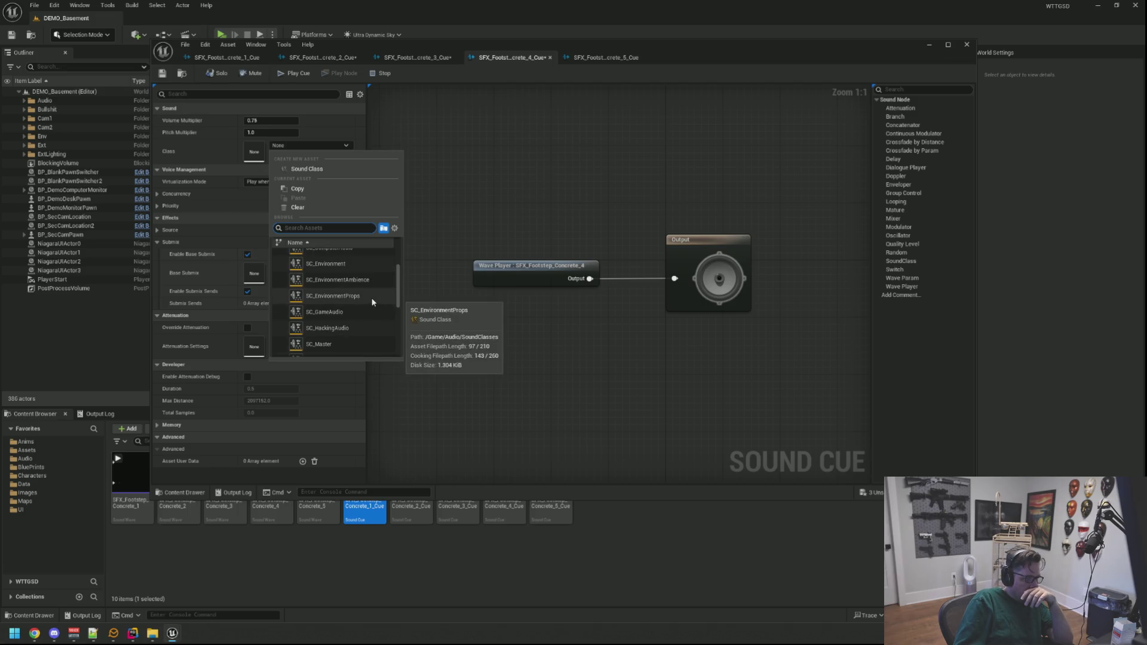
click(371, 302)
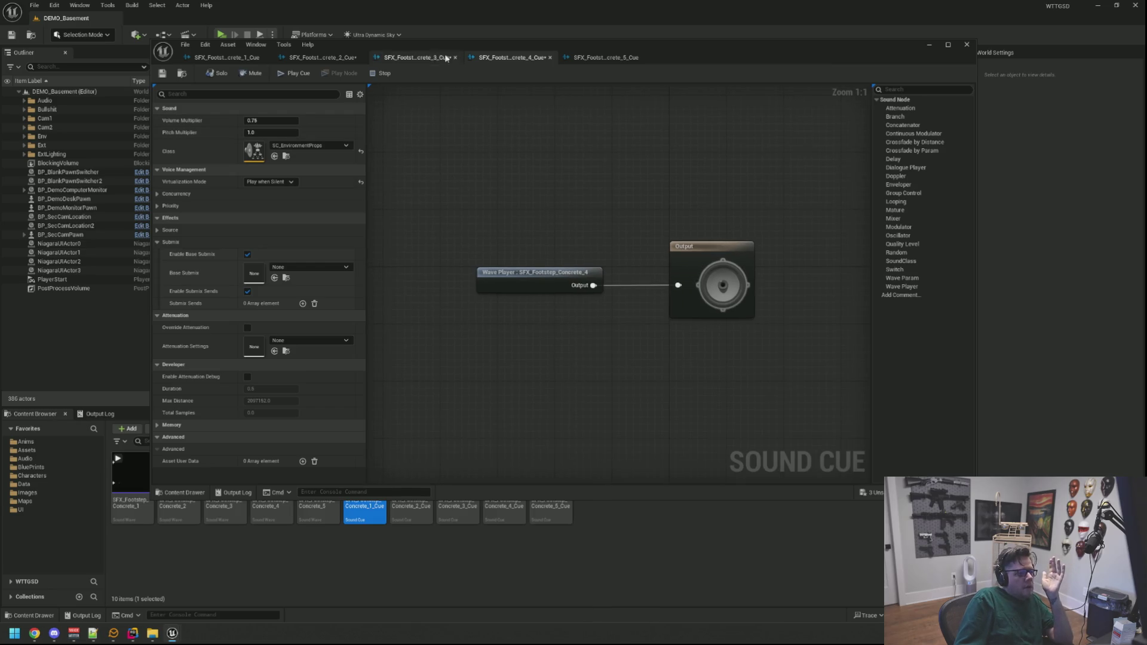
click(412, 58)
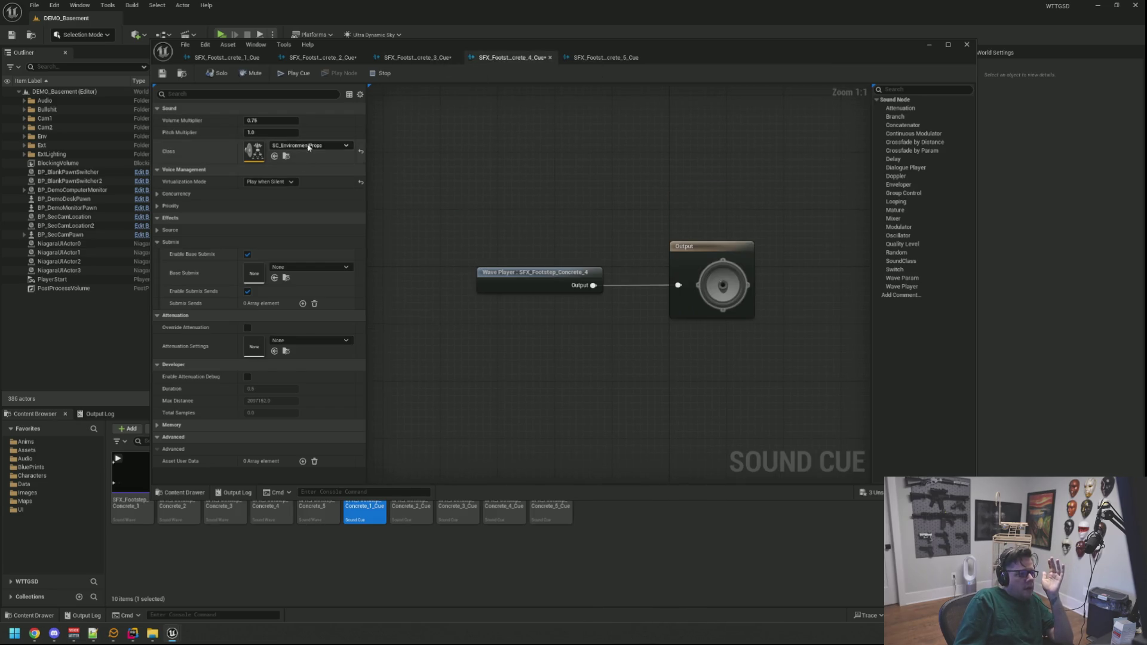
click(307, 145)
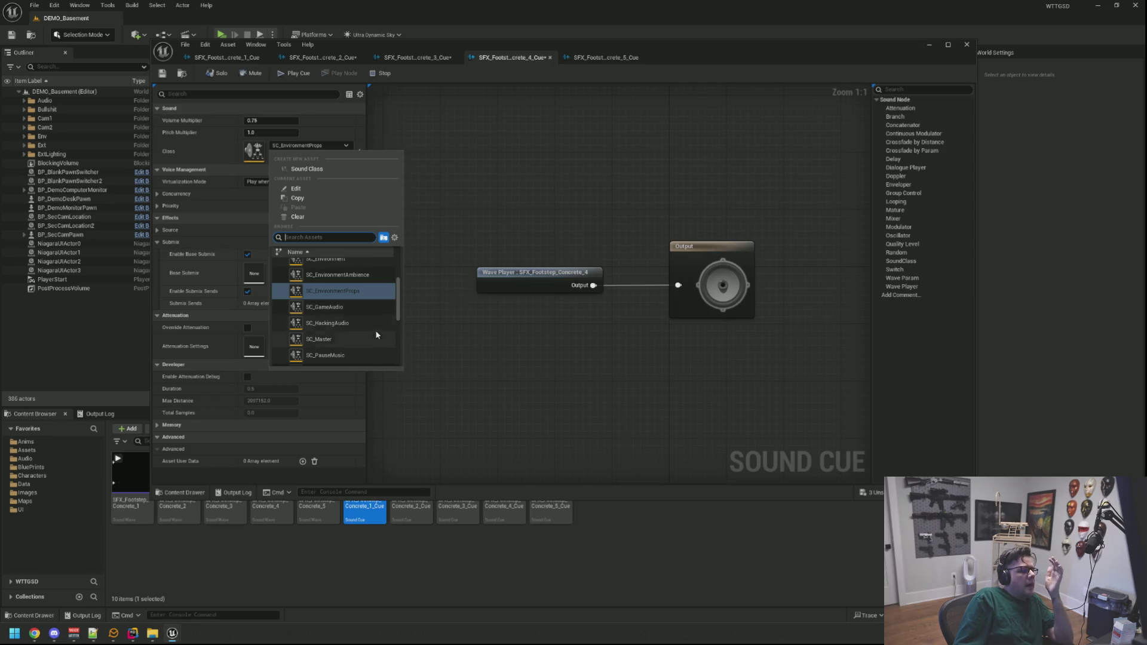
scroll(359, 322, down, 2)
click(334, 301)
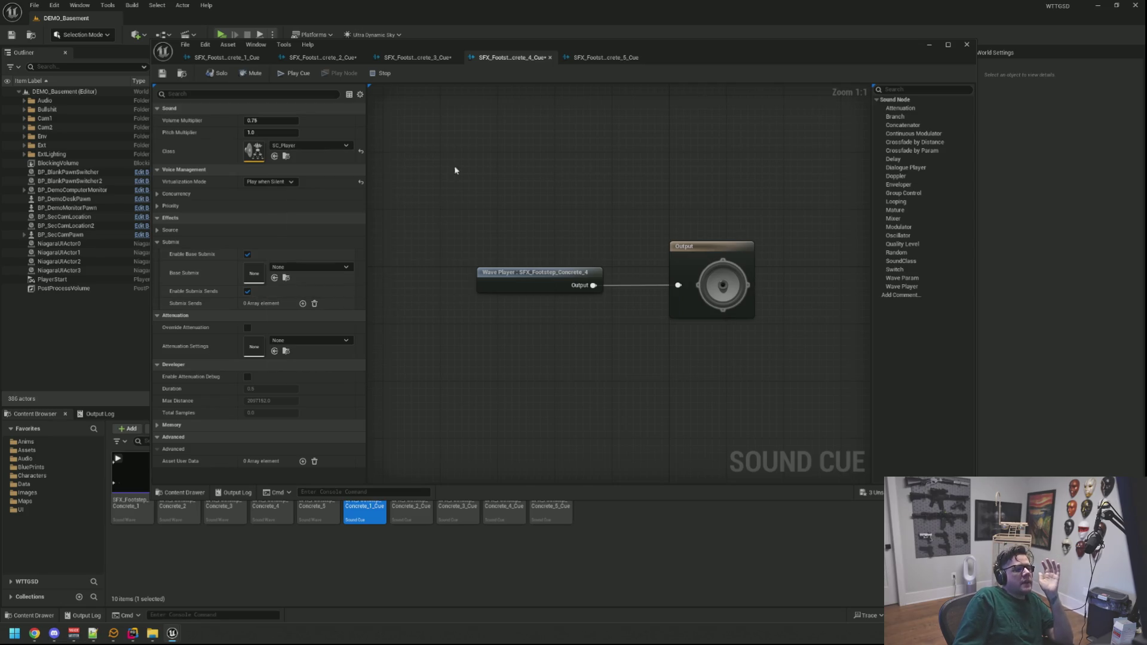
Set Concrete_3_Cue's Virtualization Mode to Play when Silent
click(416, 58)
click(270, 181)
click(266, 199)
Assign SA_Basic attenuation to Concrete_4_Cue
click(505, 58)
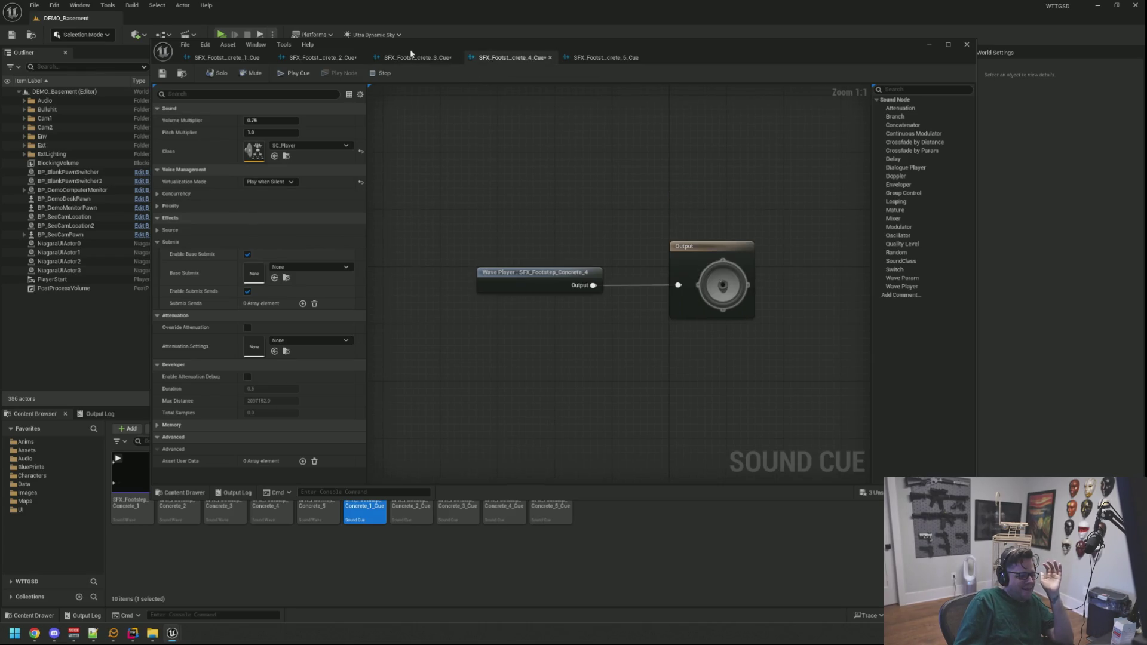
click(414, 55)
click(501, 58)
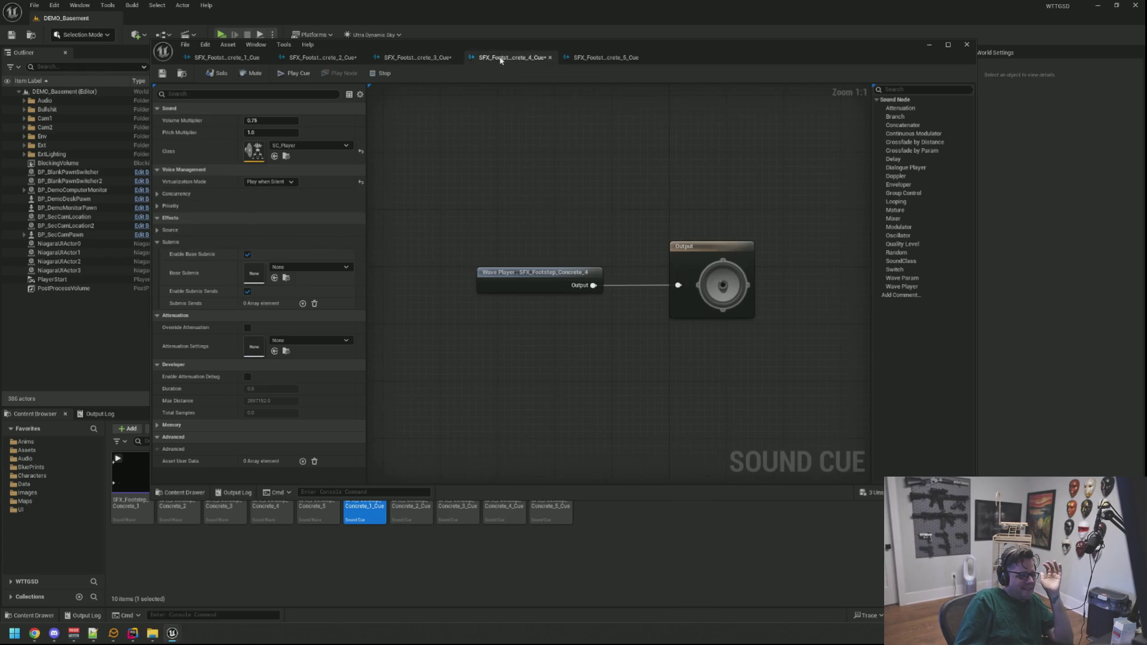
click(314, 347)
click(325, 462)
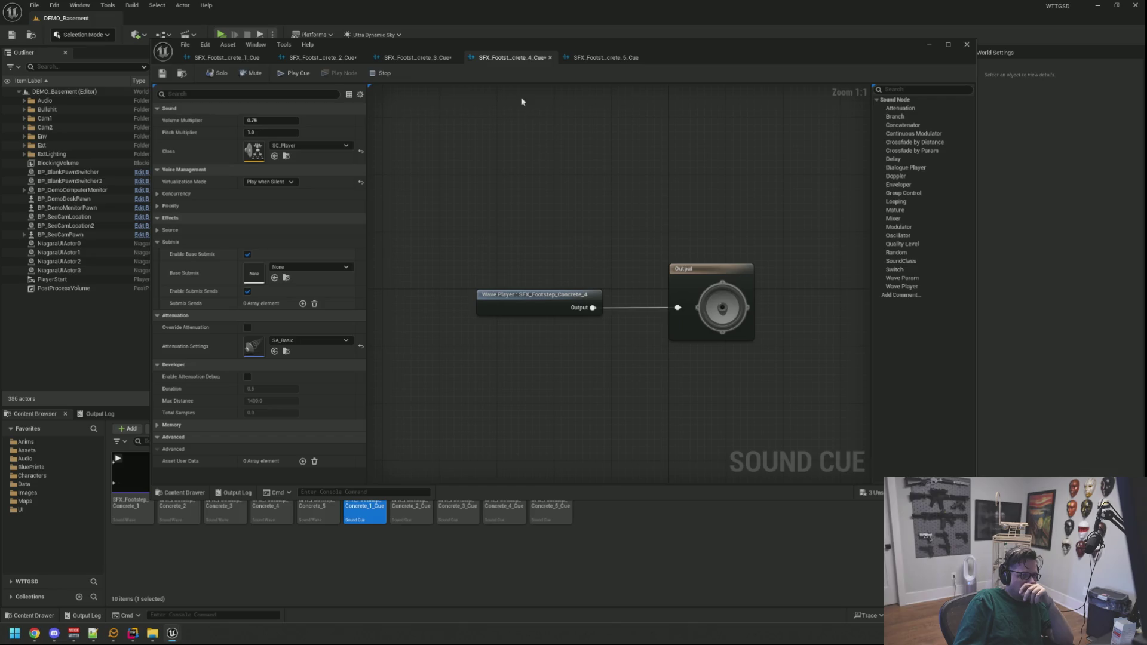
Compare the open concrete footstep cues and switch to Concrete_5_Cue
click(416, 57)
click(502, 57)
click(418, 58)
click(293, 60)
click(235, 60)
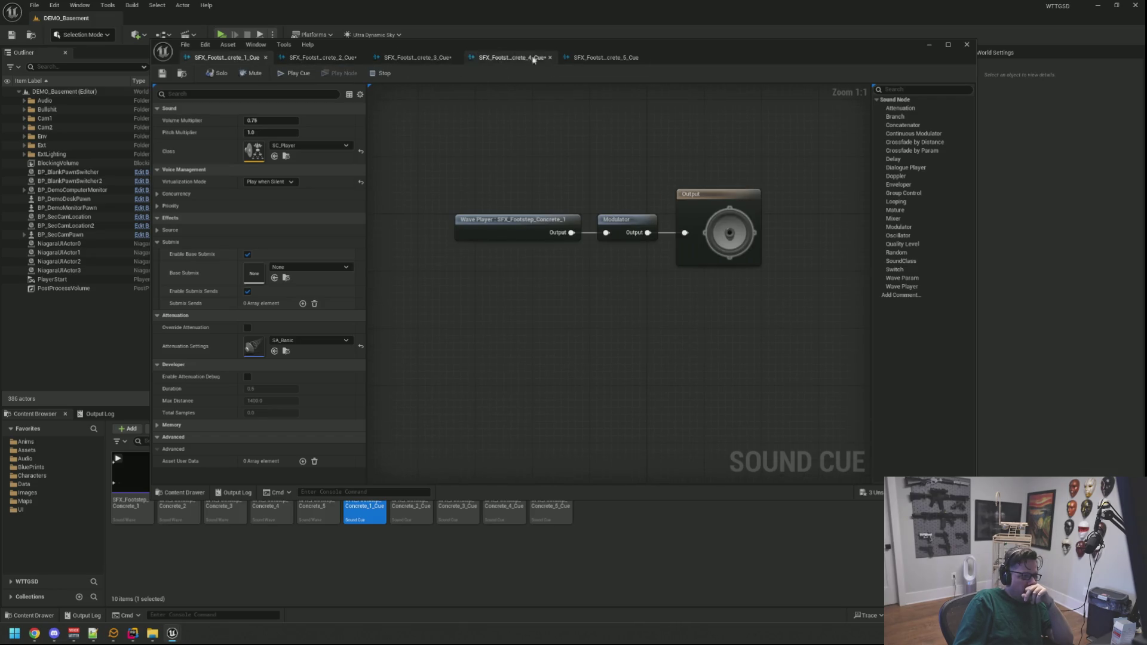
click(565, 62)
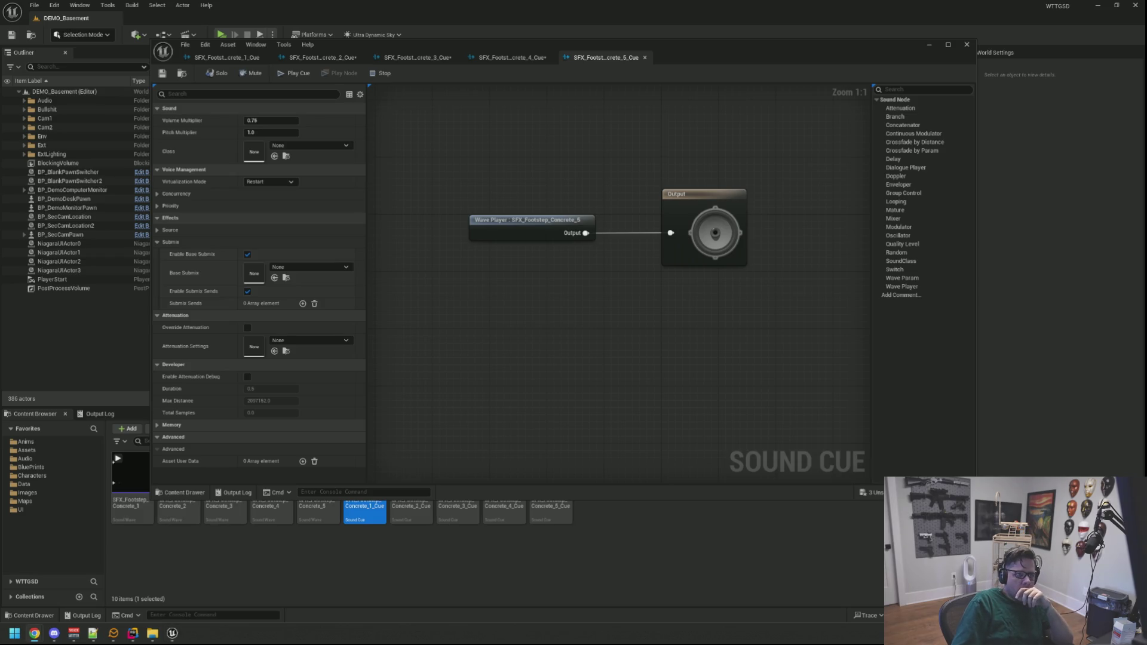
Set Concrete_5_Cue to Play when Silent with the SC_Player sound class
click(269, 181)
click(266, 199)
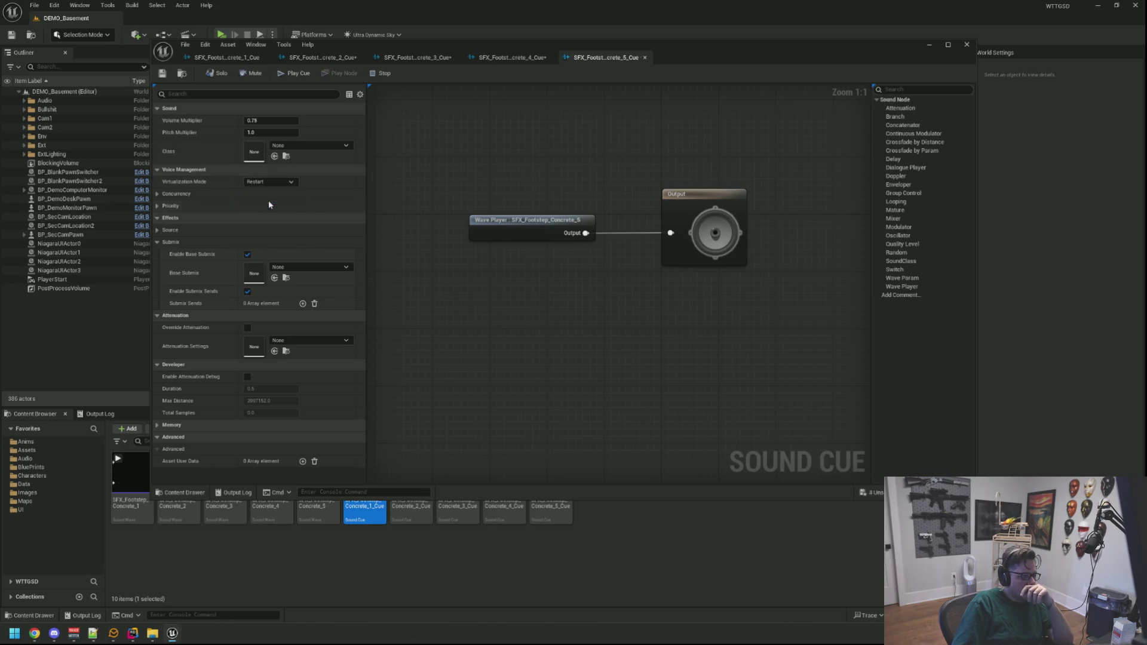
click(304, 148)
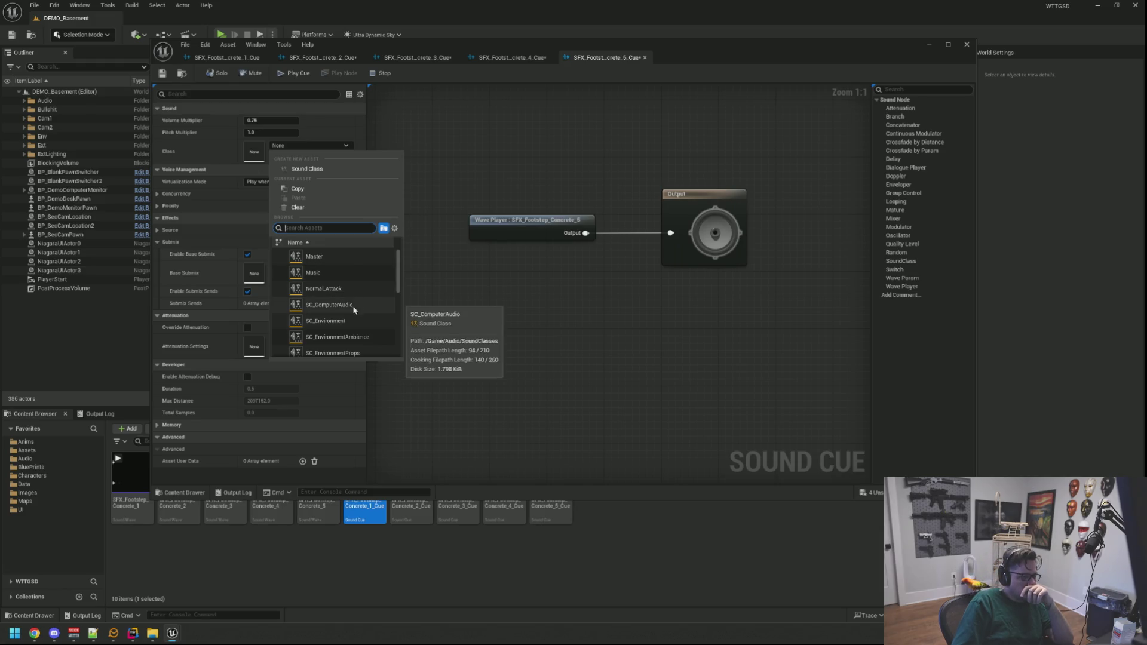
scroll(352, 320, down, 2)
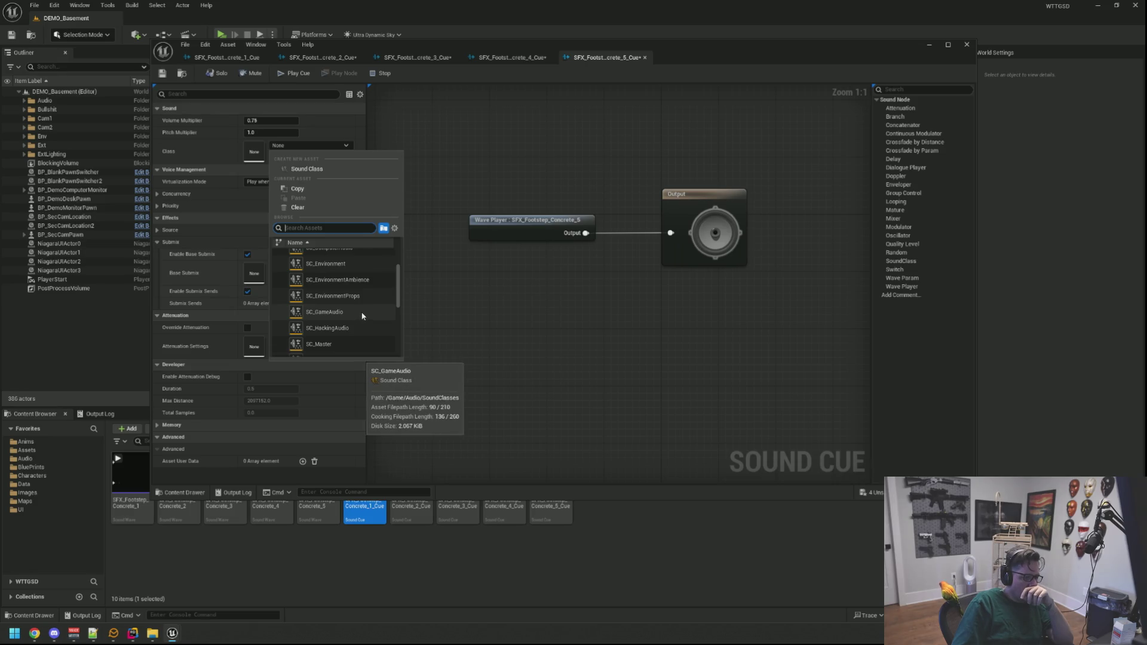
click(360, 313)
click(311, 145)
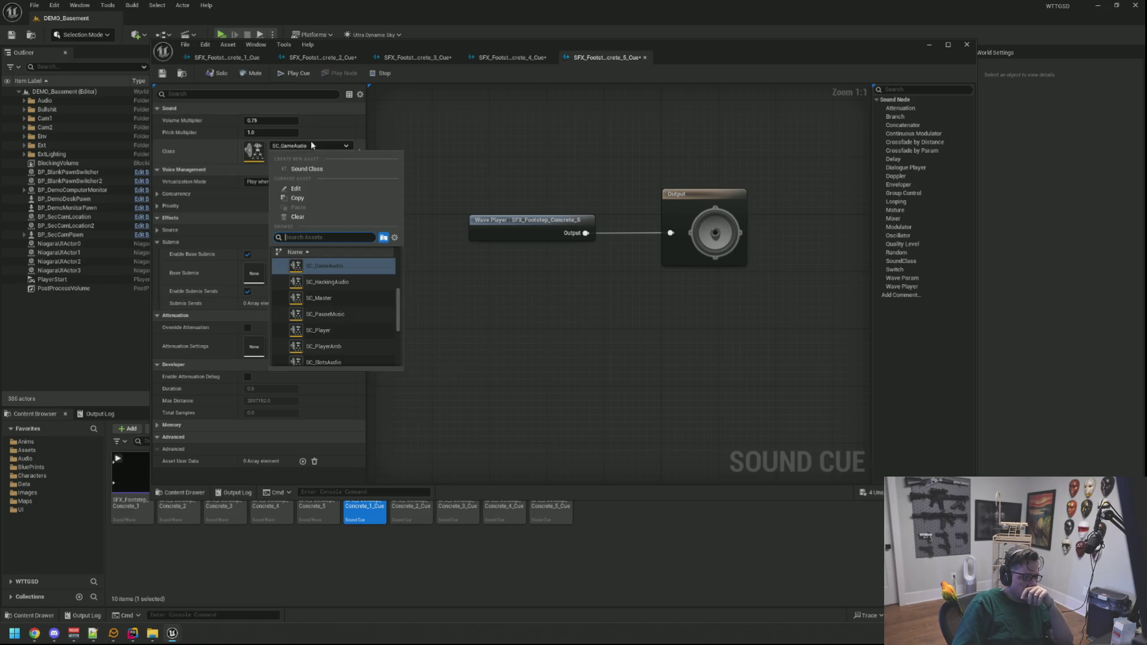
click(347, 327)
click(504, 58)
click(587, 57)
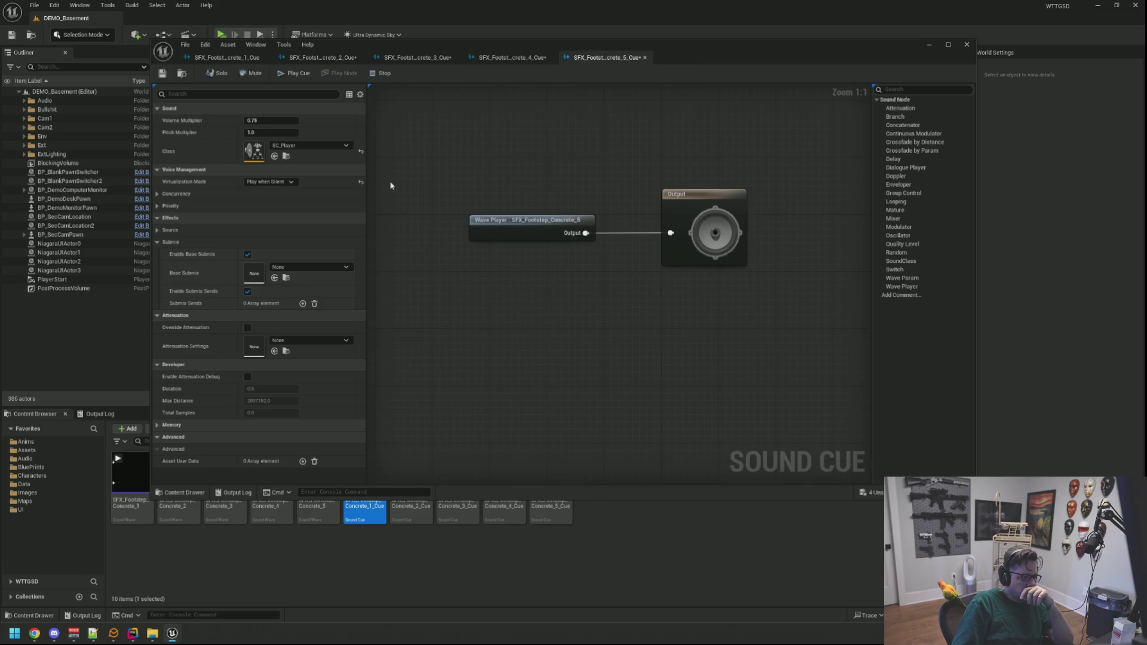
Give Concrete_5_Cue SA_Basic attenuation and save all cues with Ctrl+Shift+S
click(323, 346)
scroll(361, 482, down, 3)
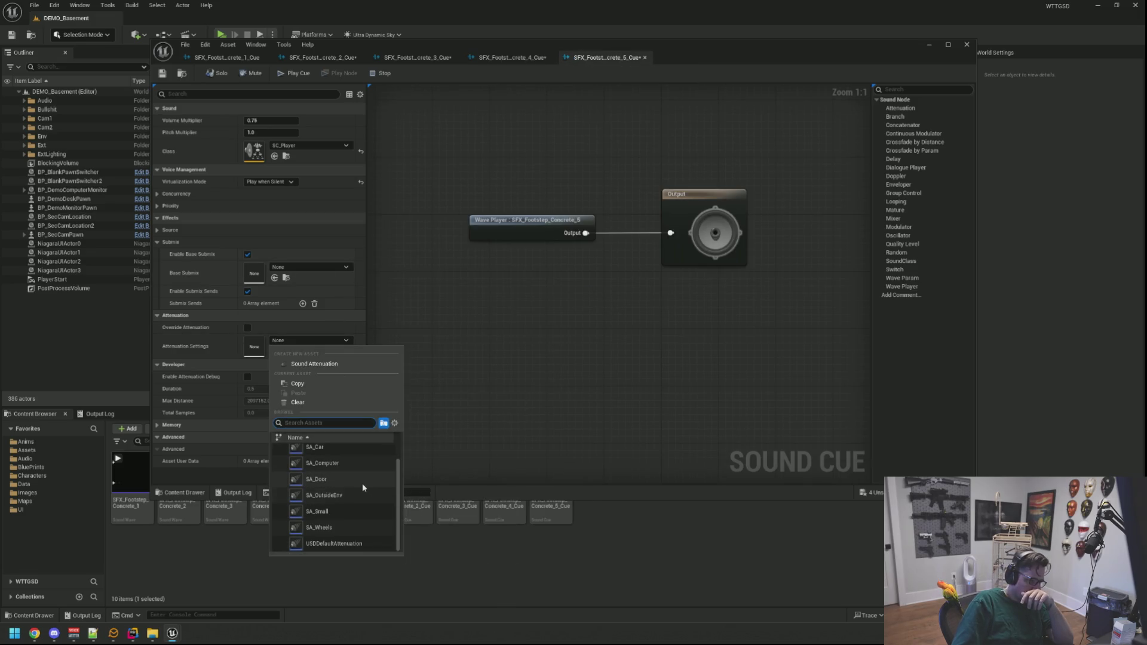
scroll(353, 513, up, 1)
click(335, 483)
click(311, 341)
click(340, 457)
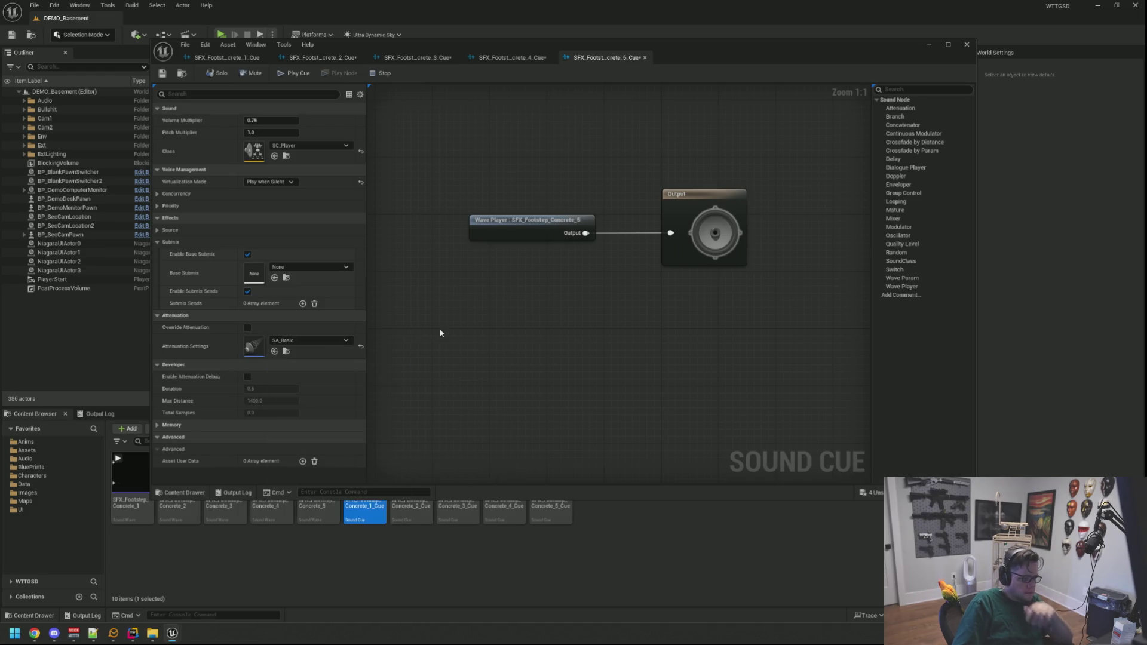
key(ctrl+shift+s)
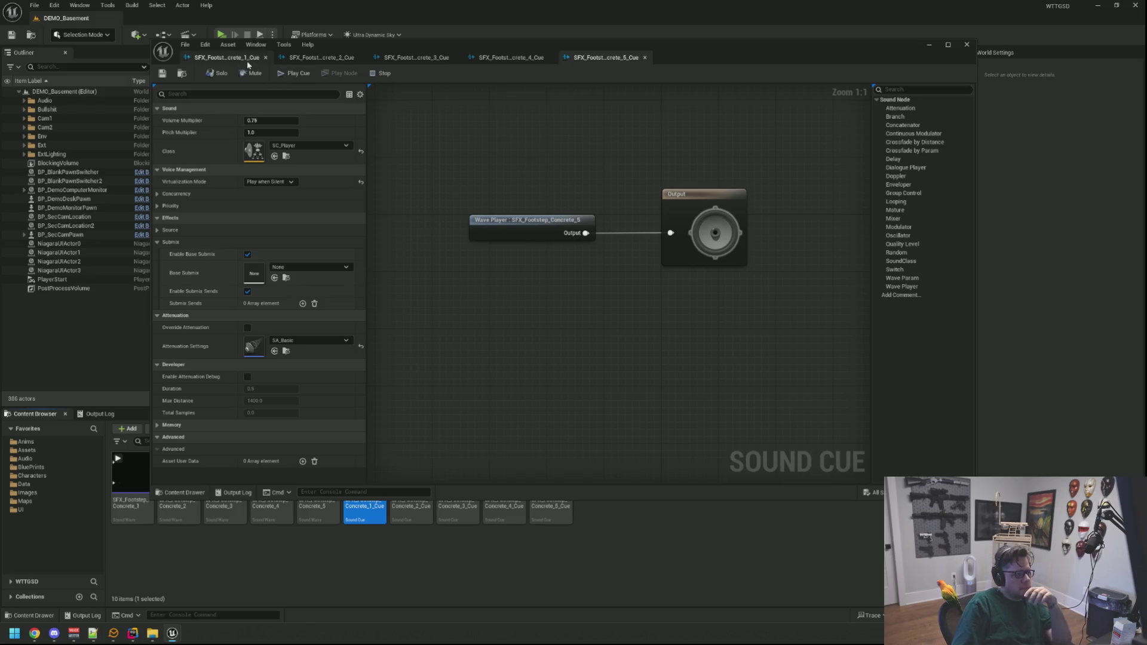
Select the Modulator node in Concrete_1_Cue to copy it
click(247, 59)
click(288, 59)
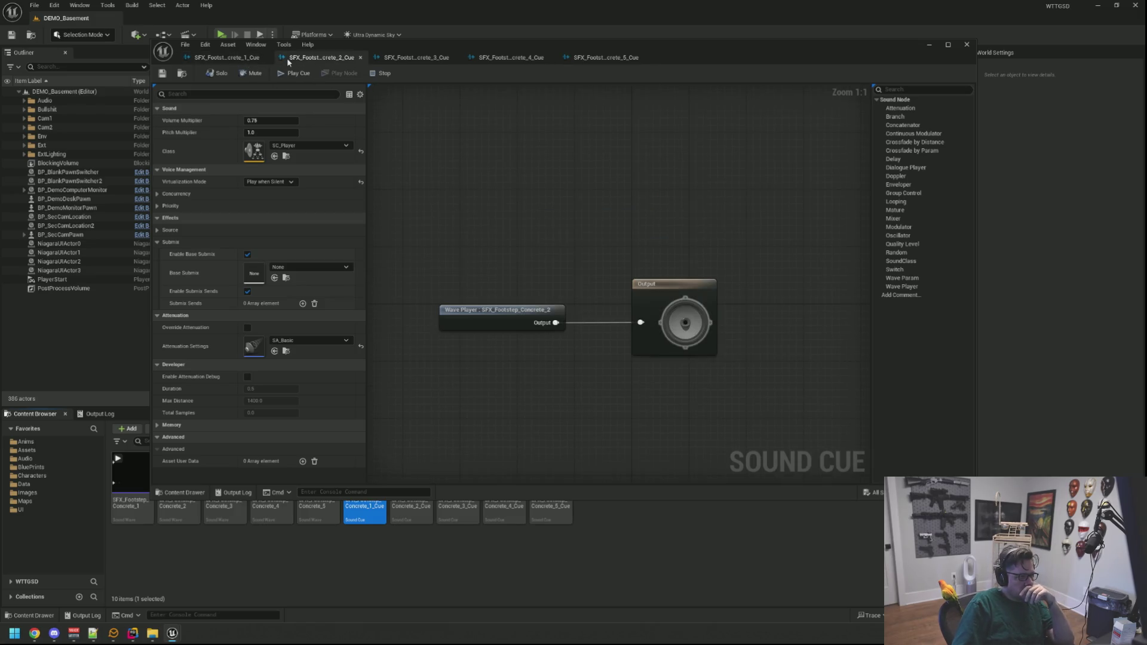
click(227, 57)
click(609, 220)
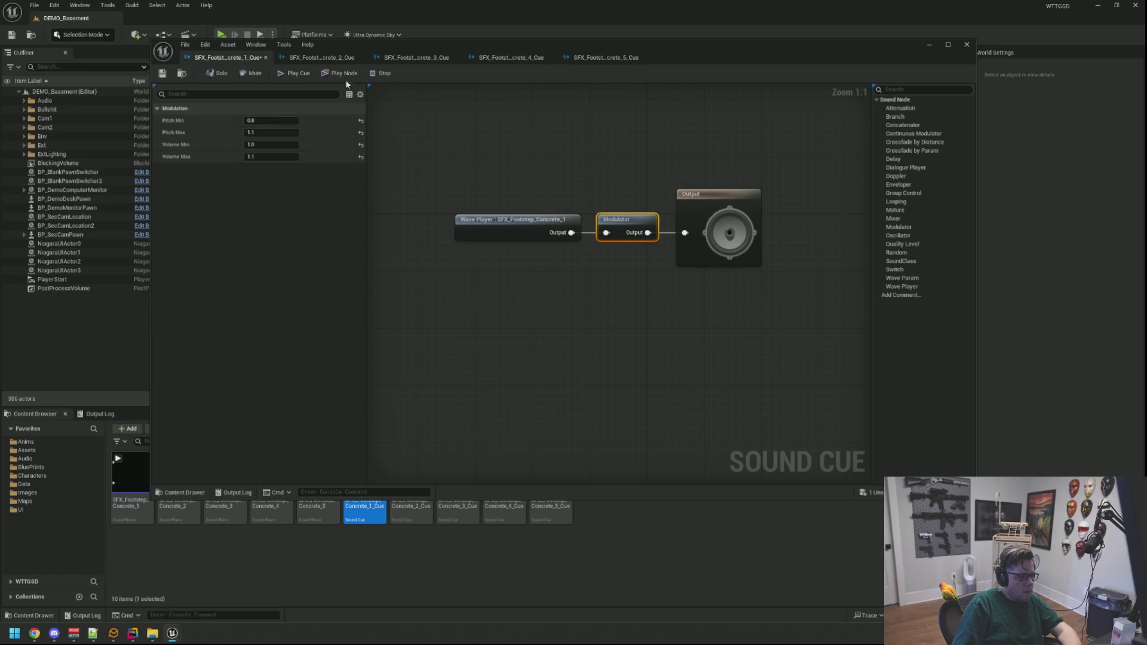
Paste the Modulator into Concrete_2_Cue, wiring Wave Player → Modulator → Output
click(309, 58)
drag(678, 285, 757, 290)
click(660, 285)
key(ctrl+v)
drag(672, 290, 584, 323)
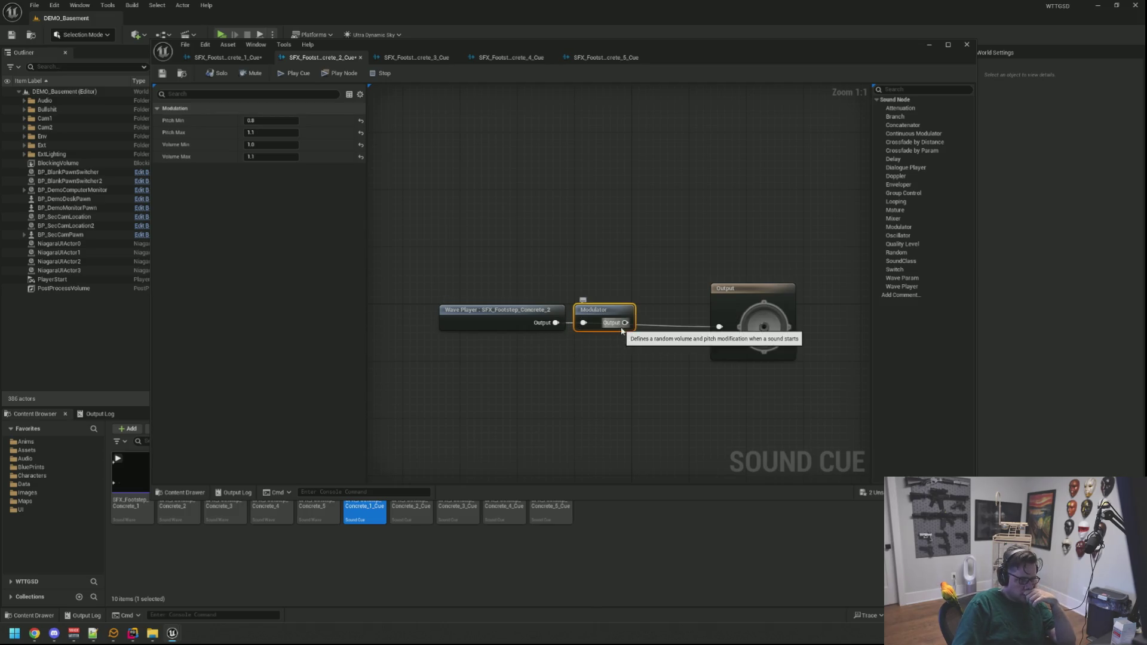
drag(717, 301, 661, 294)
drag(744, 264, 553, 332)
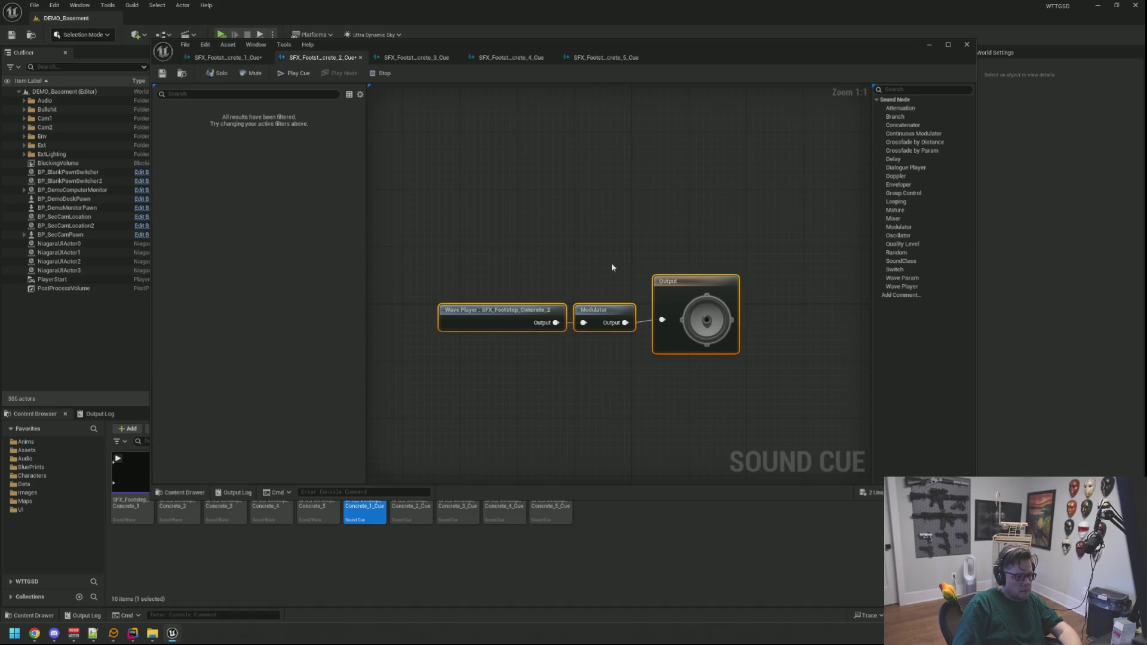
click(650, 245)
mouse_move(591, 249)
mouse_down()
mouse_move(539, 238)
mouse_move(560, 215)
mouse_up()
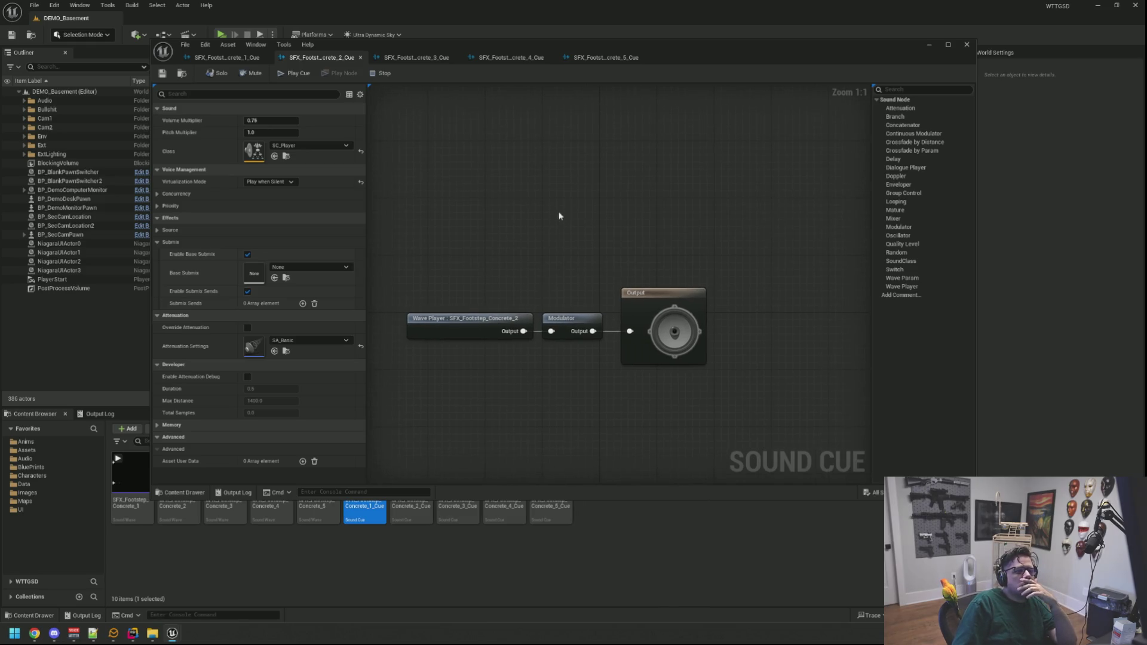
click(390, 58)
drag(609, 160, 566, 179)
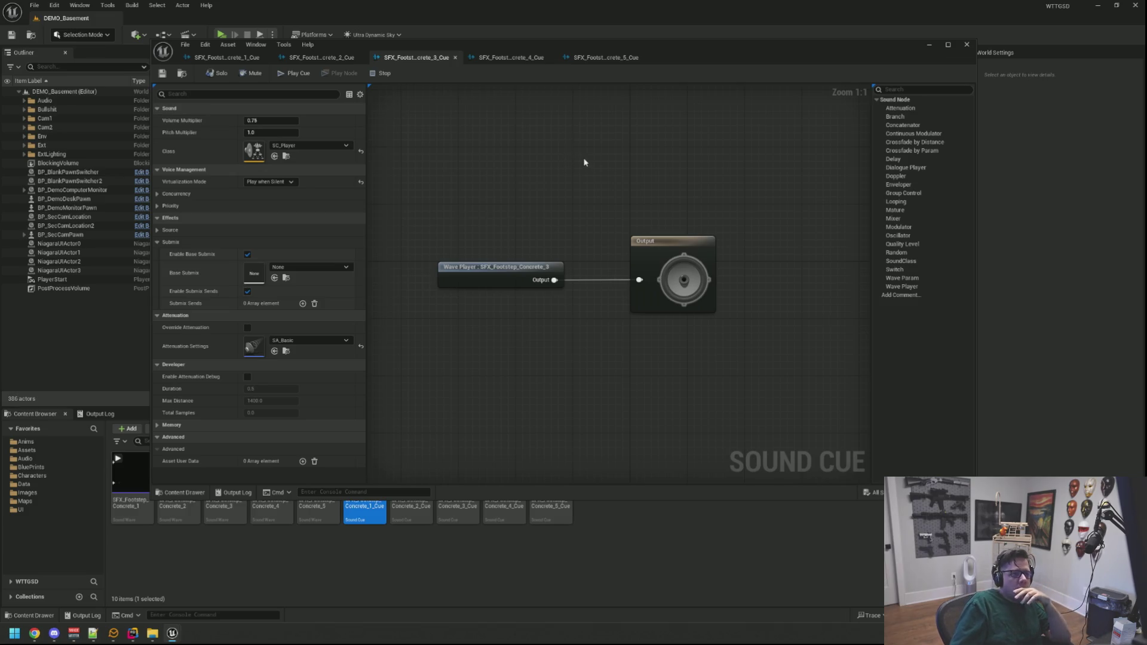
Paste the Modulator into Concrete_3_Cue, wire it between Wave Player and Output, and save
drag(650, 254, 708, 250)
click(513, 185)
click(318, 57)
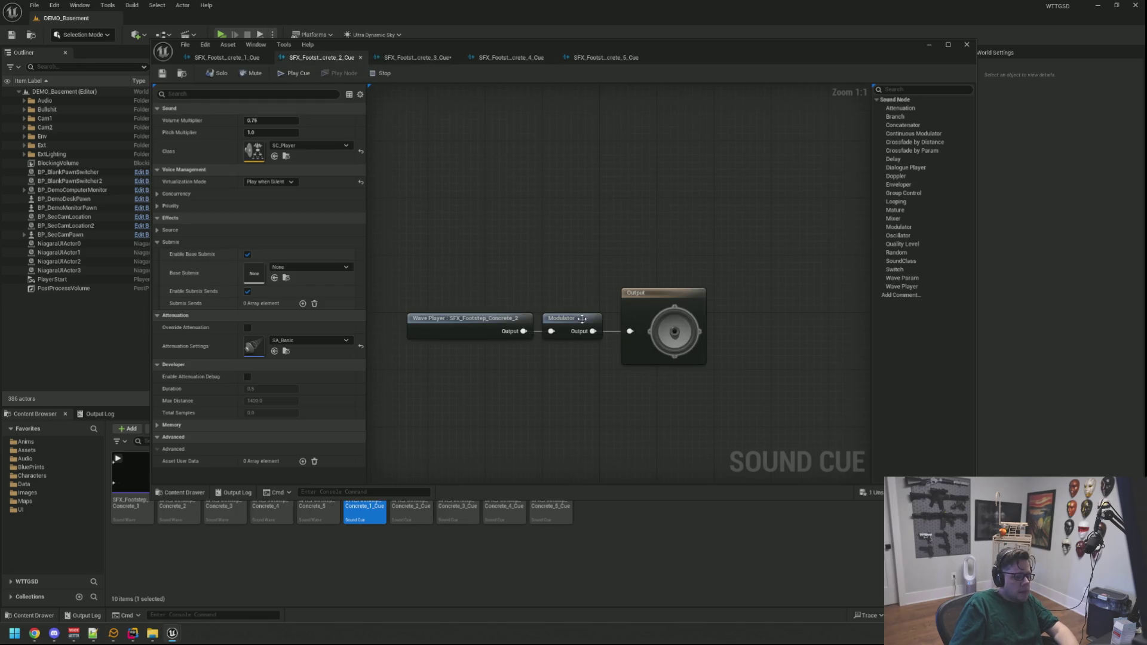
click(580, 319)
click(412, 58)
key(ctrl+v)
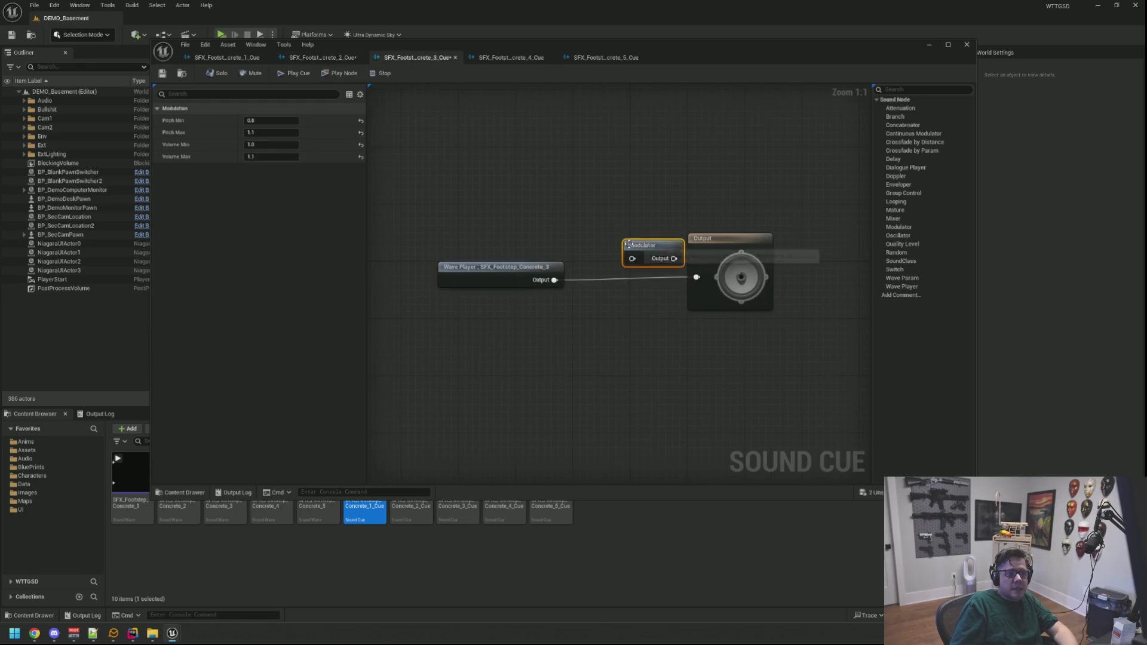
mouse_move(647, 242)
mouse_down()
mouse_move(620, 271)
mouse_move(561, 297)
mouse_move(604, 281)
mouse_move(702, 285)
mouse_move(695, 252)
mouse_up()
click(745, 197)
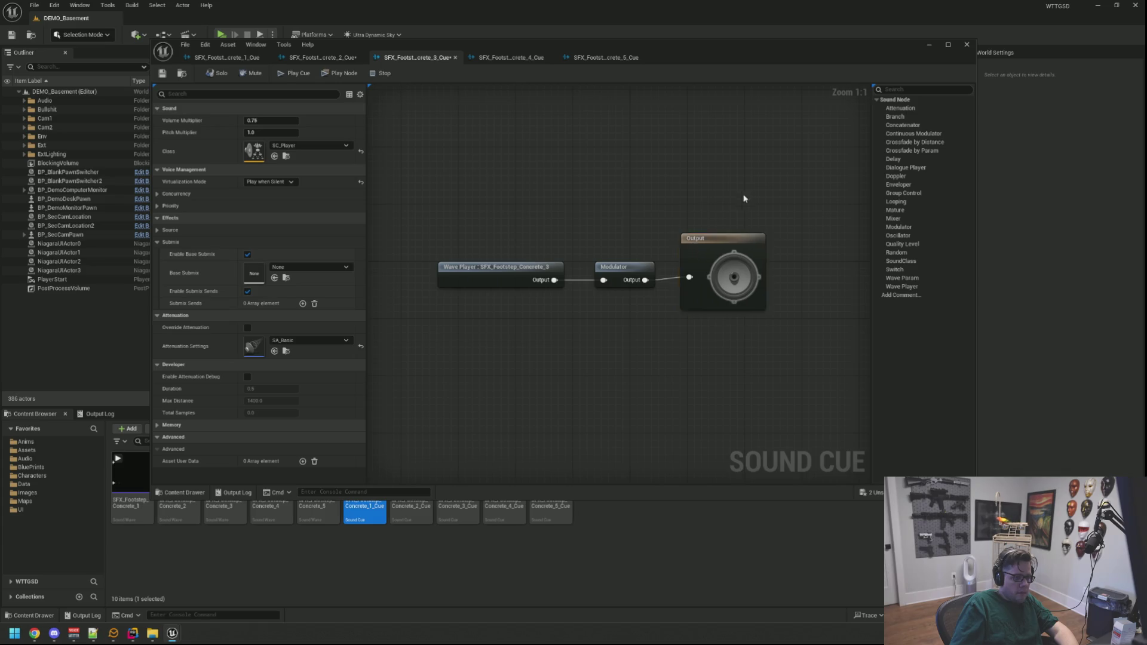
key(ctrl+a)
click(637, 210)
click(162, 73)
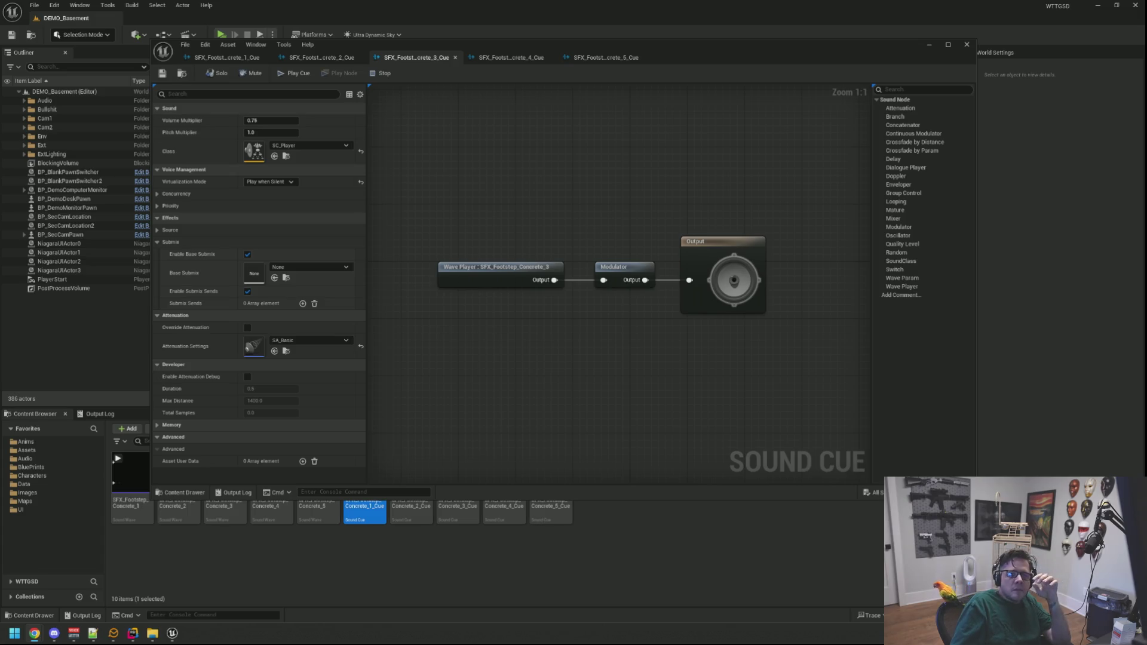
Paste the Modulator into Concrete_4_Cue and wire Wave Player → Modulator → Output
mouse_move(662, 133)
mouse_down()
mouse_move(610, 134)
mouse_move(661, 159)
mouse_up()
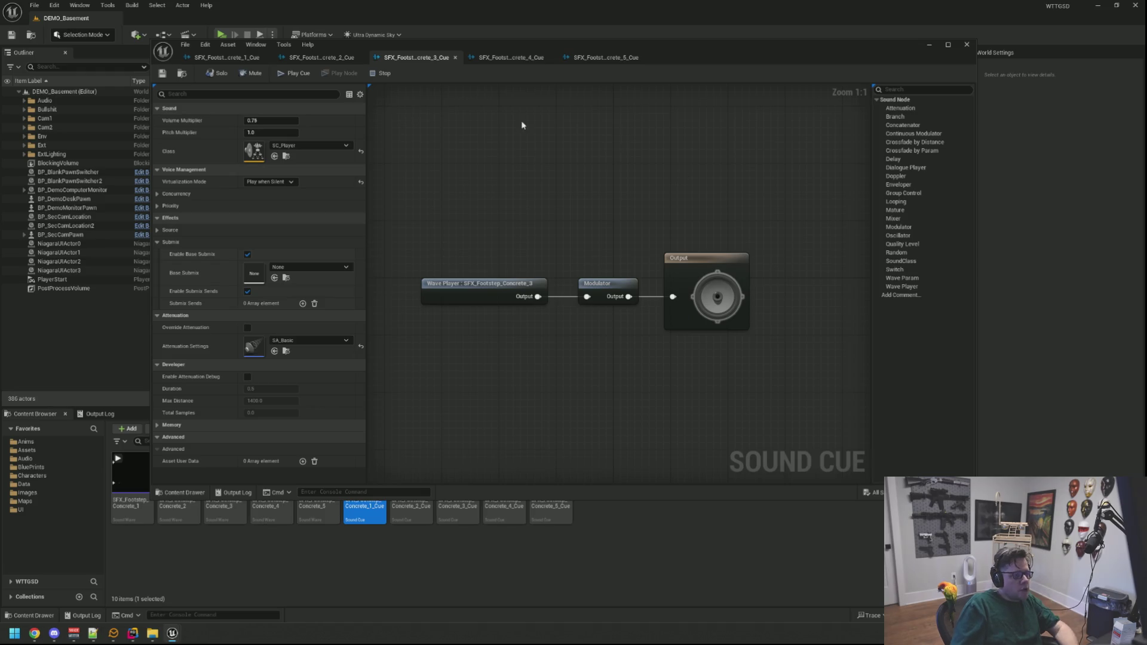
click(487, 57)
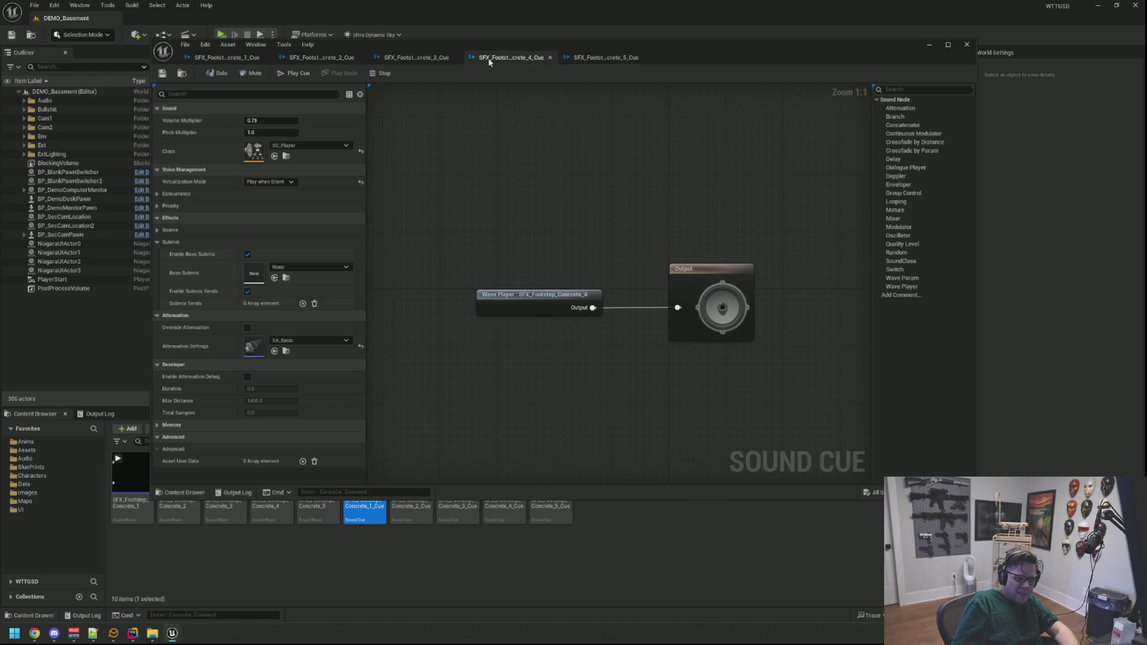
click(421, 57)
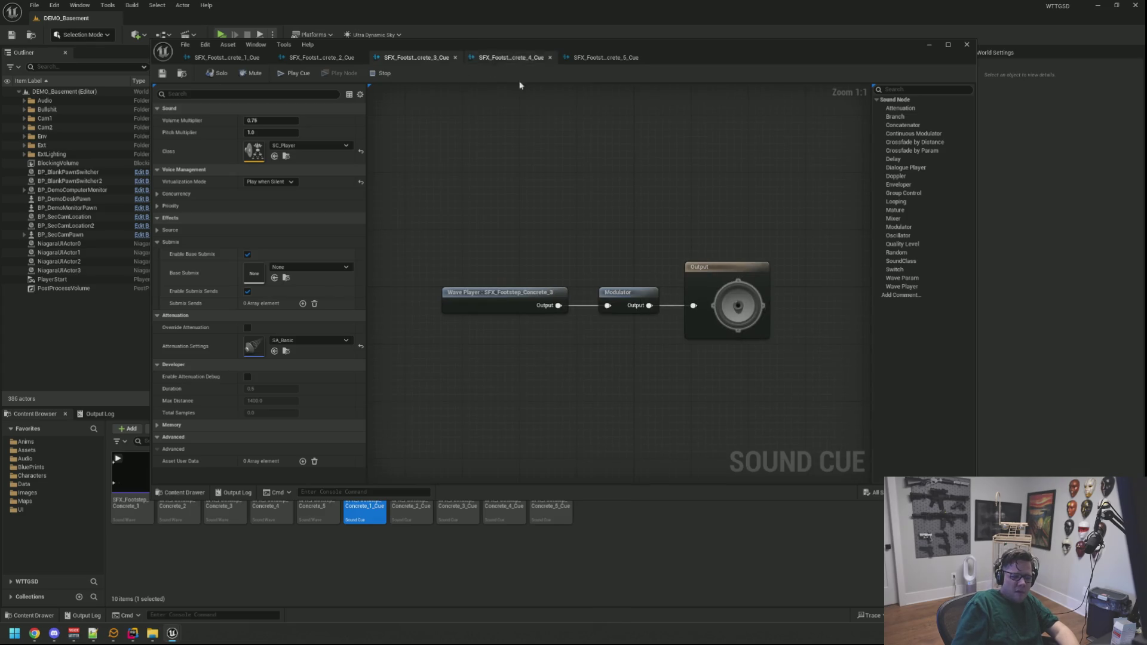
click(507, 58)
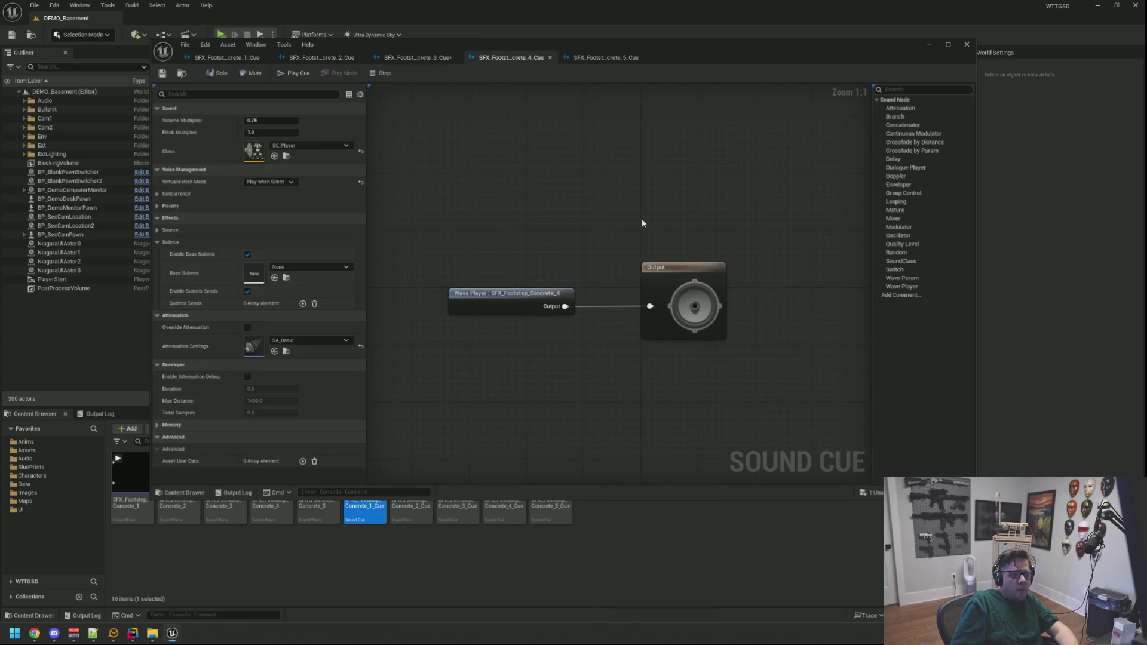
drag(663, 226, 707, 226)
key(ctrl+v)
mouse_move(499, 263)
mouse_down()
mouse_move(612, 235)
mouse_move(565, 246)
mouse_move(677, 267)
mouse_up()
click(680, 257)
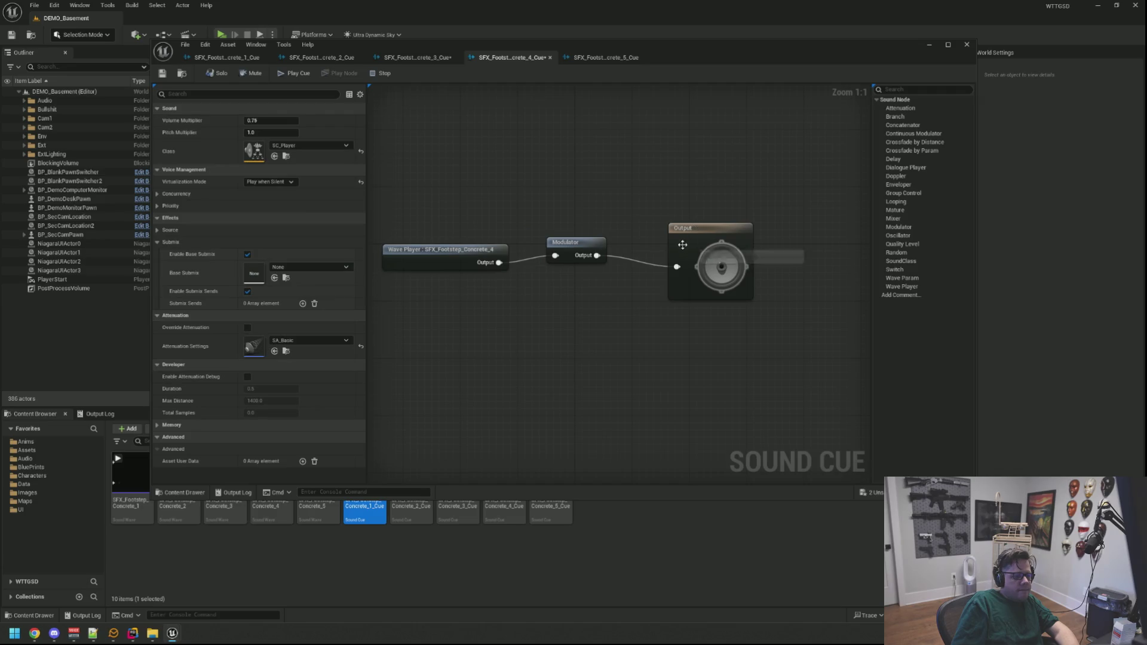
Align Concrete_4's Wave Player, Modulator and Output nodes into a tidy row
mouse_move(737, 196)
mouse_down()
mouse_move(498, 275)
mouse_move(695, 192)
mouse_up()
drag(707, 245, 627, 246)
ctrl+click(574, 250)
click(529, 272)
key(ctrl+a)
click(526, 198)
drag(526, 198, 607, 227)
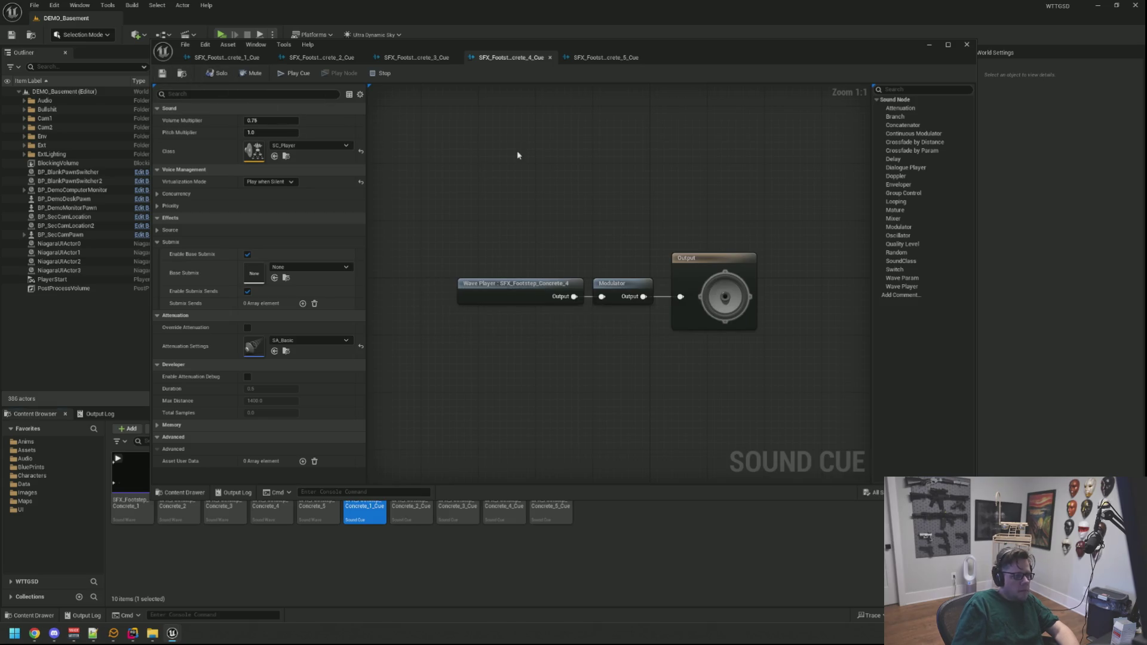
click(606, 283)
click(522, 217)
Paste the Modulator into Concrete_5_Cue and wire Wave Player → Modulator → Output
click(606, 58)
key(ctrl+v)
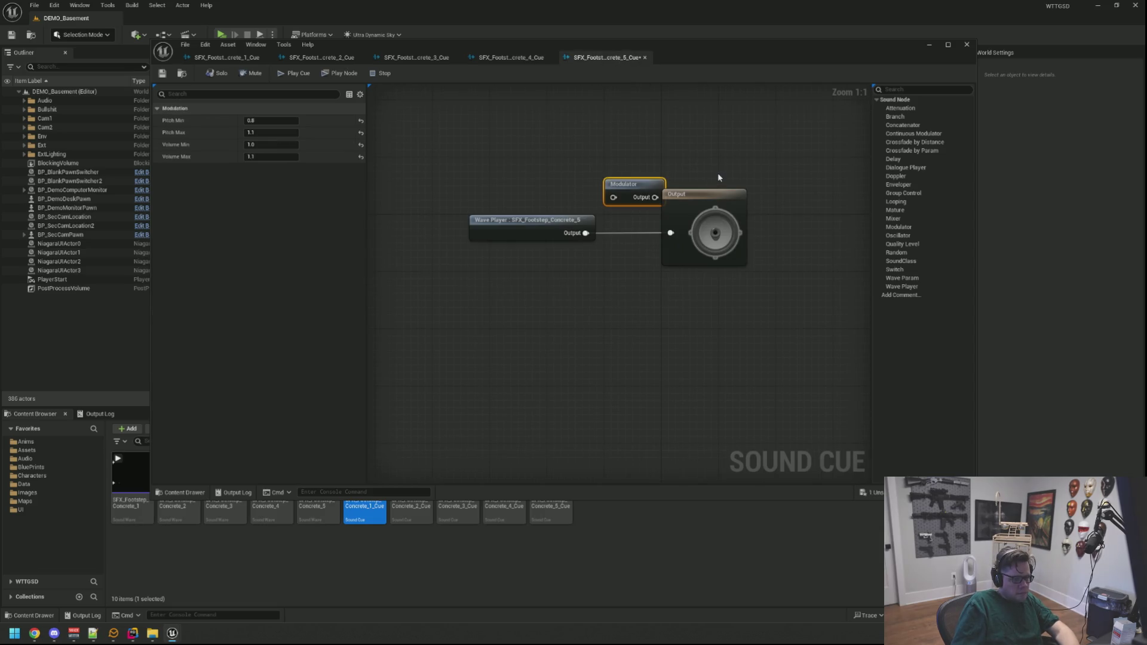
click(719, 177)
drag(673, 241, 727, 242)
drag(633, 222, 698, 262)
click(564, 259)
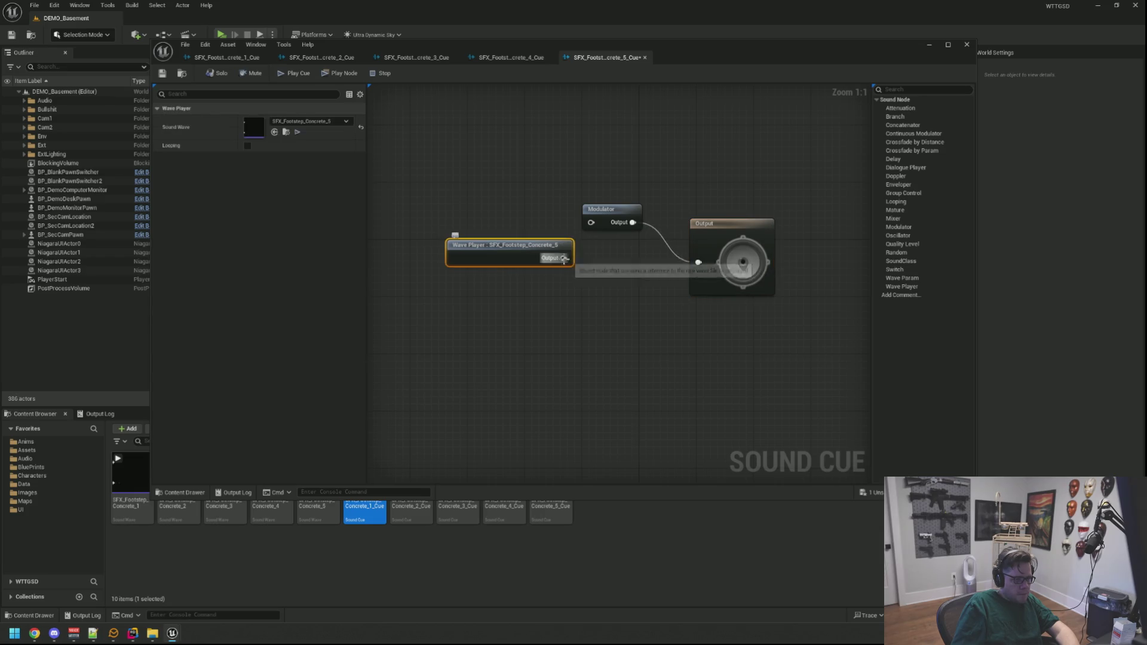
mouse_move(564, 259)
mouse_down()
mouse_move(591, 222)
mouse_move(608, 241)
mouse_up()
Line up Concrete_5's nodes, frame the graph and save the cue
click(717, 236)
drag(717, 236, 672, 236)
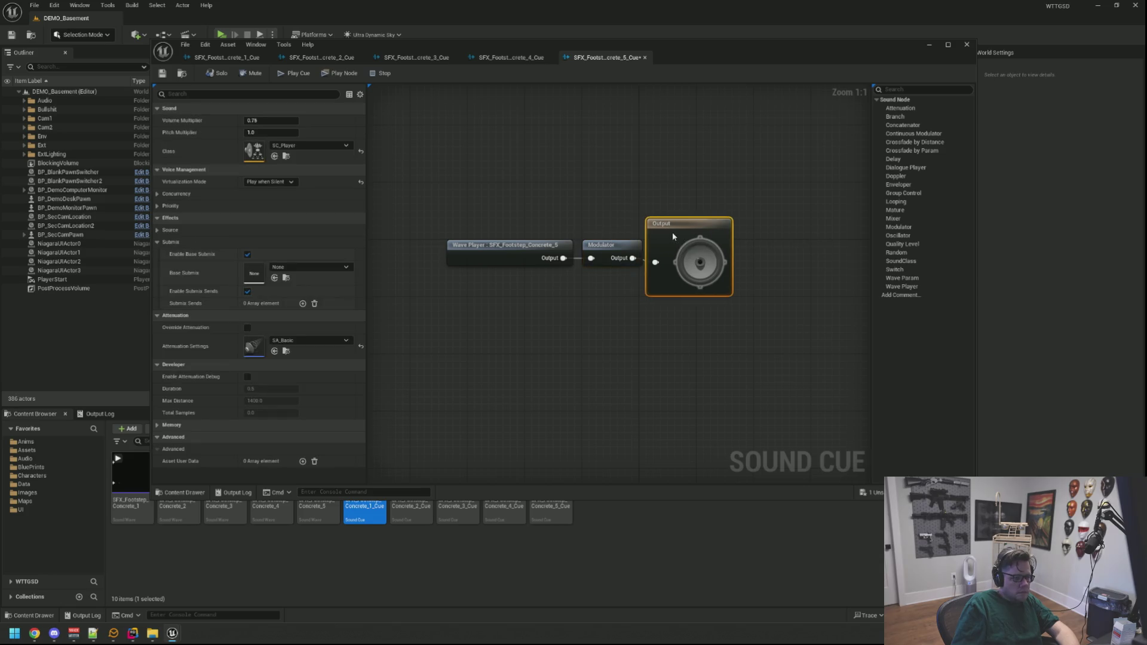
key(ctrl+a)
key(Home)
click(557, 192)
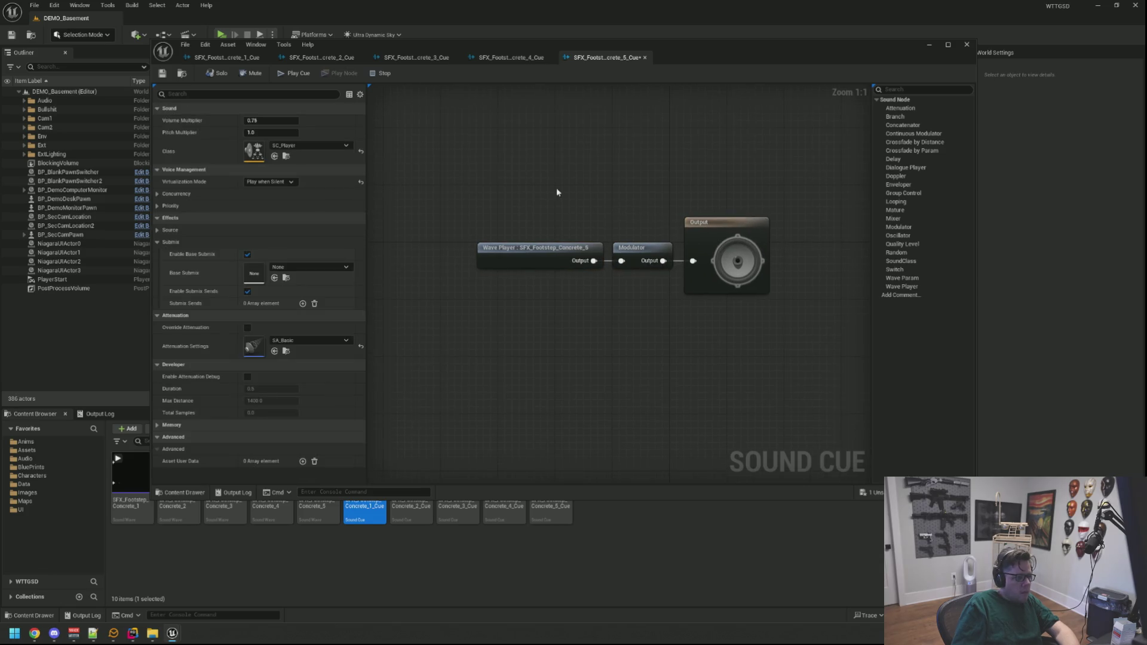
click(162, 73)
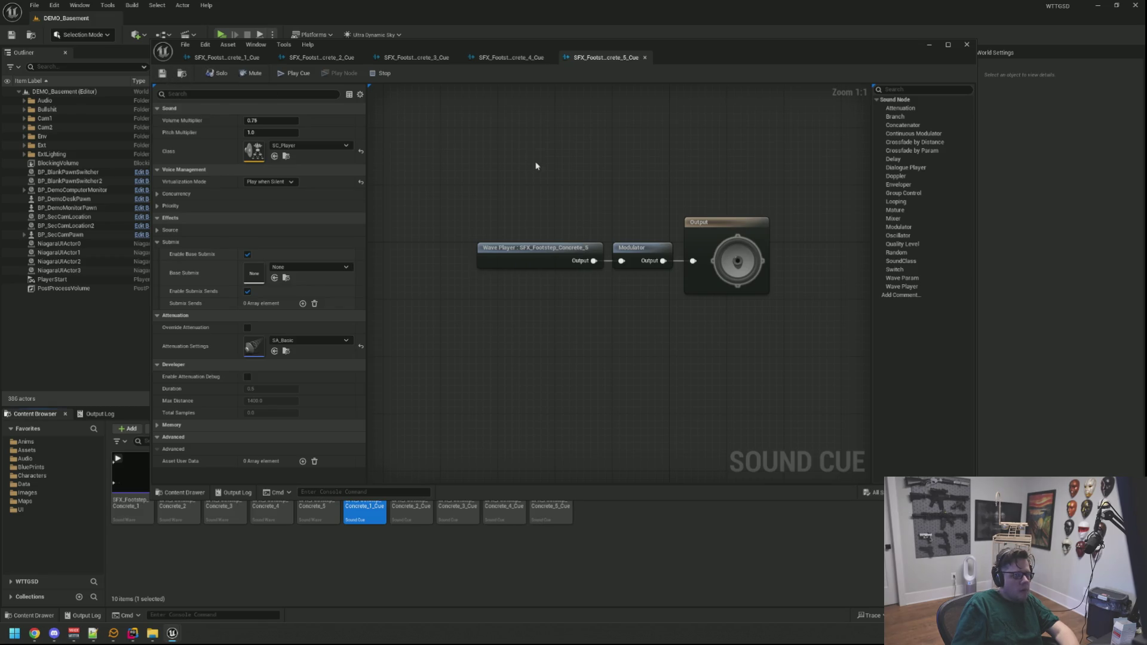
mouse_move(537, 166)
mouse_down()
mouse_move(519, 183)
mouse_move(536, 185)
mouse_up()
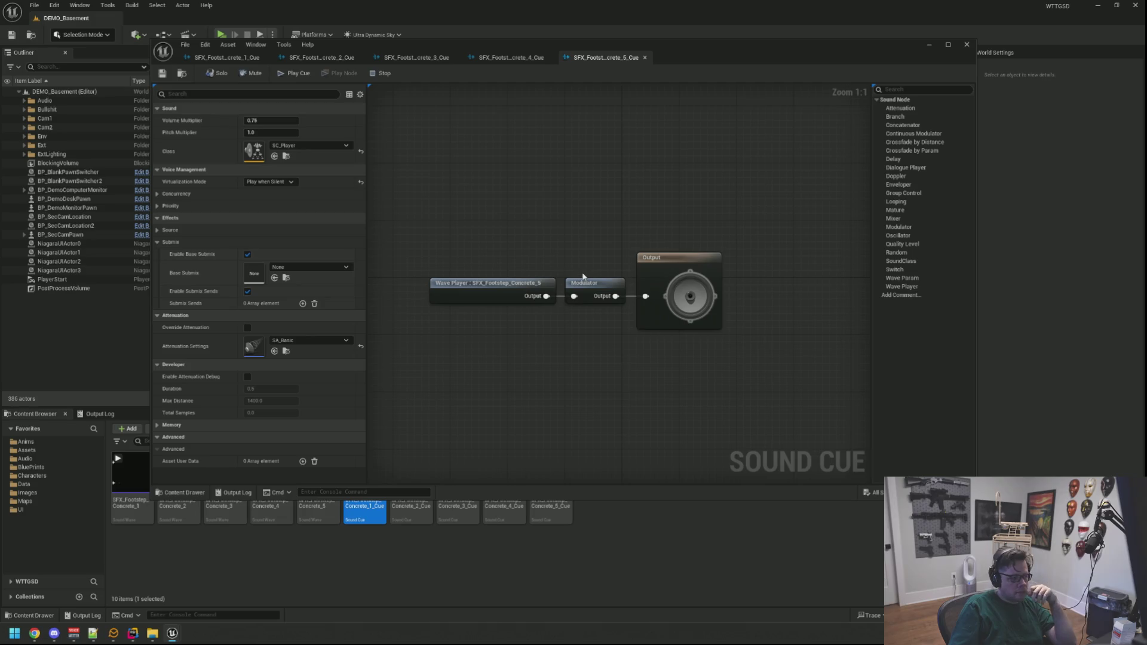
Inspect the Concrete_3 cue's Modulator settings and the sound cue's own properties
click(584, 277)
click(558, 234)
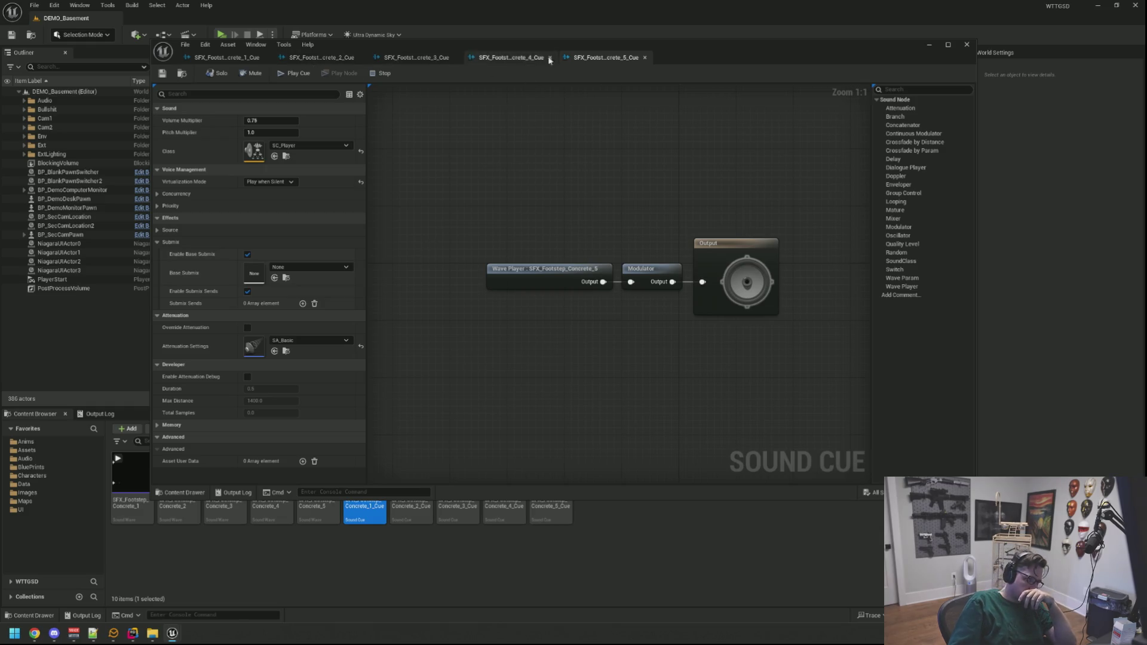
click(509, 61)
click(415, 58)
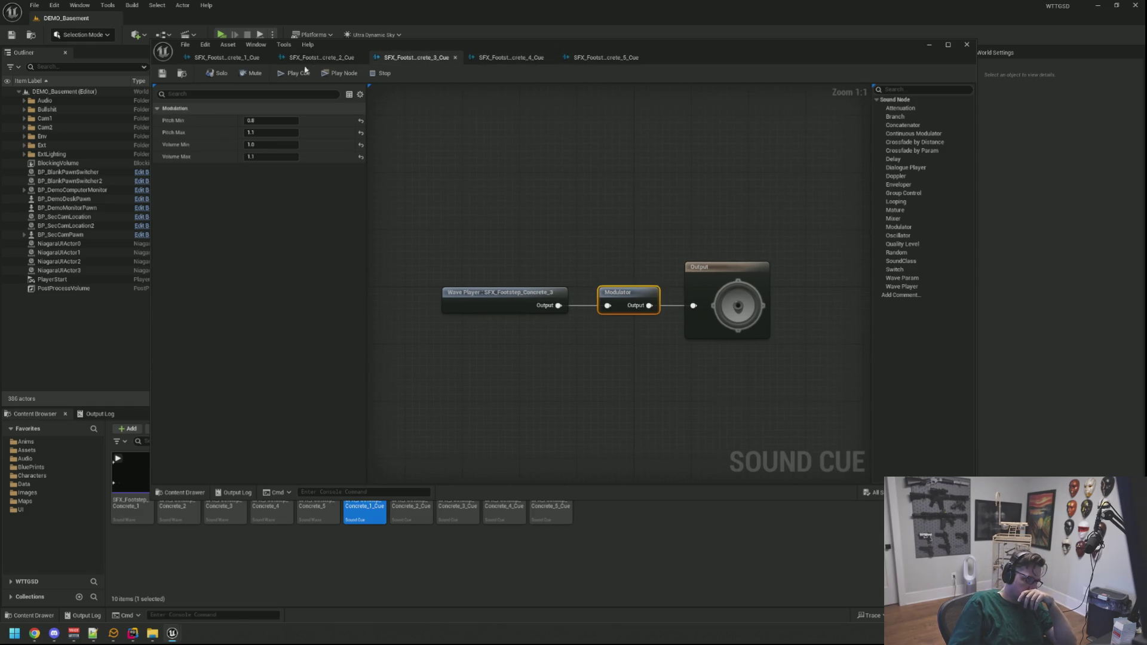
click(544, 161)
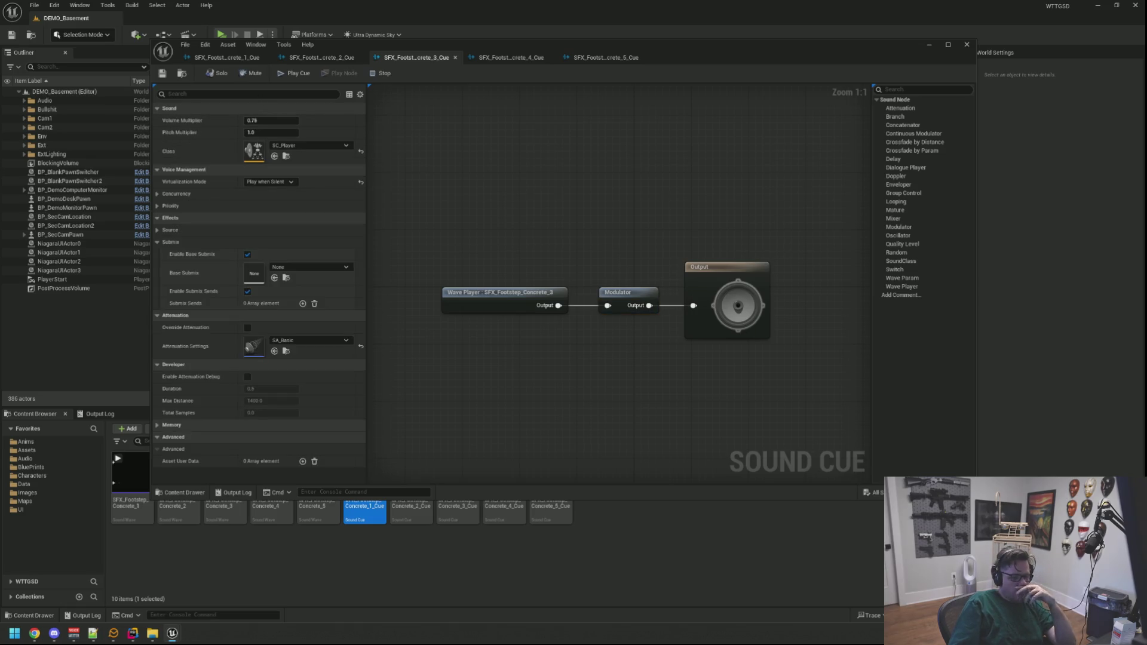
Shrink the Sound Cue window and open BP_DemoCharacter through a Ctrl+P search for 'BP_Demo'
click(948, 44)
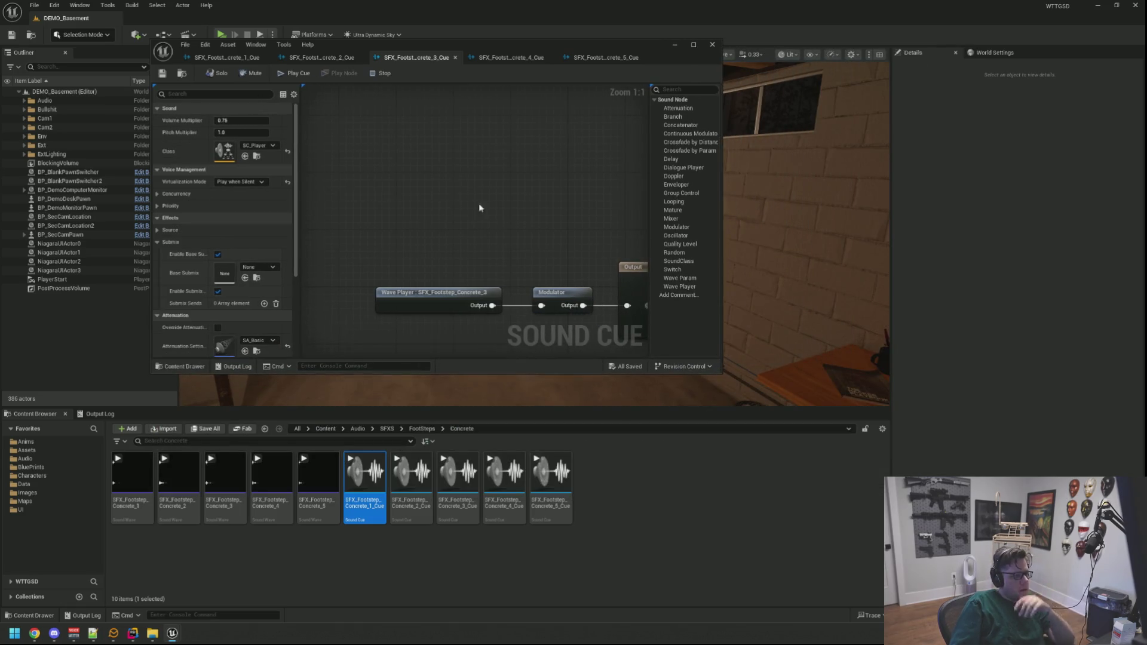
key(ctrl+p)
text(BP_DemoCh)
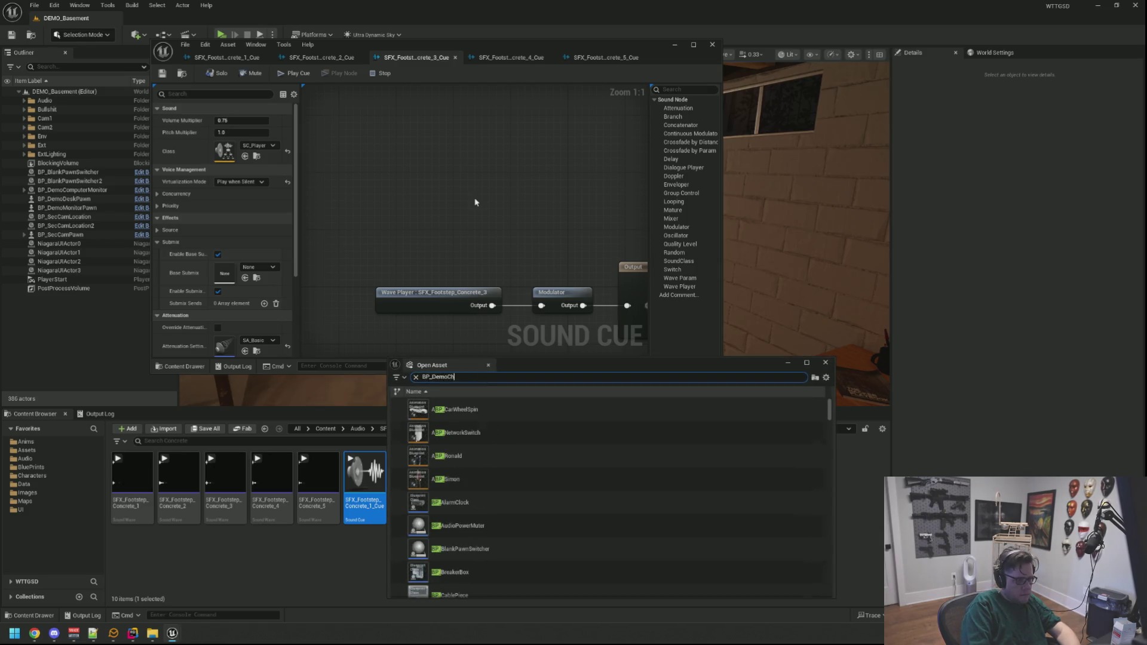
click(481, 415)
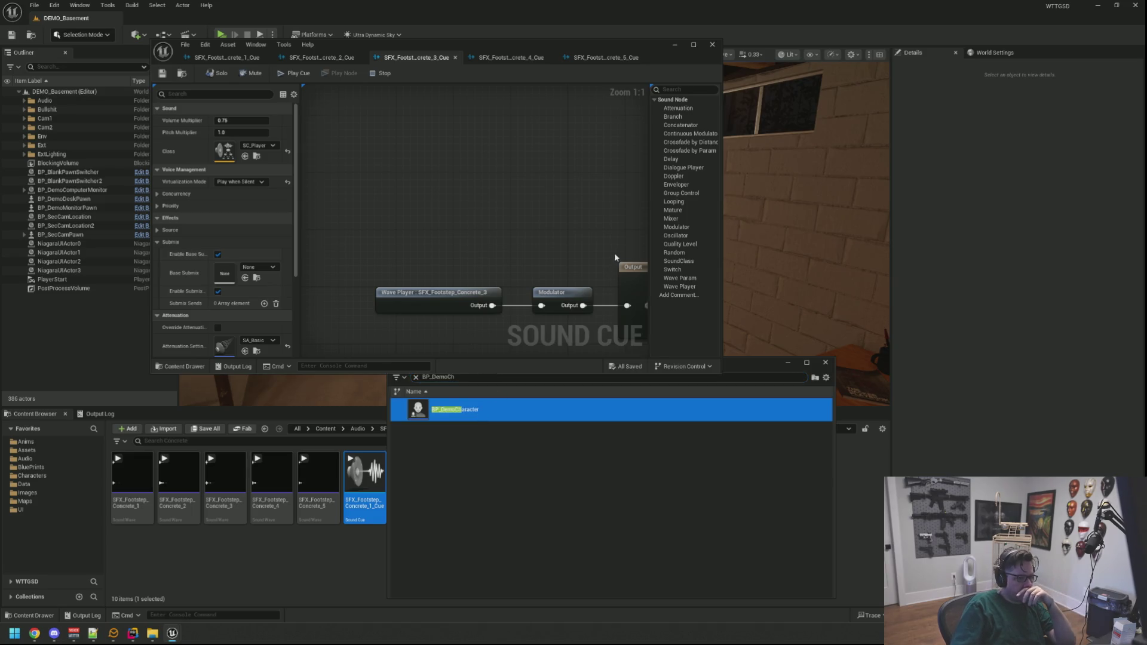
key(Return)
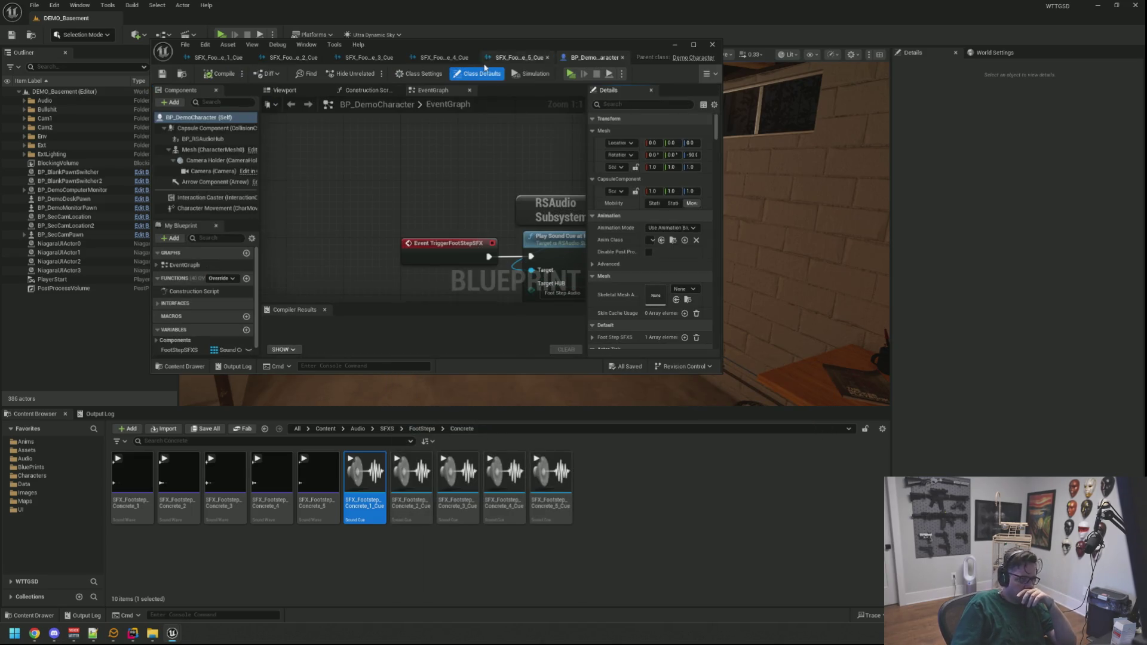
Grow the FootStepSFXS array to five elements
drag(429, 206, 330, 163)
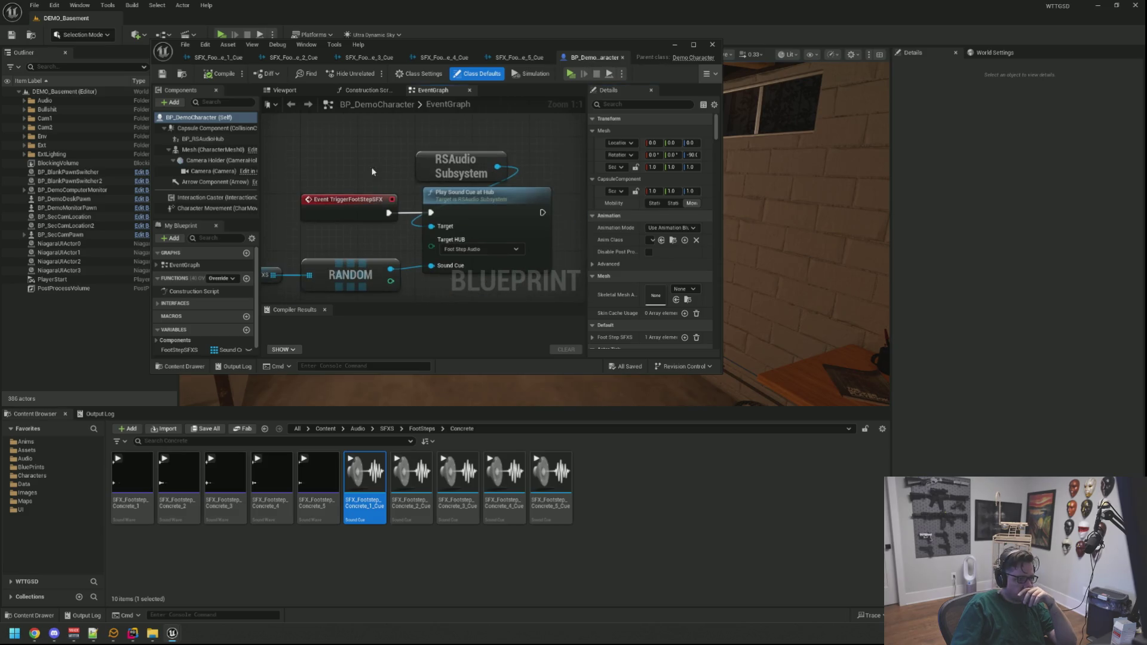
click(215, 350)
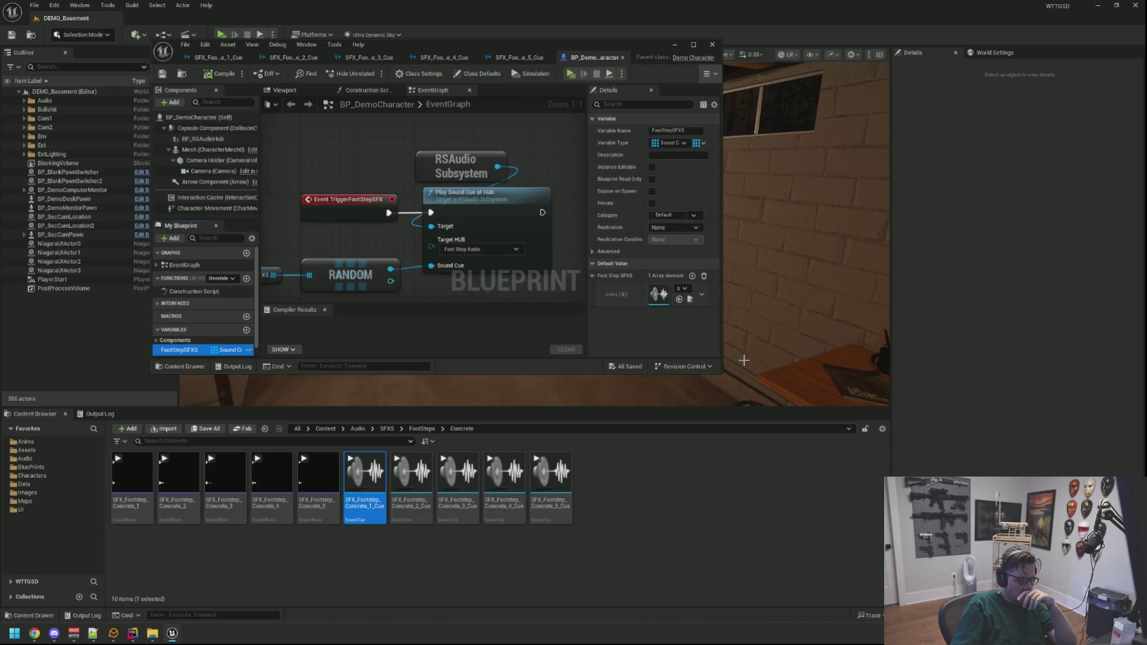
click(692, 276)
click(691, 276)
click(691, 276)
click(692, 276)
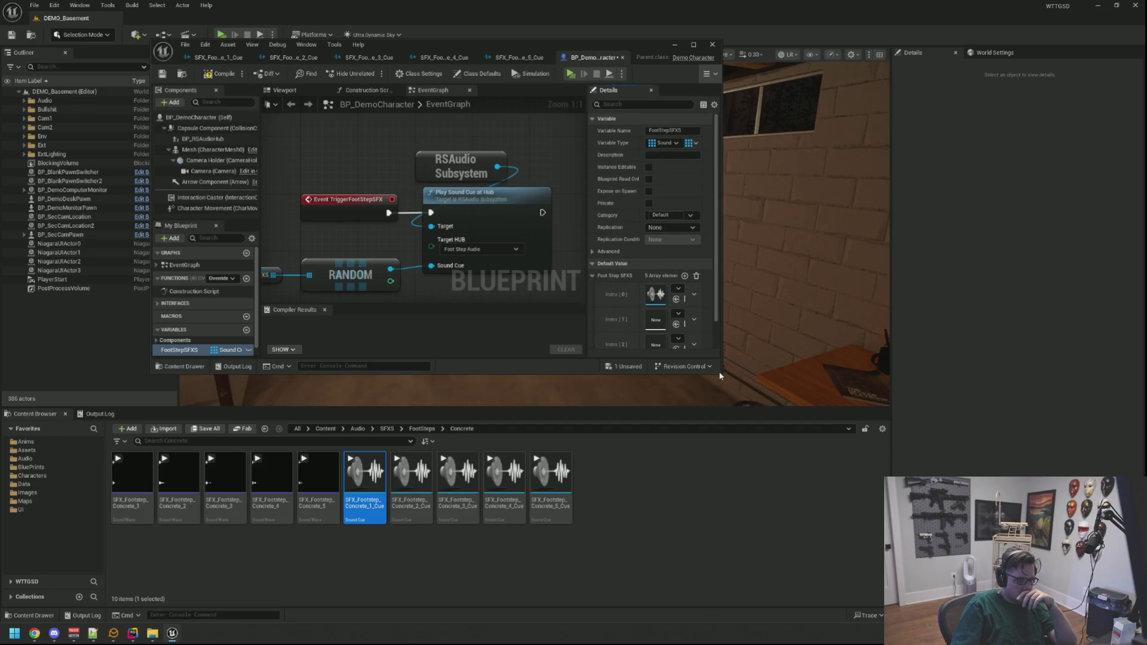
Fill FootStepSFXS indices 0–4 with Concrete_1 through Concrete_5 cues and compile
mouse_move(720, 374)
mouse_down()
mouse_move(872, 383)
mouse_move(893, 420)
mouse_up()
drag(717, 295, 676, 295)
scroll(729, 334, down, 1)
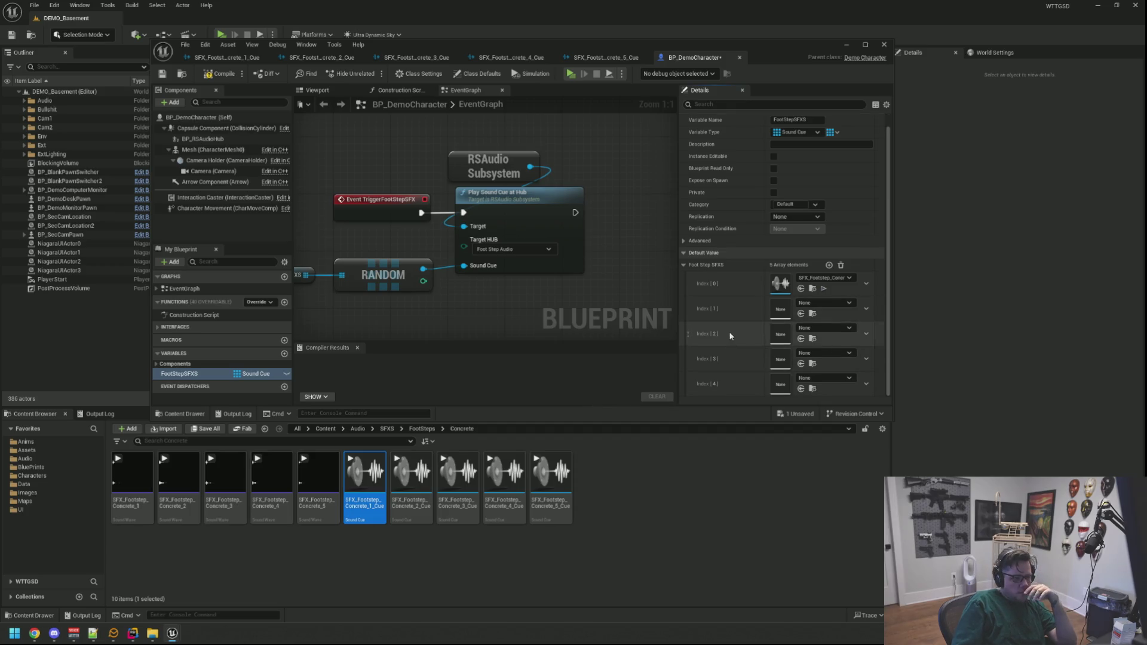
mouse_move(411, 478)
mouse_down()
mouse_move(448, 478)
mouse_move(786, 310)
mouse_up()
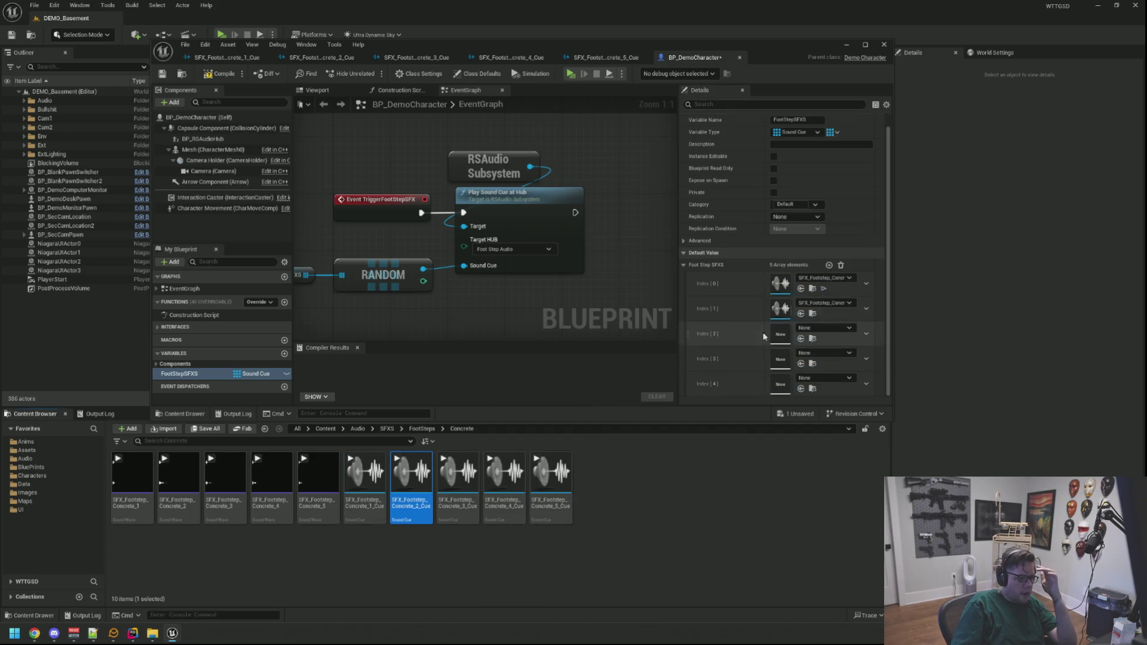
mouse_move(458, 478)
mouse_down()
mouse_move(792, 368)
mouse_move(787, 335)
mouse_up()
drag(505, 479, 777, 358)
drag(551, 478, 774, 386)
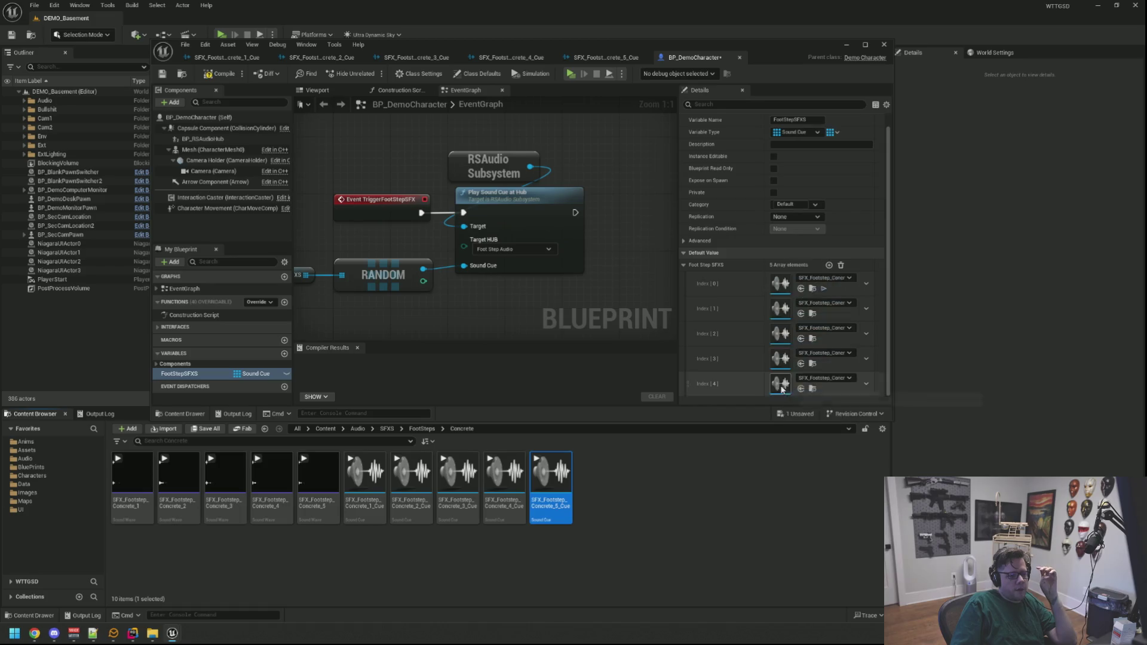
click(203, 75)
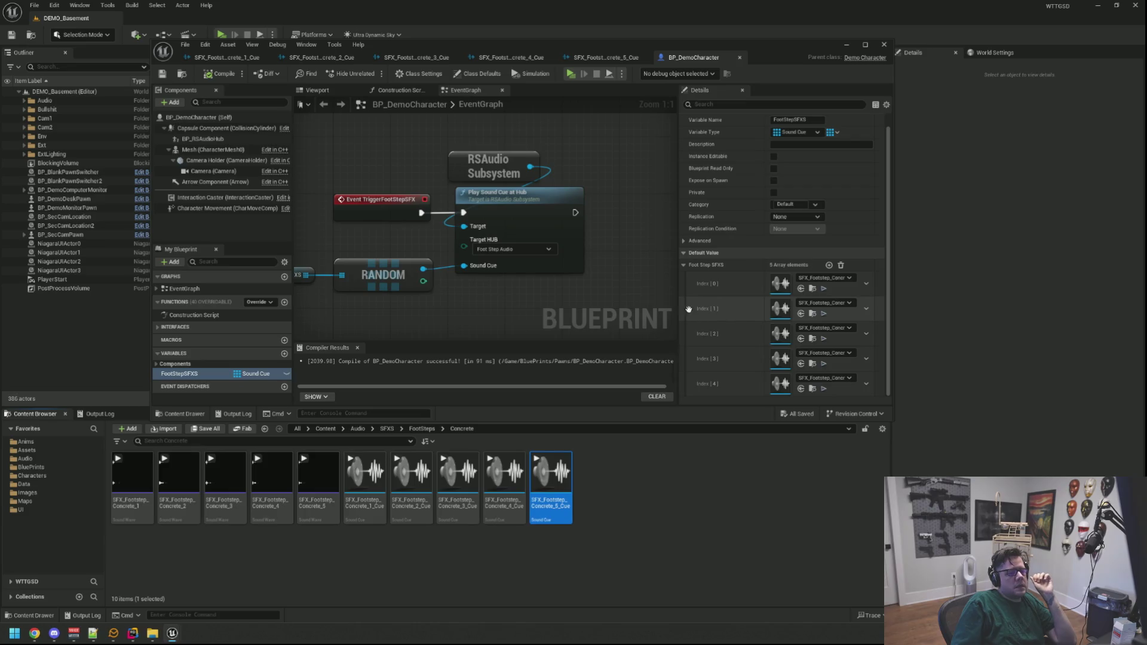
Straighten the wires between the footstep event nodes and recompile the Blueprint
mouse_move(677, 309)
mouse_down()
mouse_move(598, 308)
mouse_move(658, 306)
mouse_up()
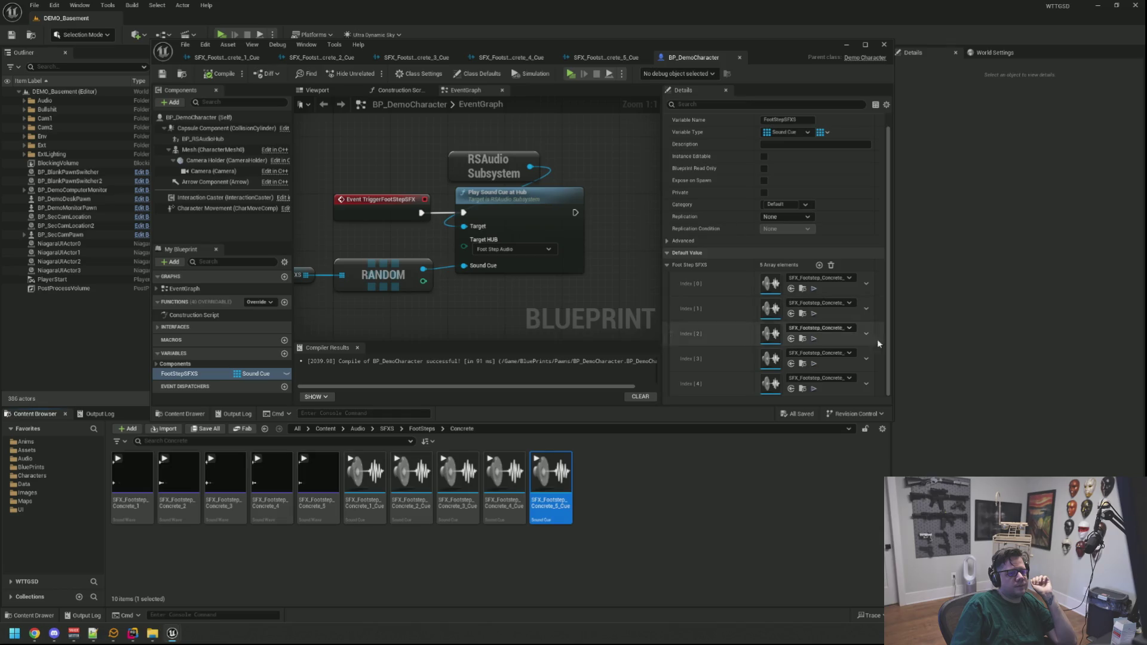
mouse_move(894, 408)
mouse_down()
mouse_move(986, 410)
mouse_move(997, 428)
mouse_up()
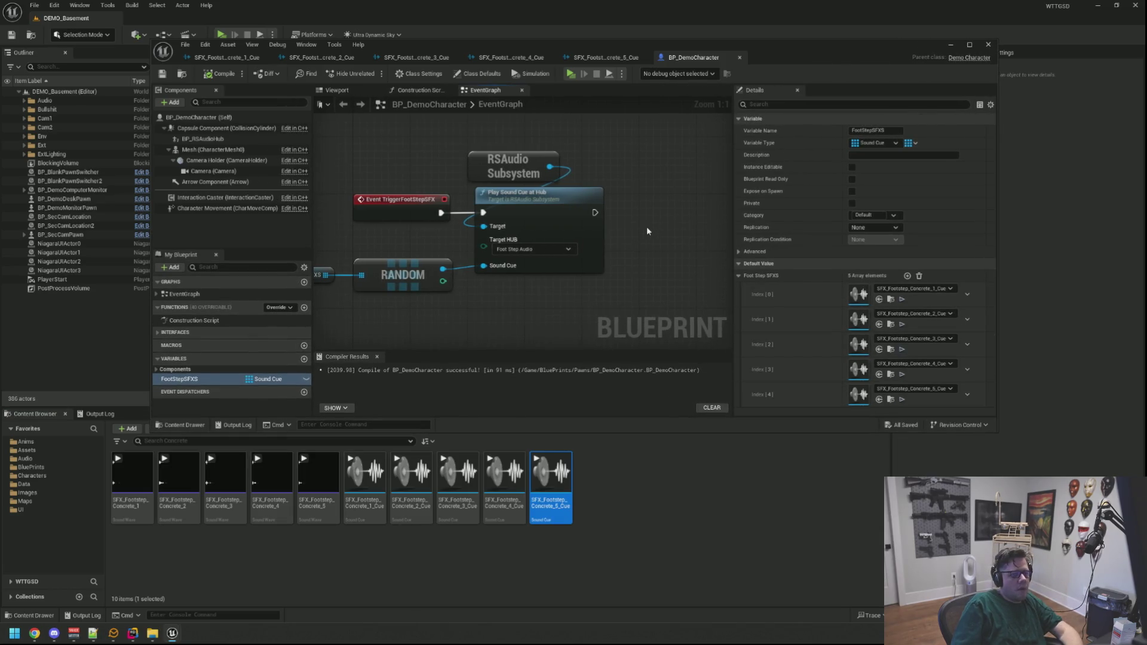
mouse_move(651, 244)
mouse_down()
mouse_move(628, 230)
mouse_move(705, 241)
mouse_move(422, 221)
mouse_up()
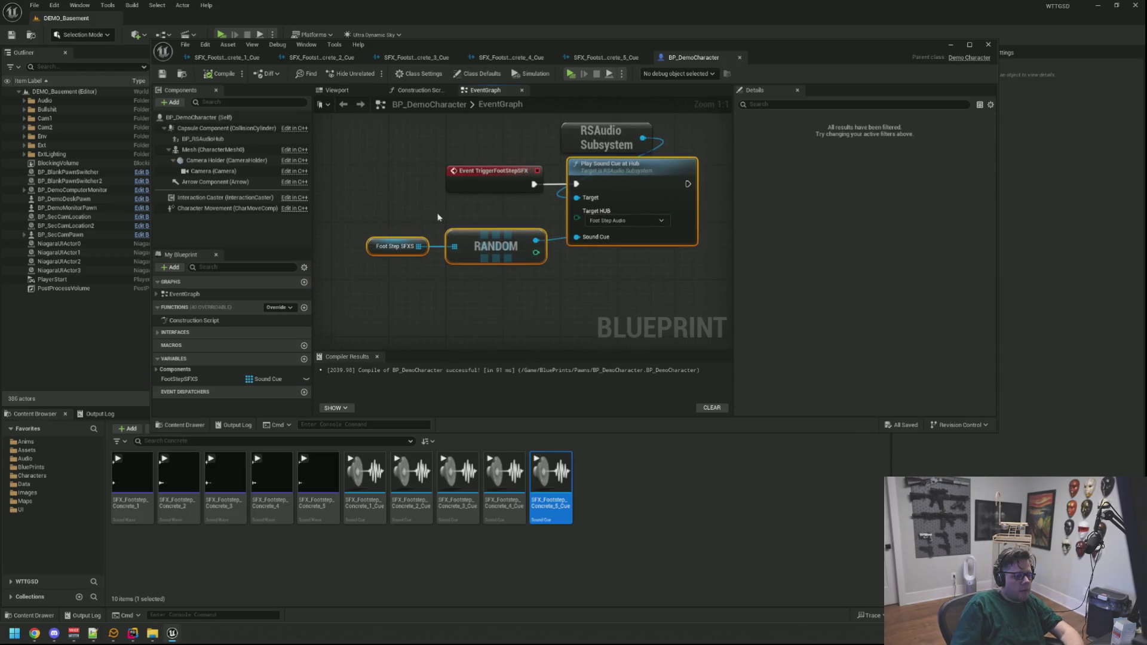
ctrl+click(495, 172)
key(q)
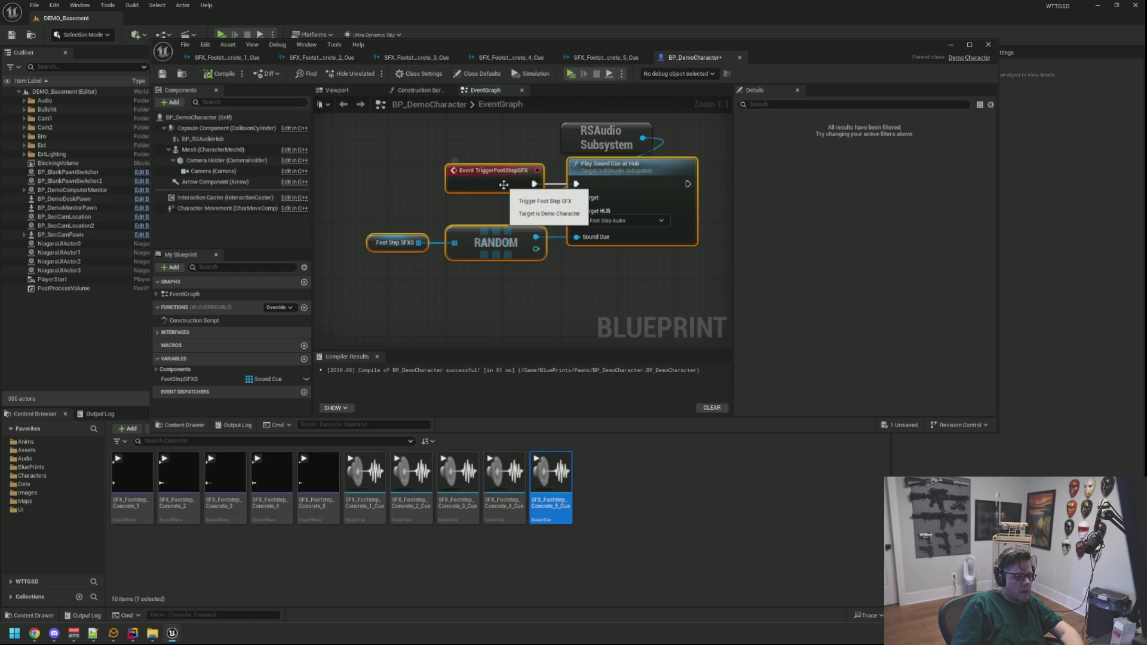
click(482, 206)
drag(481, 184, 482, 195)
click(217, 81)
Close the BP_DemoCharacter Blueprint and its asset editor window
mouse_move(384, 189)
mouse_down()
mouse_move(315, 182)
mouse_move(649, 242)
mouse_move(573, 267)
mouse_move(555, 283)
mouse_move(576, 293)
mouse_up()
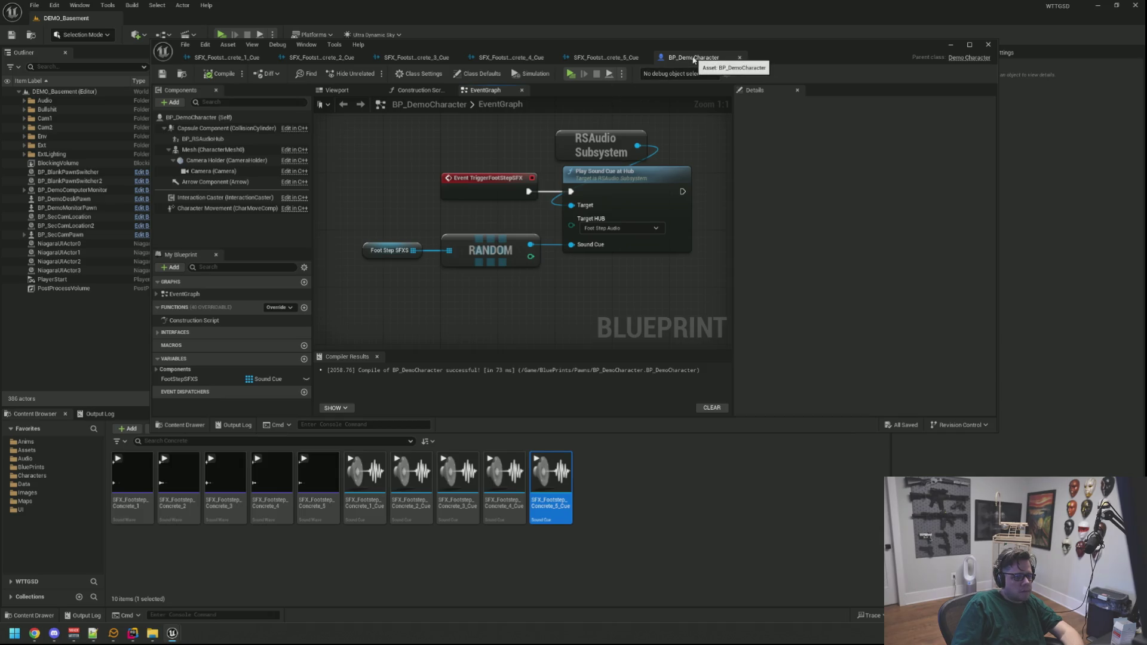
mouse_move(677, 139)
mouse_down()
mouse_move(653, 145)
mouse_move(681, 151)
mouse_move(670, 119)
mouse_up()
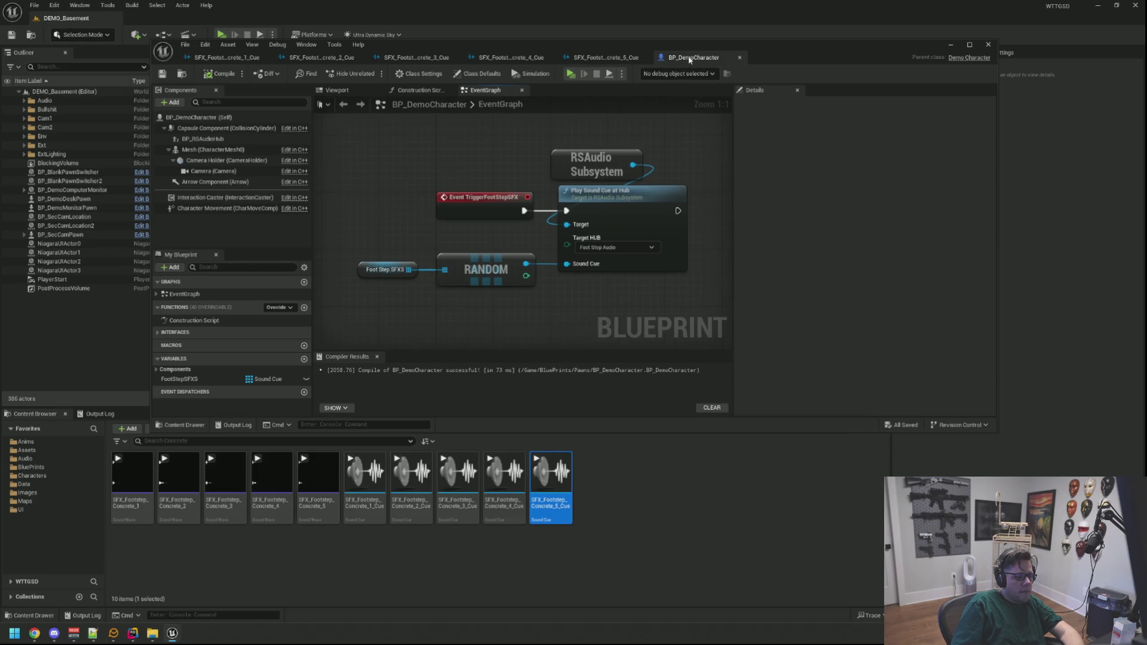
click(740, 57)
click(951, 45)
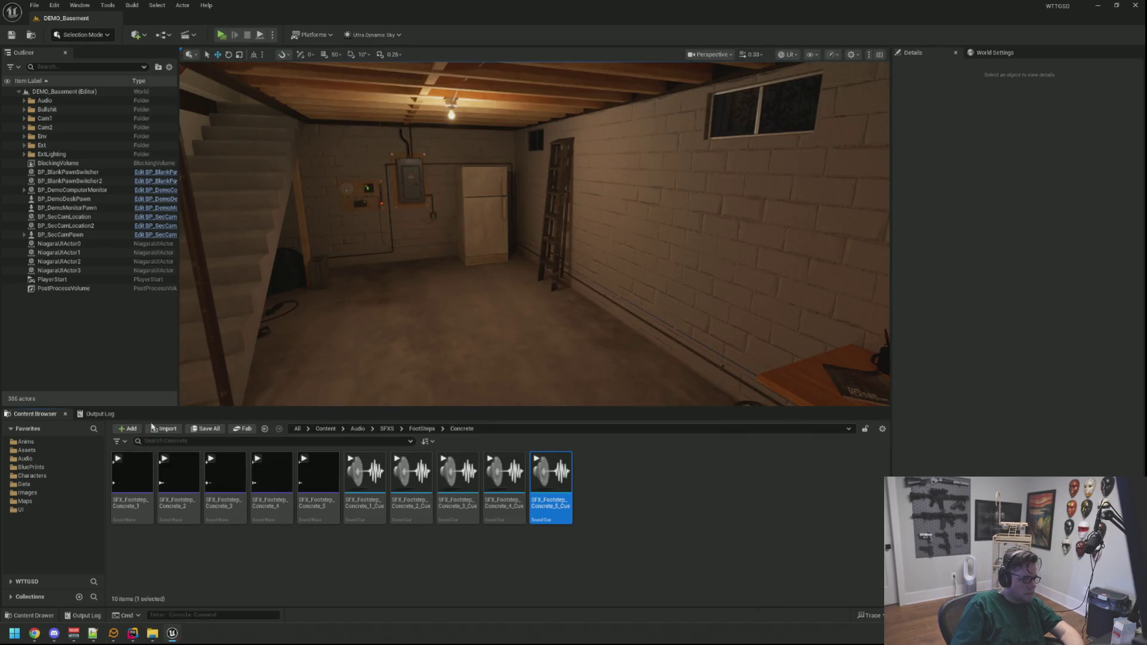
Clear the Output Log
click(100, 414)
right_click(307, 456)
click(326, 555)
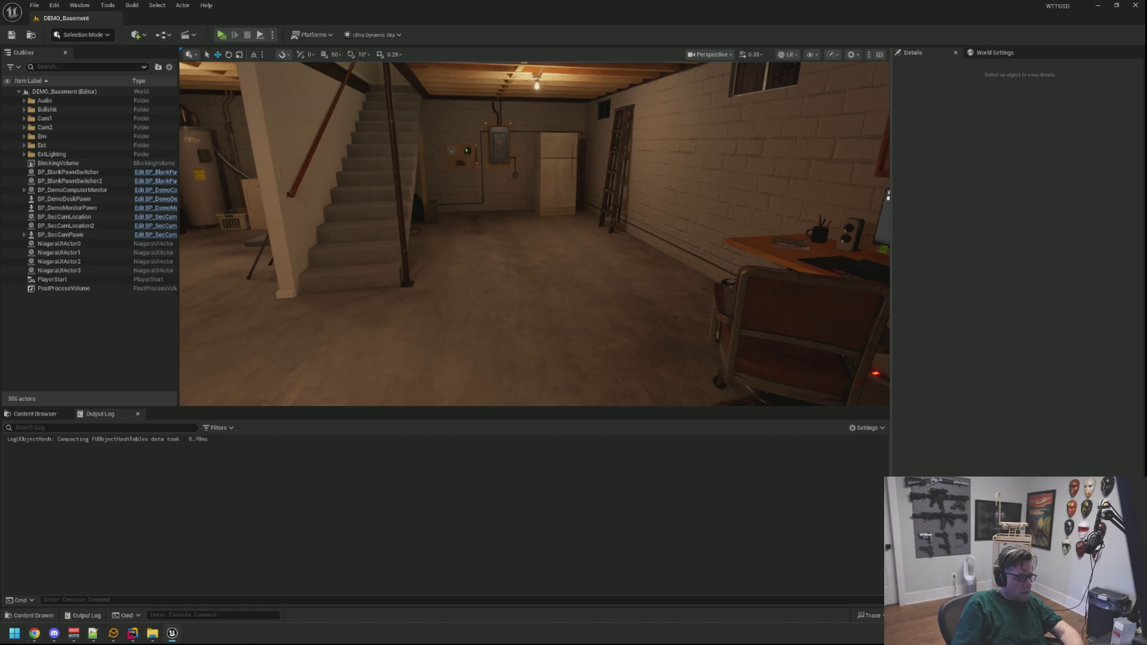
Play-test the basement level to hear the footsteps, then stop with Esc
scroll(553, 189, down, 5)
click(221, 35)
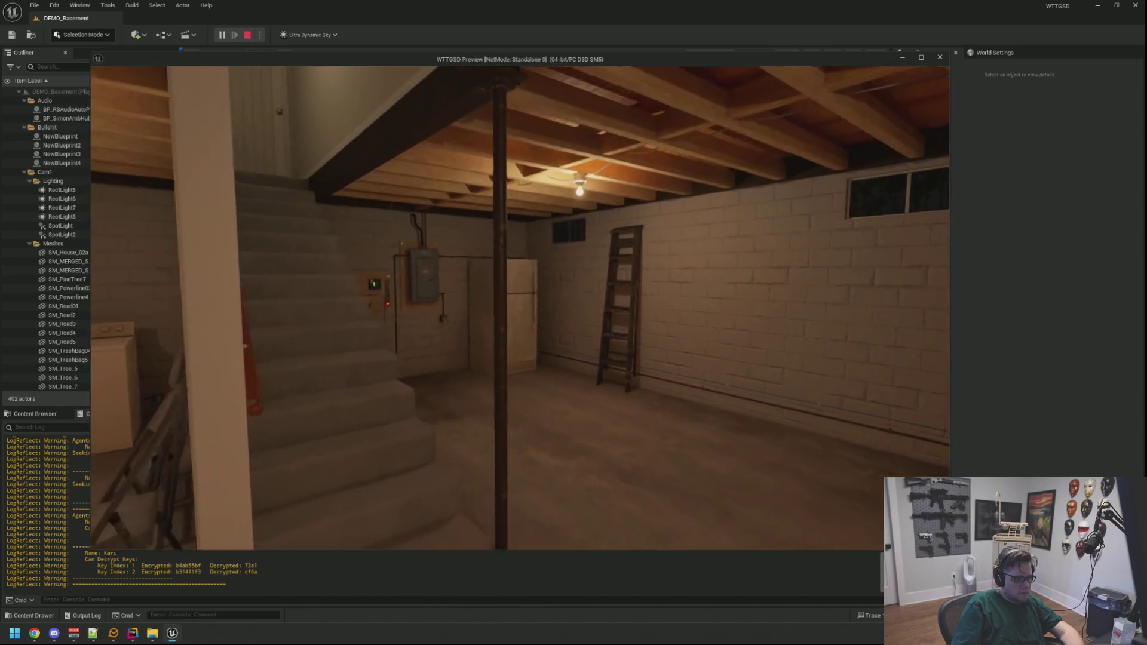
key(Escape)
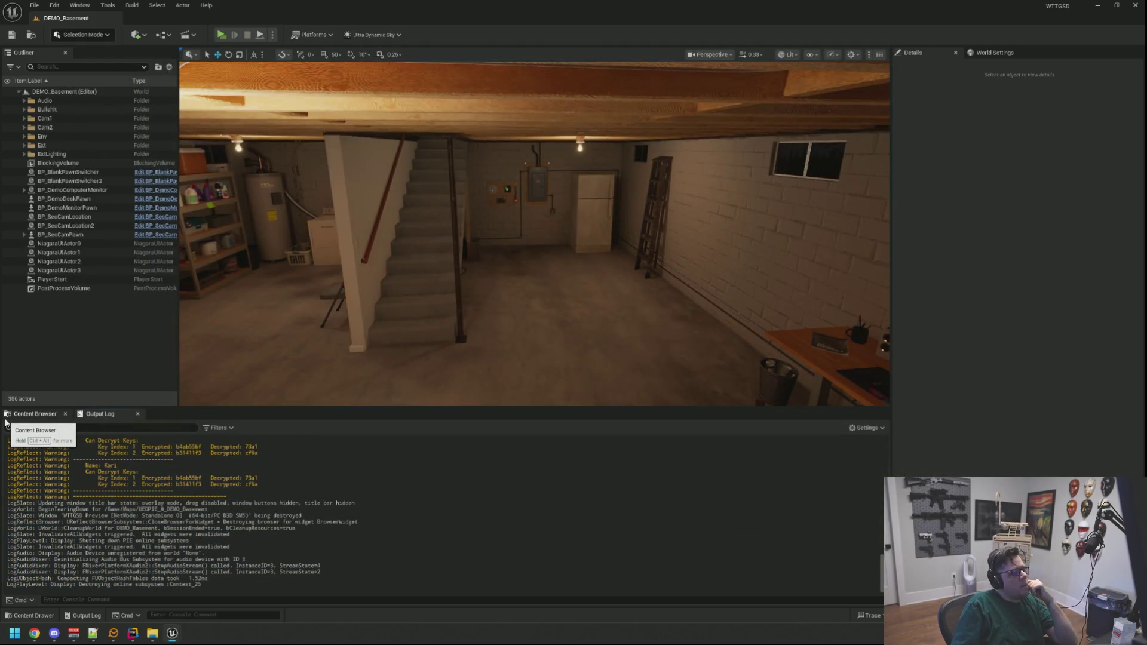
Give the Concrete_1 Modulator Volume Max 0.55, confirm its pitch range, and save
click(36, 413)
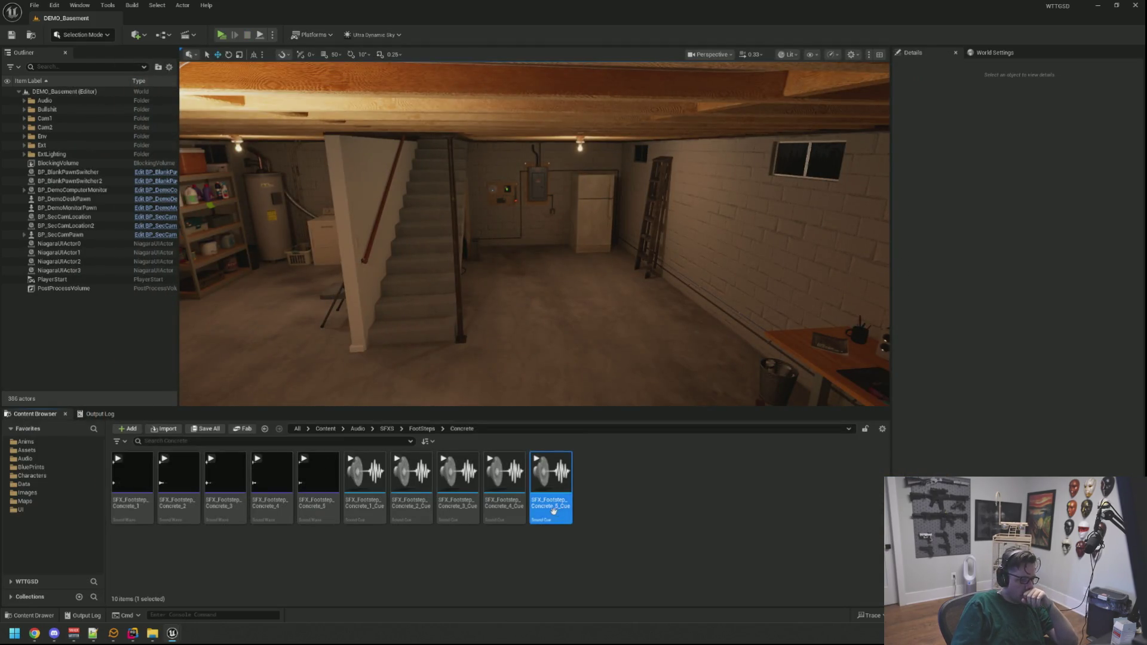
mouse_move(172, 635)
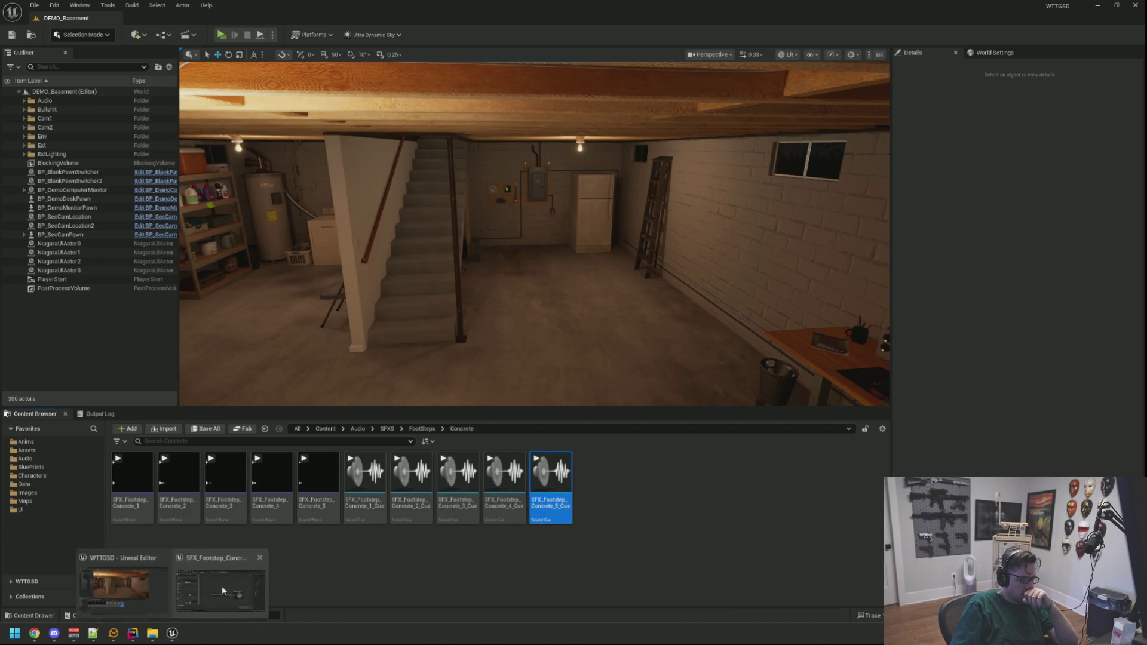
click(224, 588)
drag(541, 192, 508, 203)
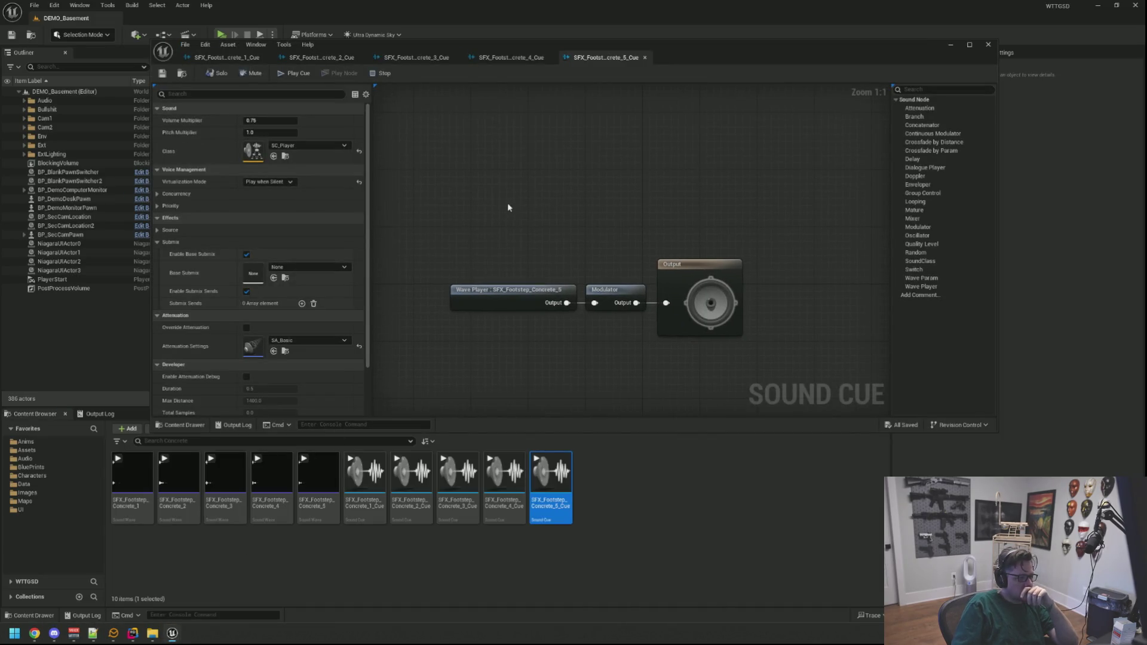
click(227, 58)
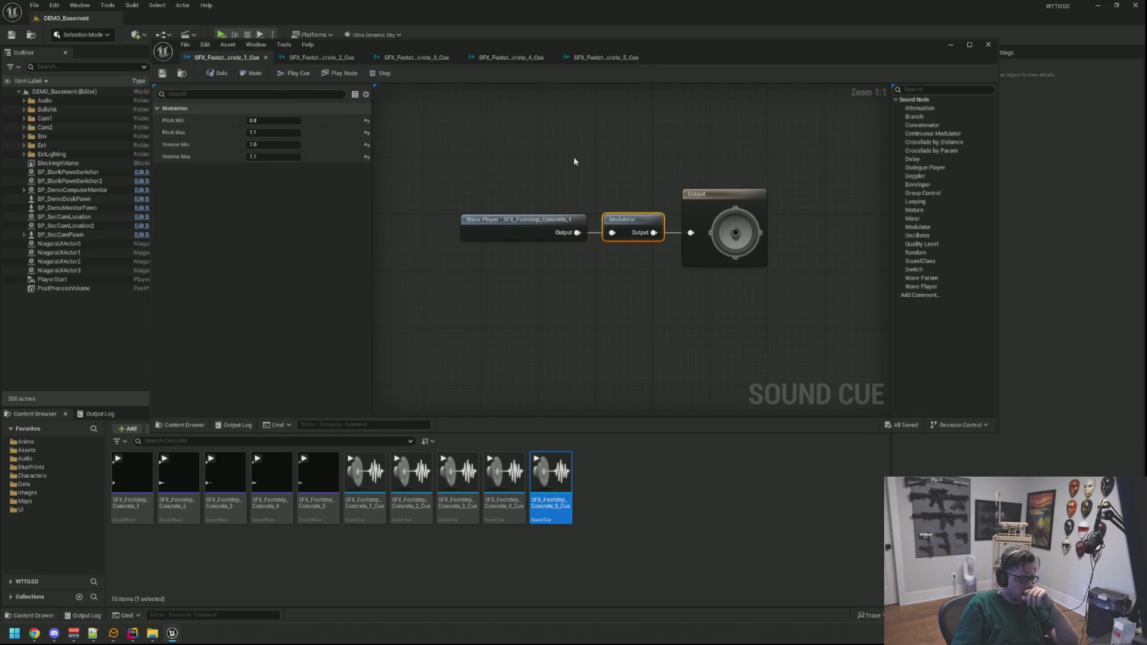
click(274, 144)
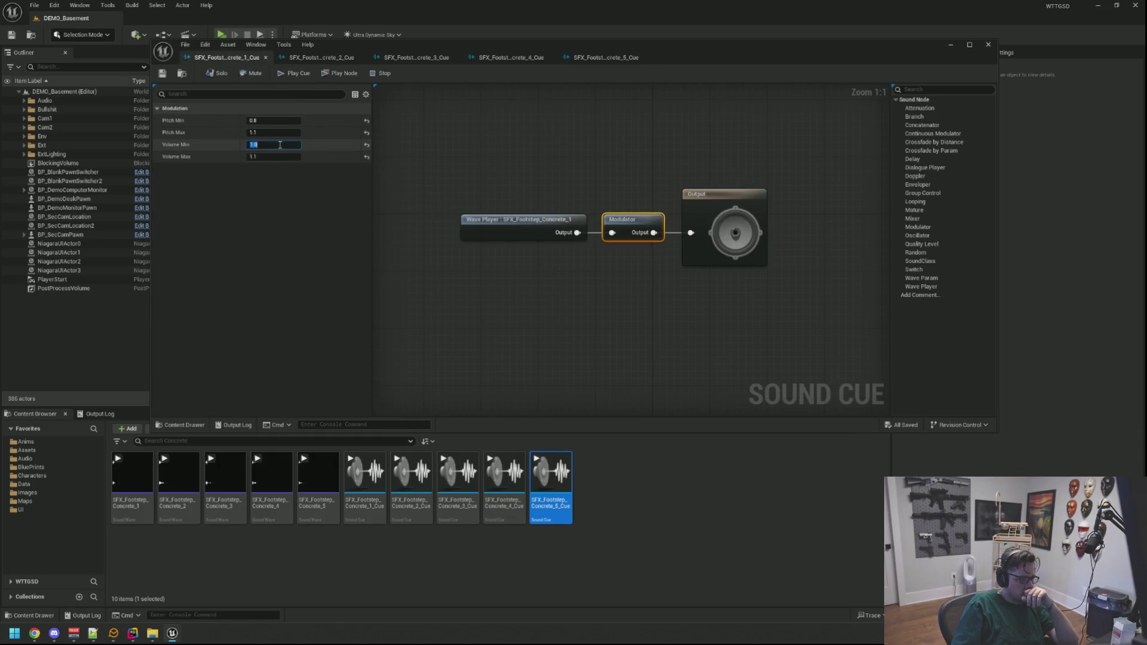
text(0.8)
key(Tab)
text(.55)
key(Return)
click(297, 120)
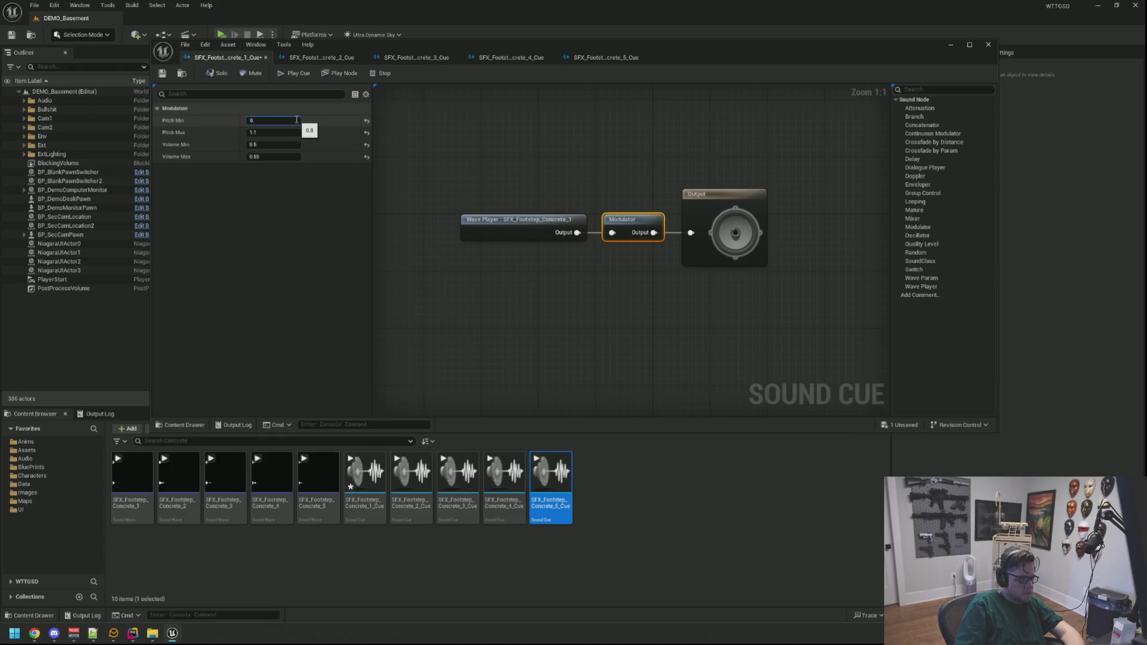
key(Tab)
key(Return)
key(ctrl+s)
Adjust the Concrete_2 Modulator pitch and set its Volume Min to 0.5
click(314, 60)
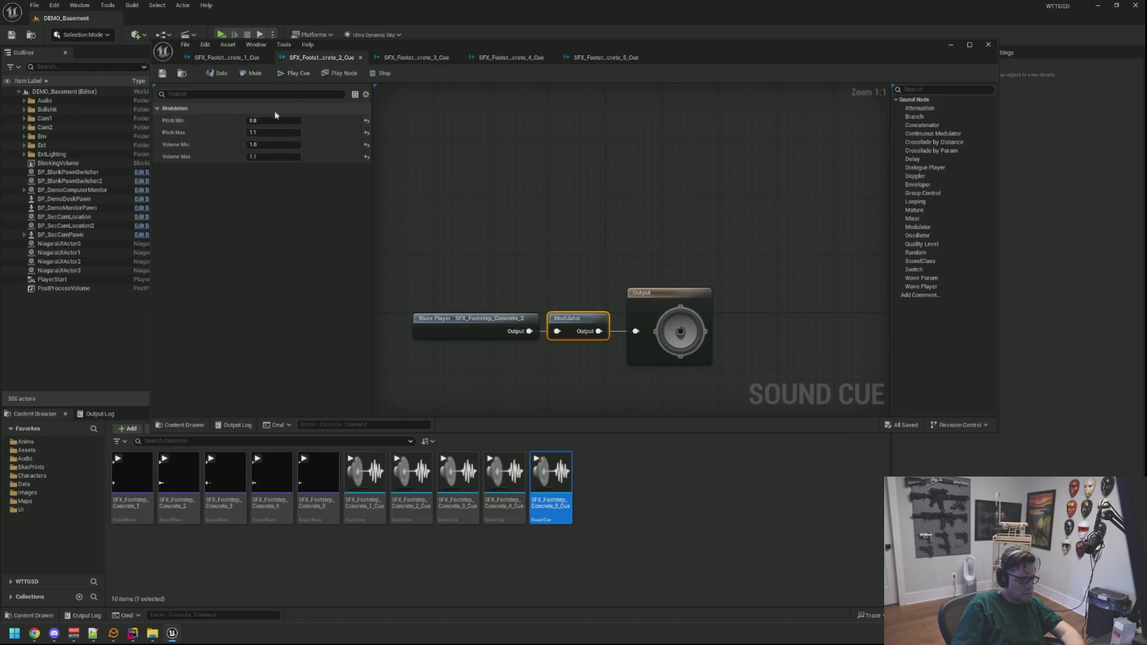
click(289, 117)
text(0.9)
key(Tab)
key(Tab)
text(0)
text(.7)
click(239, 57)
click(294, 58)
click(288, 144)
text(0.5)
key(Tab)
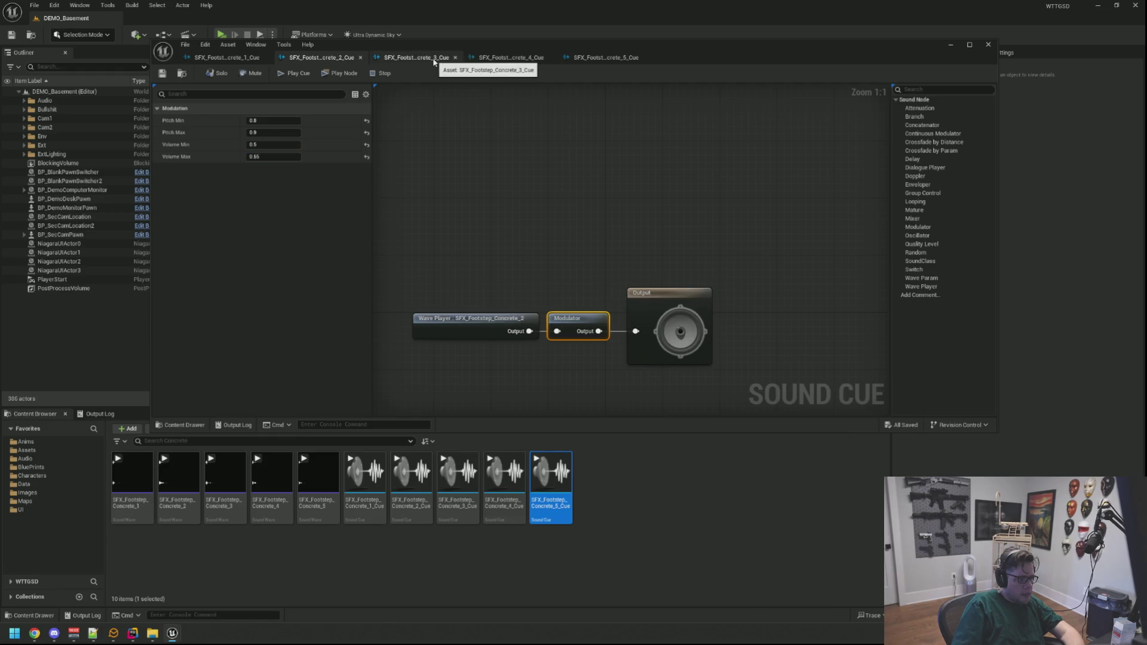
Set the Concrete_3 Modulator's pitch maximum and save the cue
click(416, 57)
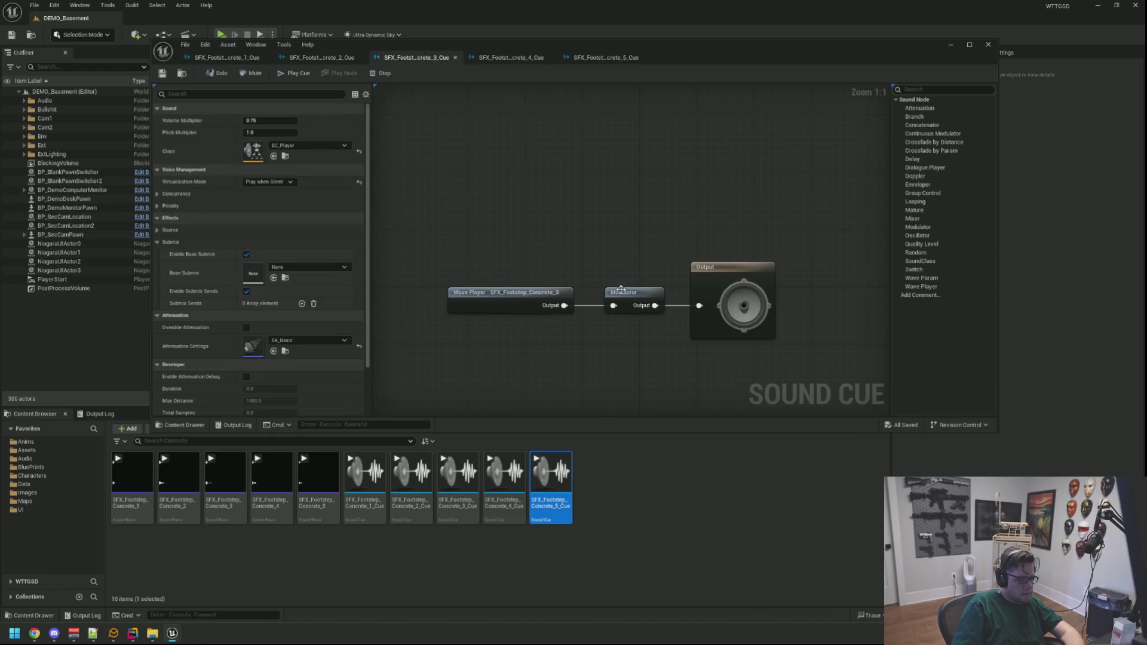
click(622, 291)
click(273, 132)
text(0.95)
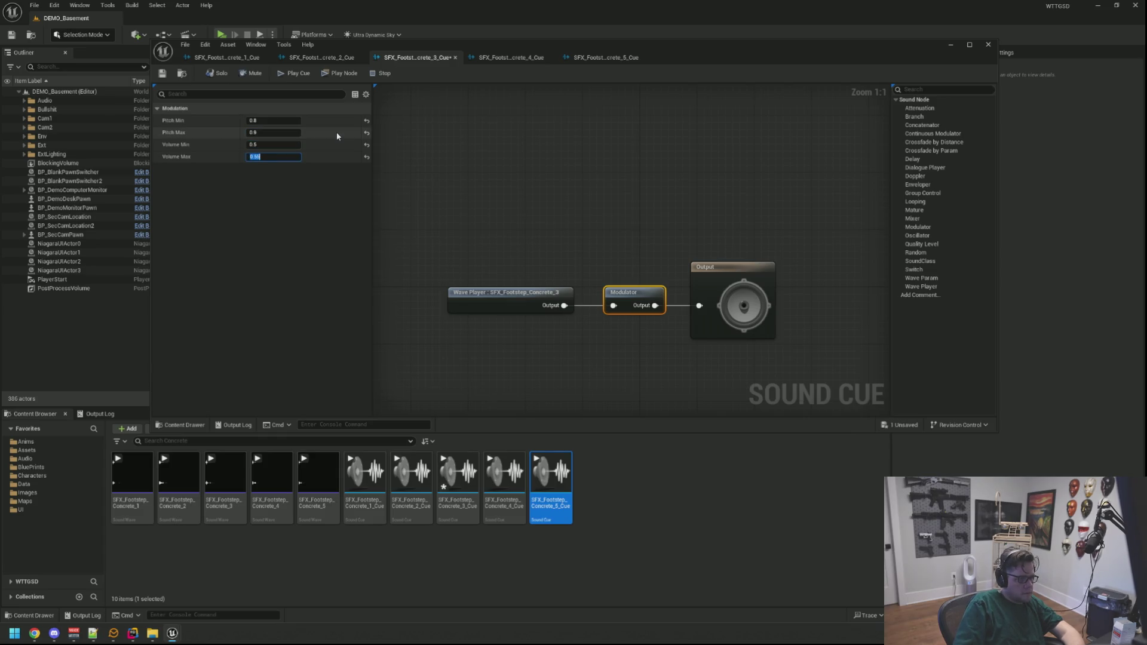
key(ctrl+s)
Set the Concrete_4 Modulator's pitch maximum and Volume Max 0.55, then save
click(511, 58)
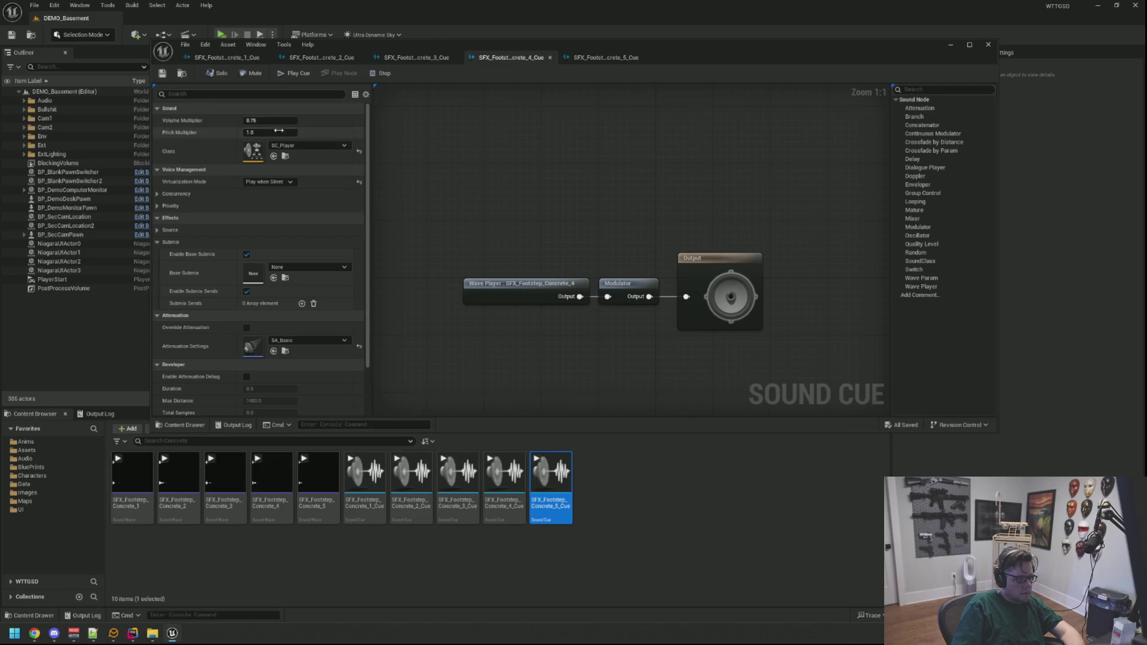
click(641, 280)
click(296, 132)
text(0.5)
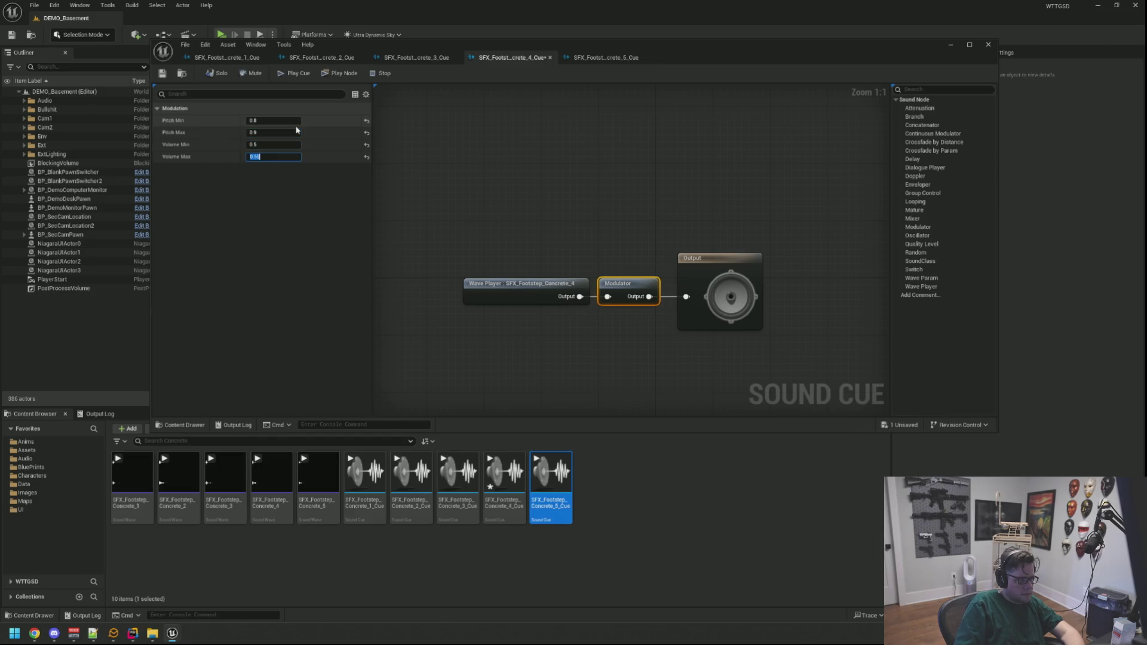
key(ctrl+s)
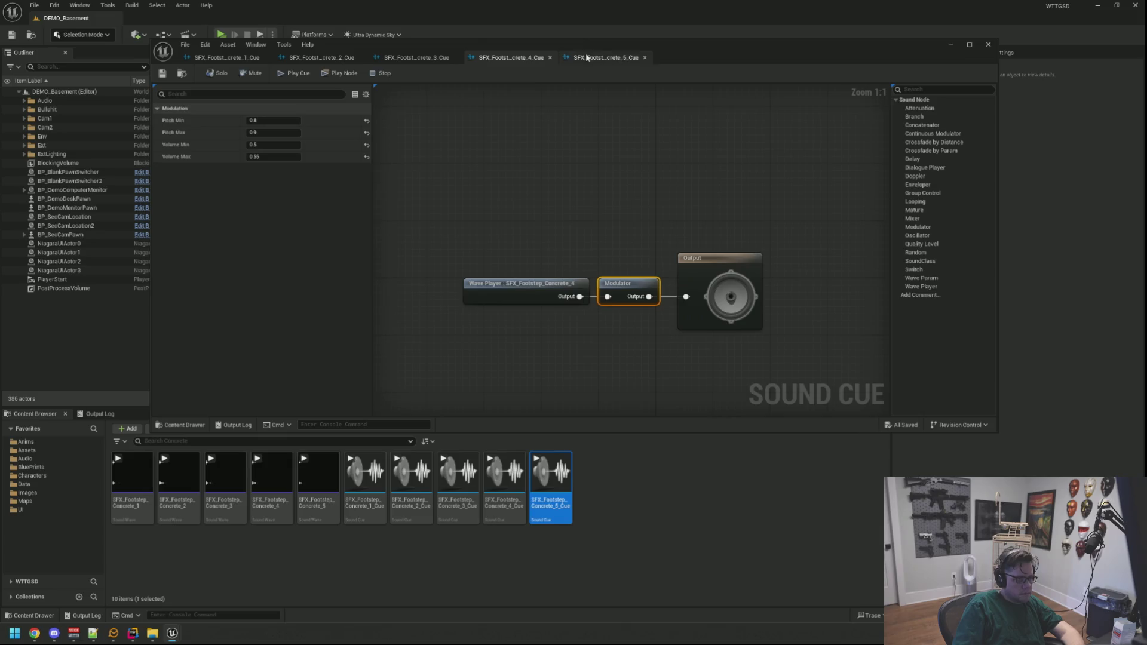
Give the Concrete_5 Modulator pitch max 0.9 and volume 0.5–0.55
click(588, 58)
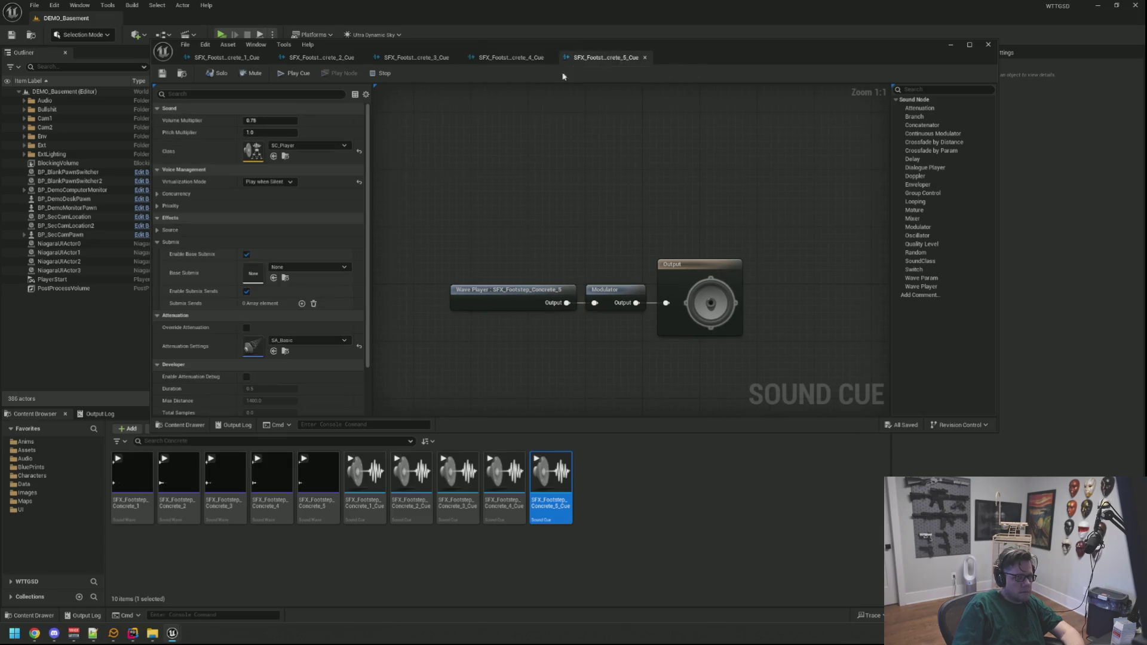
click(612, 295)
click(275, 132)
text(0.9)
key(Tab)
text(0.5)
key(Tab)
text(0.55)
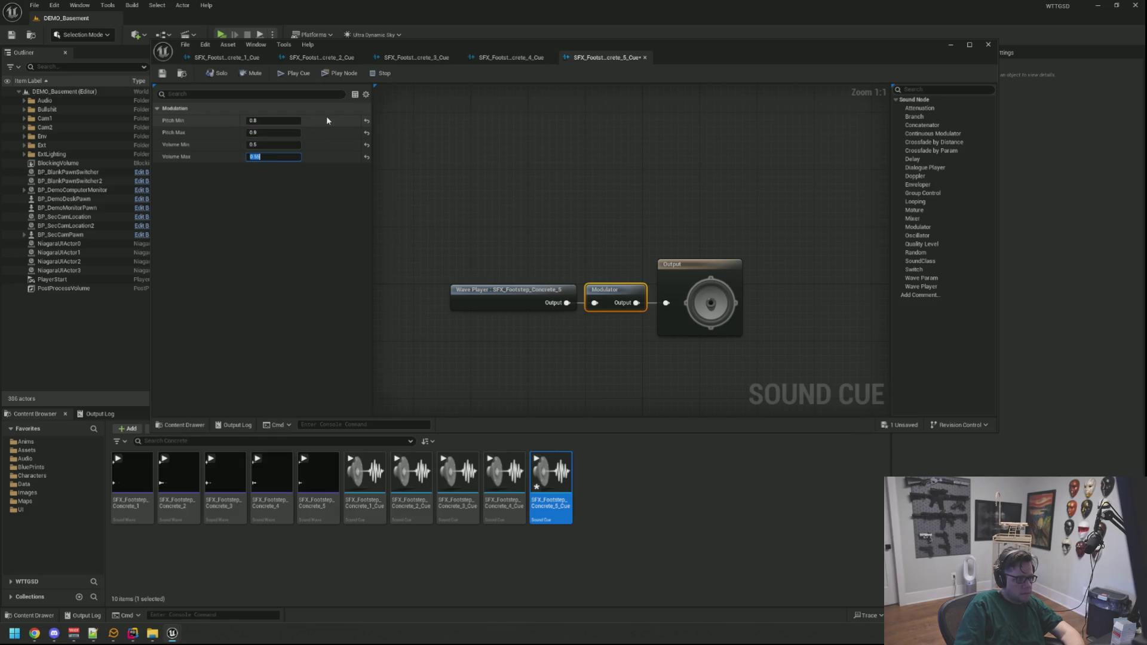
Preview the Concrete_5 cue and start a play-test of the level
click(425, 133)
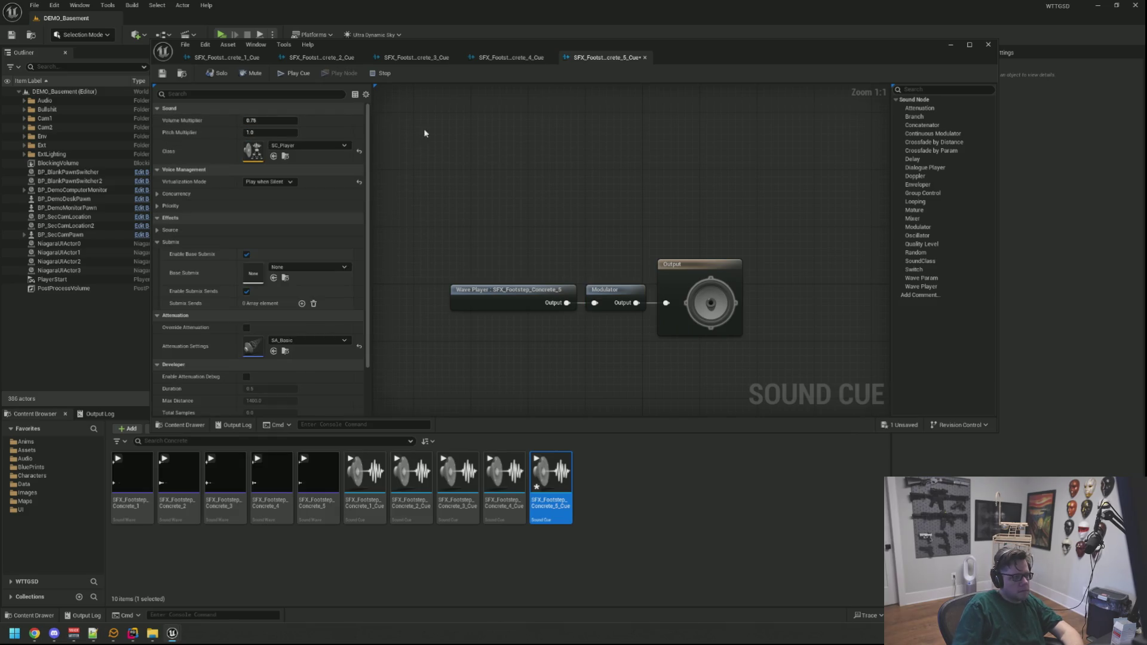
click(289, 74)
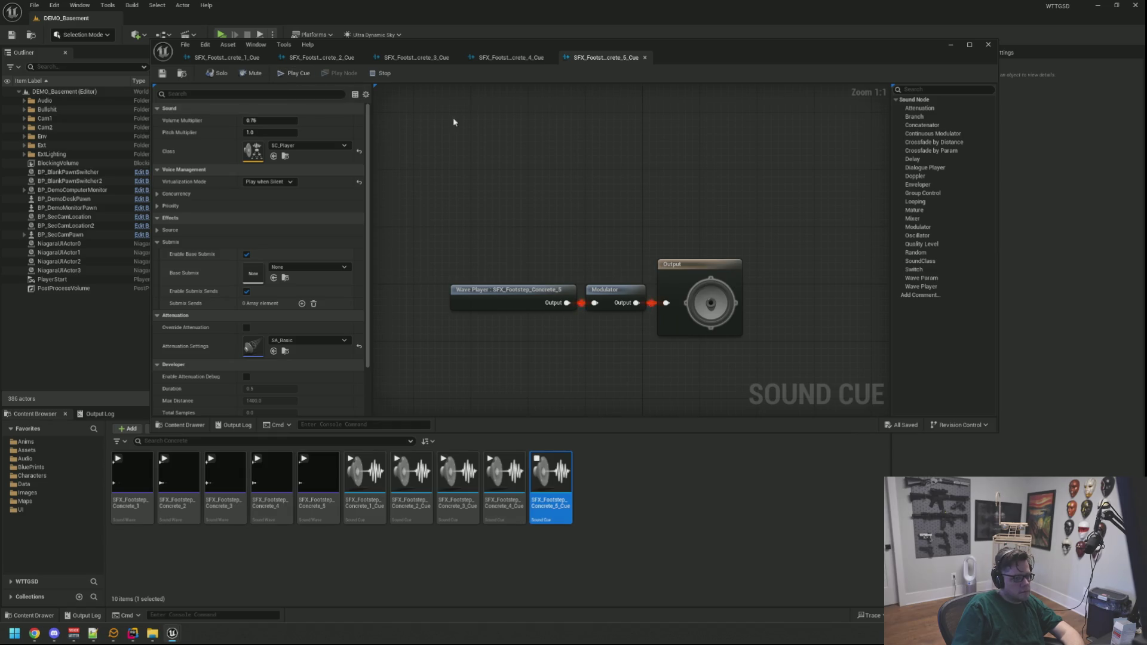
click(222, 34)
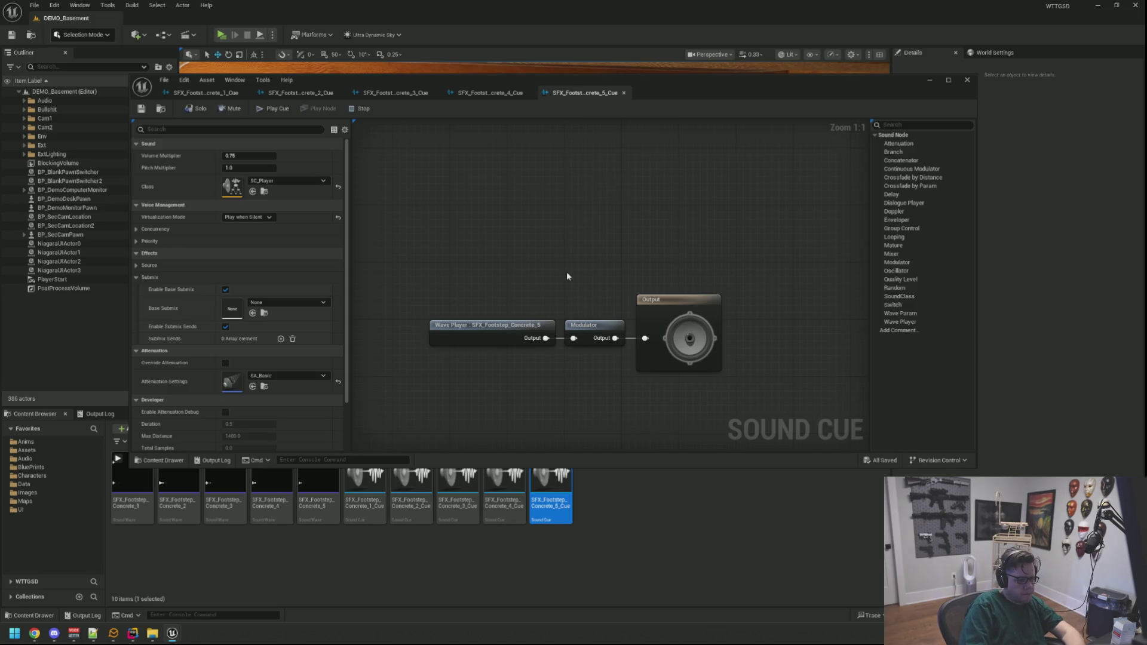
After walking the basement, bring up the quick asset search
key(ctrl+p)
Open BP_DemoCharacter, audition FootStepSFXS cues at Index 0 and 3, then open Concrete_1_Cue
text(DEmoC)
text(om)
double_click(494, 409)
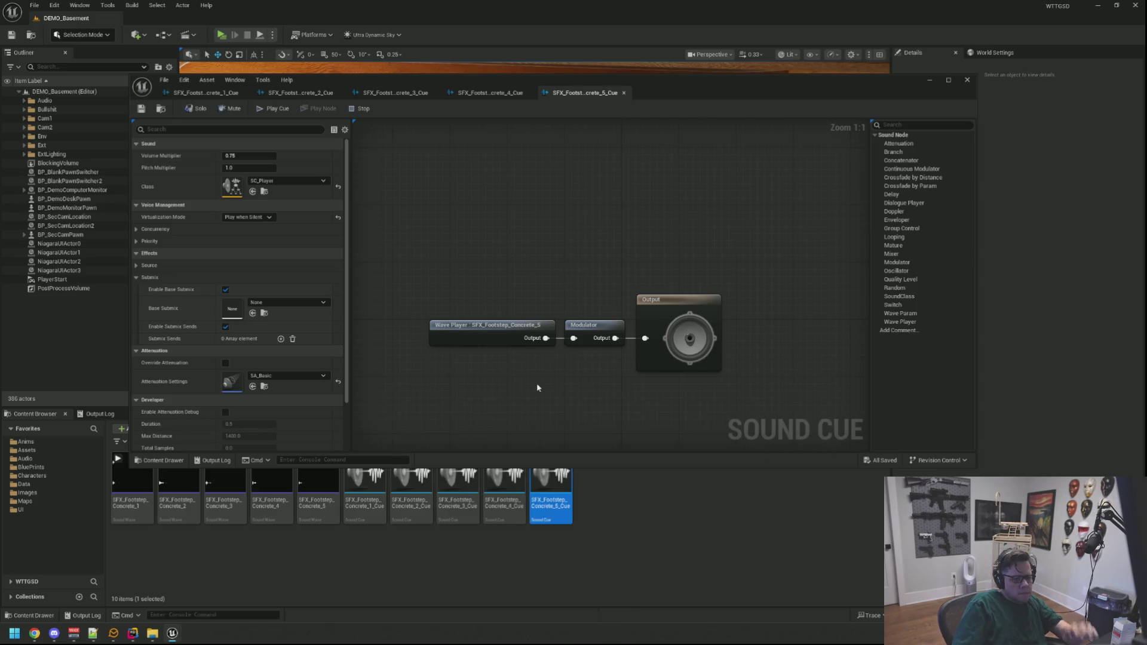
scroll(794, 314, down, 5)
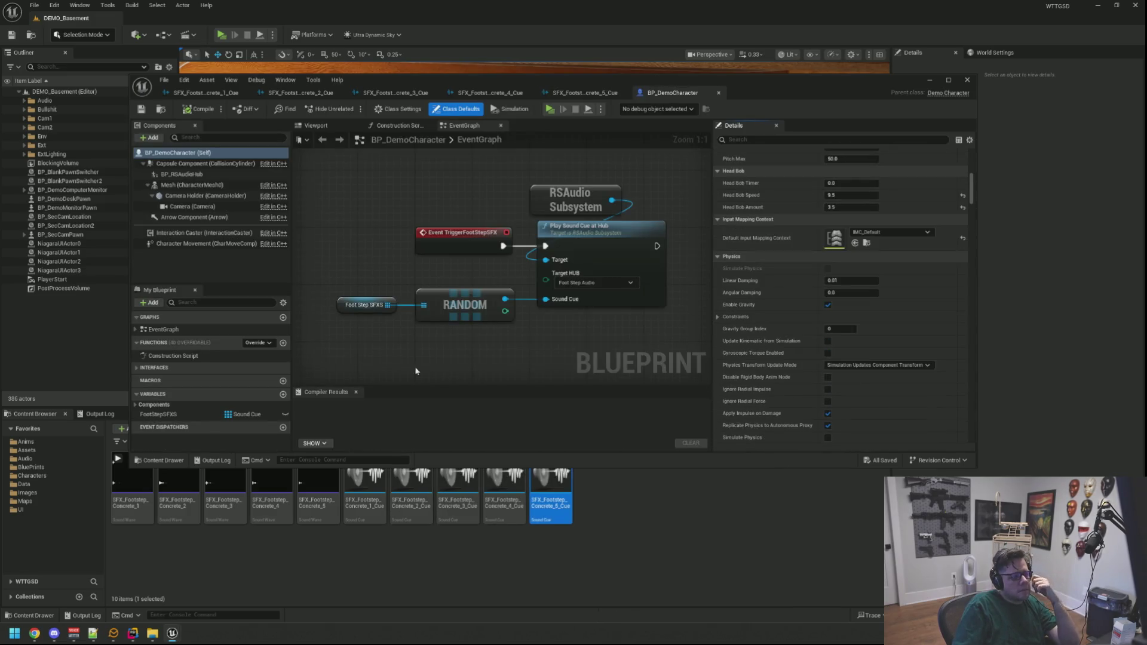
click(203, 415)
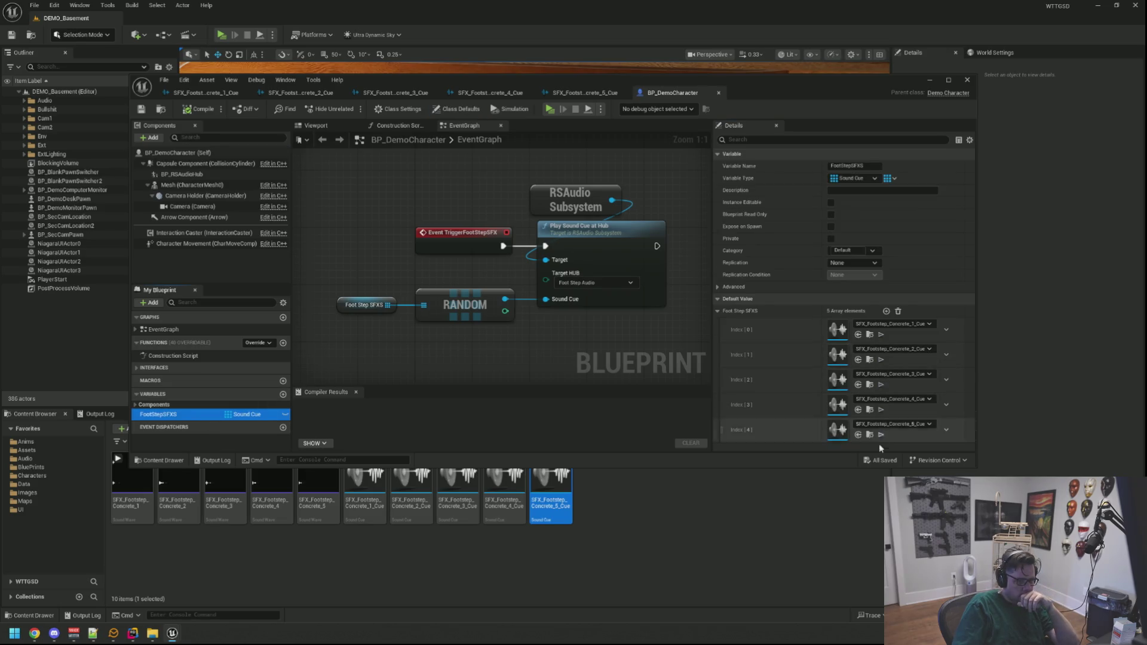
click(881, 335)
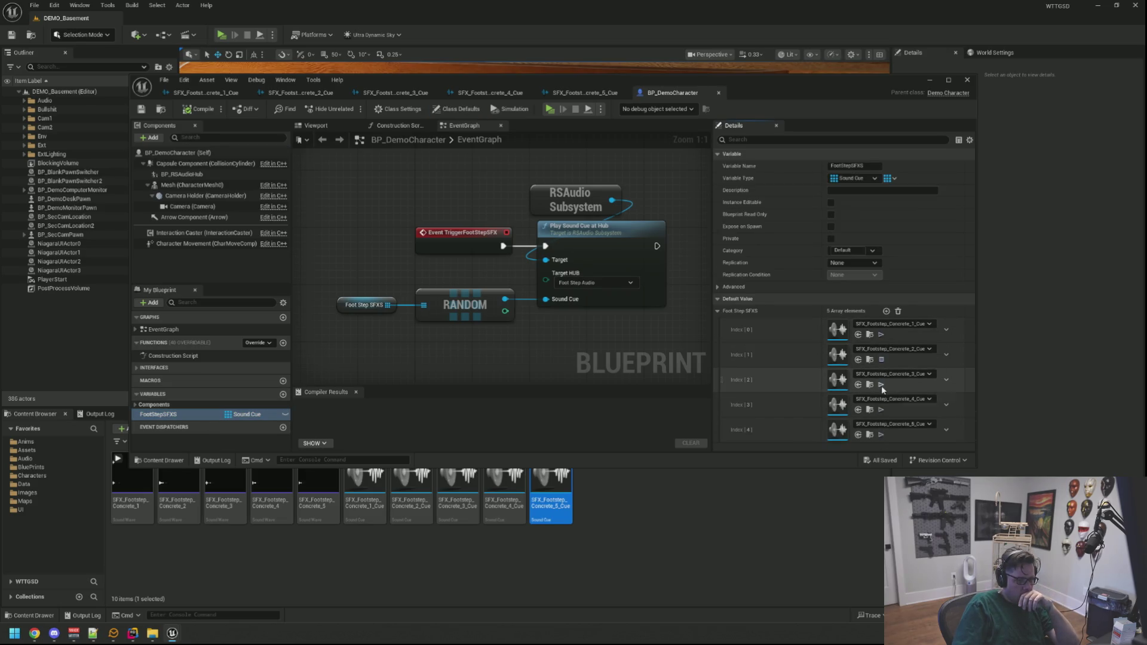
click(881, 410)
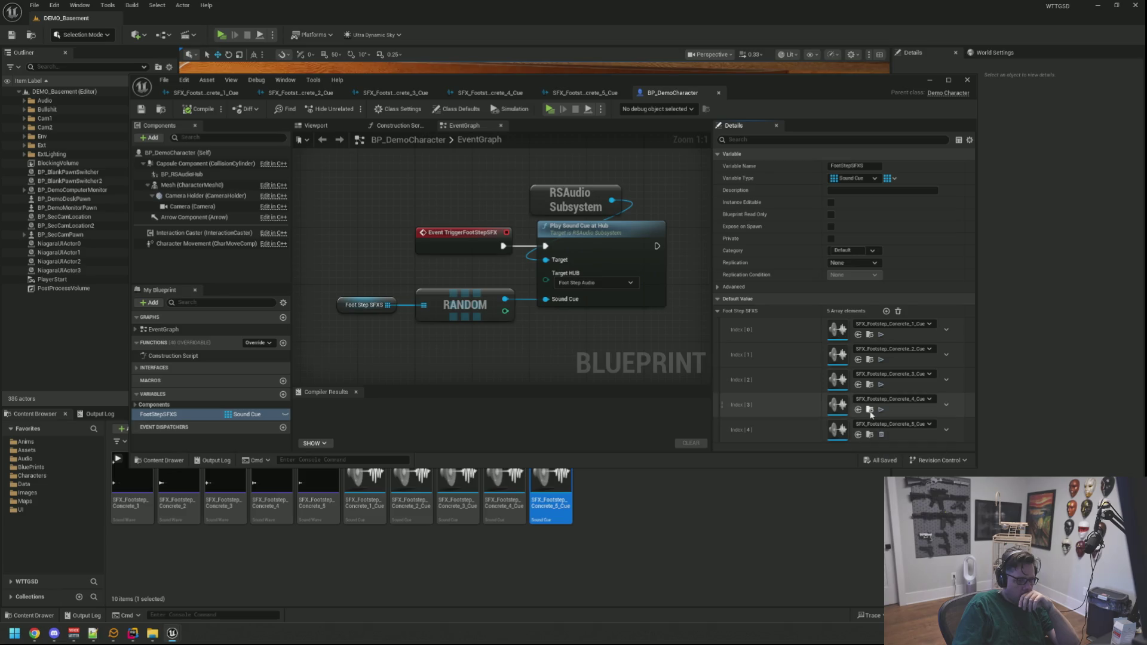
click(356, 508)
double_click(357, 508)
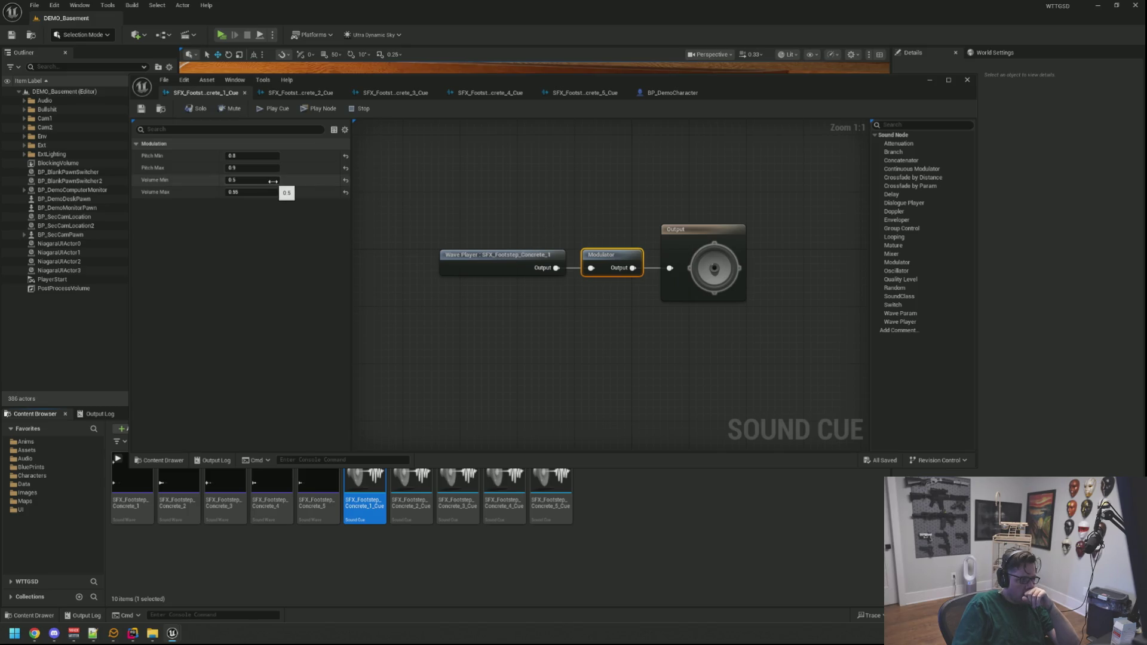
Set Concrete_1's Modulator Volume Min and Max to 0.1 and run a brief play-test
text(0.1)
key(Tab)
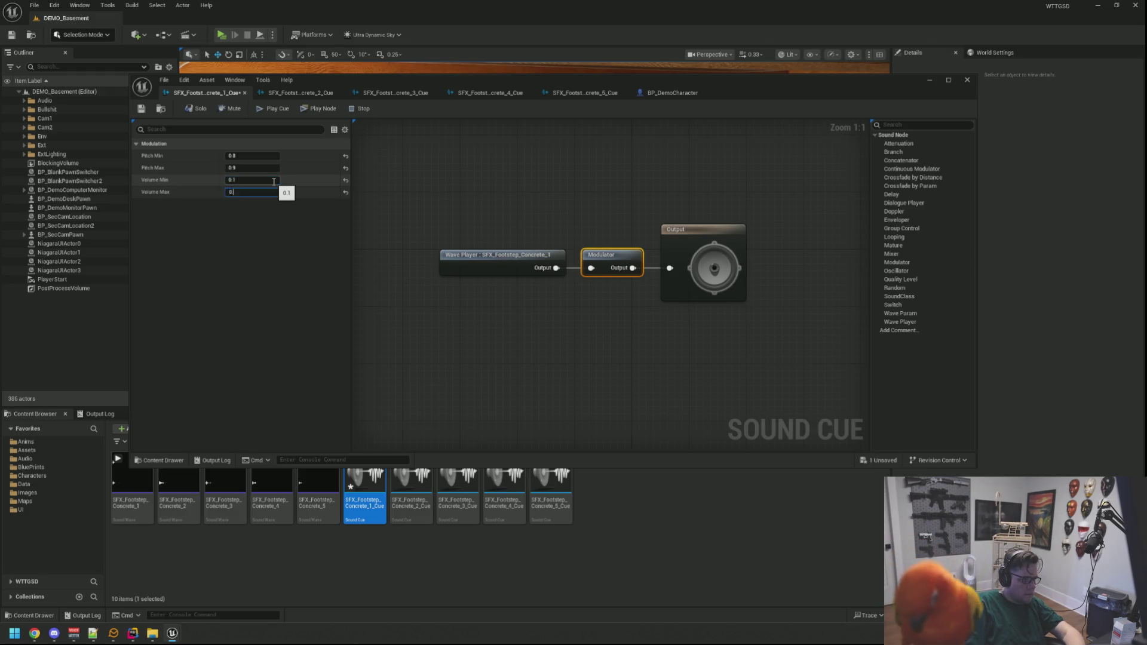
click(227, 35)
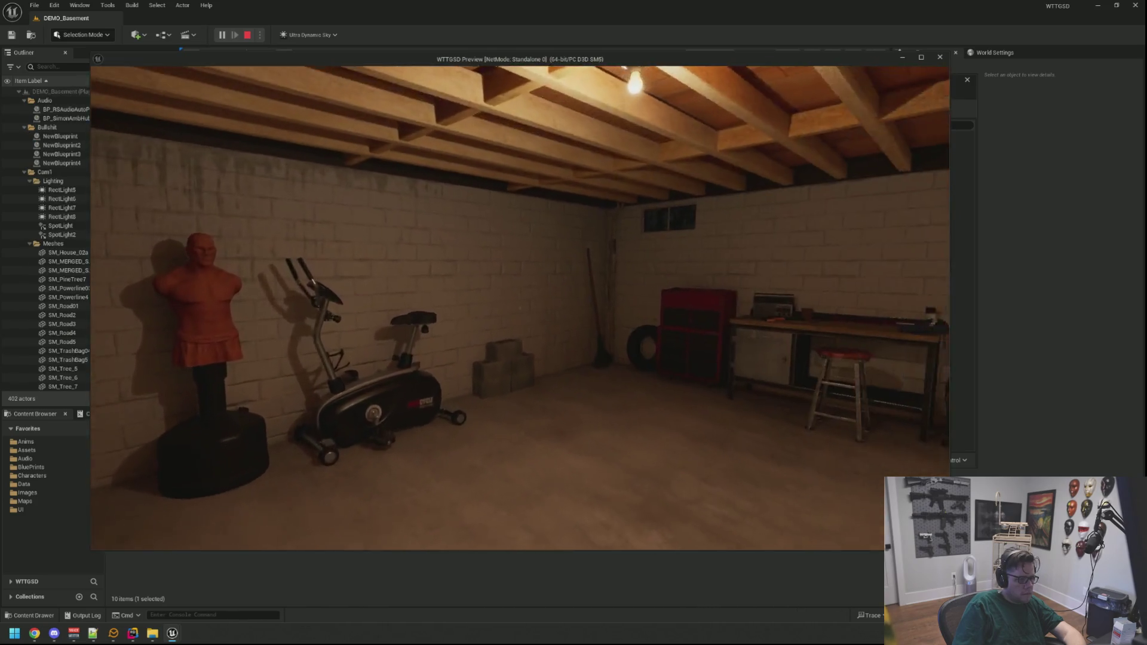
key(Escape)
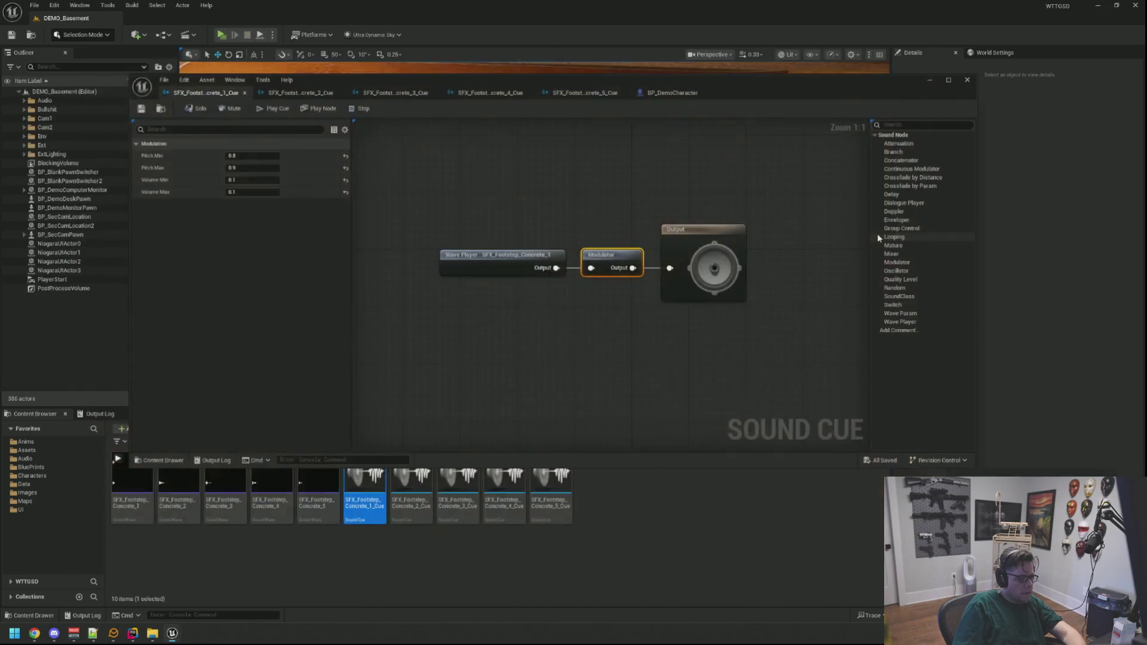
Set the Concrete_1 and Concrete_2 Modulator volume to 0.2–0.22 and save both
click(274, 180)
text(0.2)
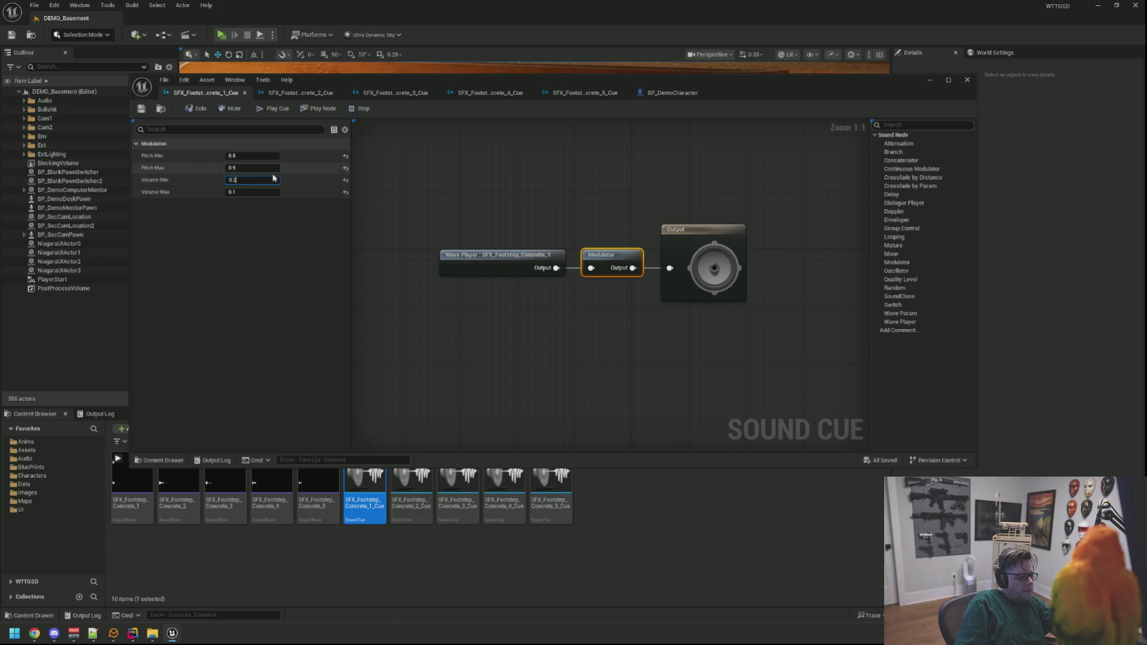
key(ctrl+s)
click(300, 92)
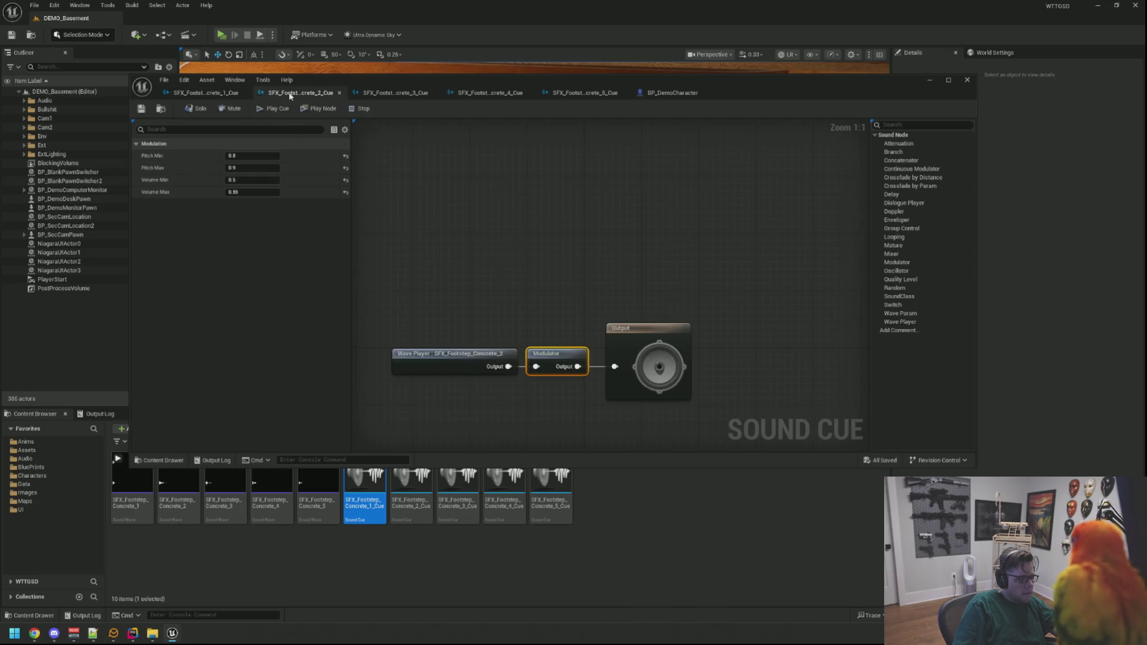
click(267, 181)
key(ctrl+s)
click(458, 208)
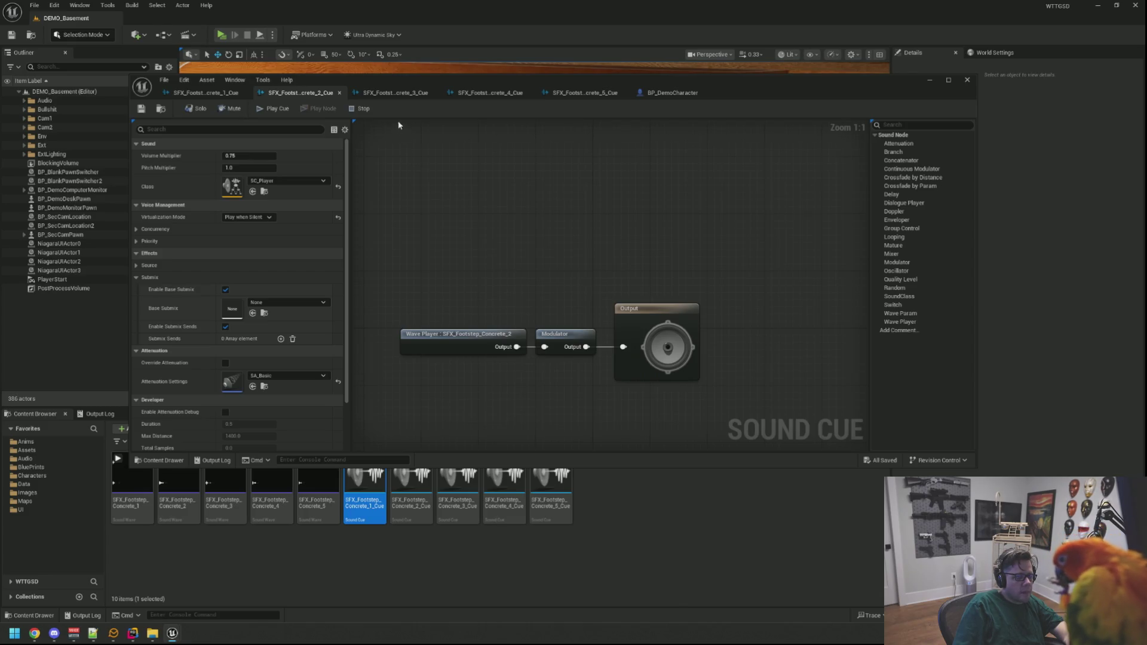
Apply the 0.2–0.22 volume range to Concrete_3 and Concrete_4 and save them
key(ctrl+Tab)
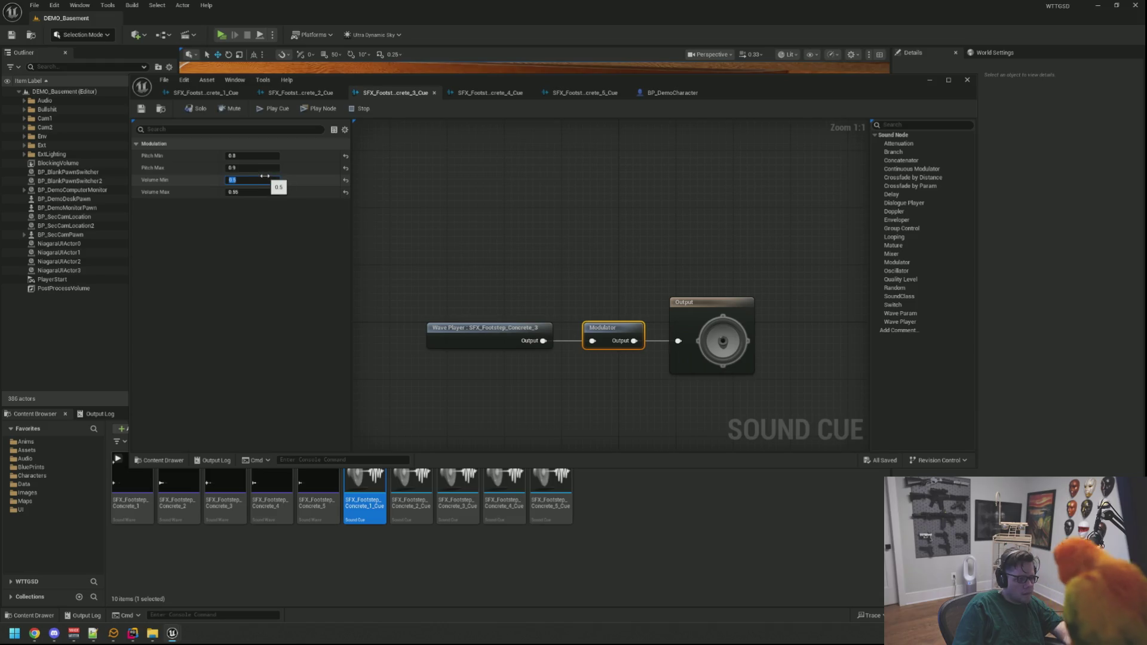
text(0.2)
key(Return)
key(ctrl+s)
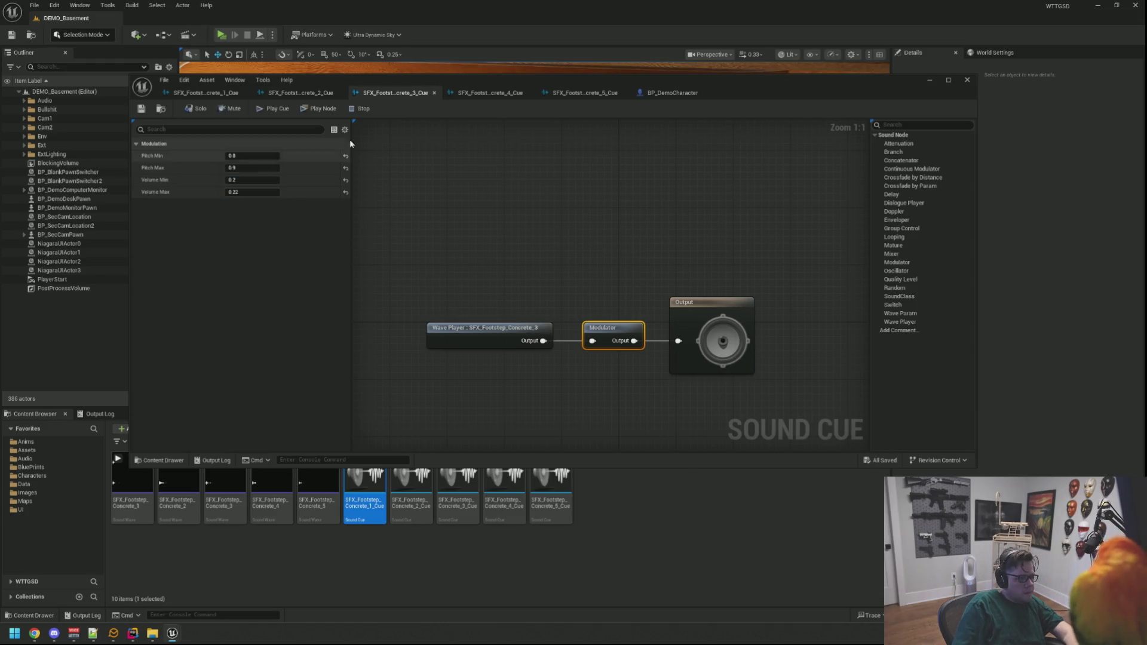
key(ctrl+Tab)
click(254, 179)
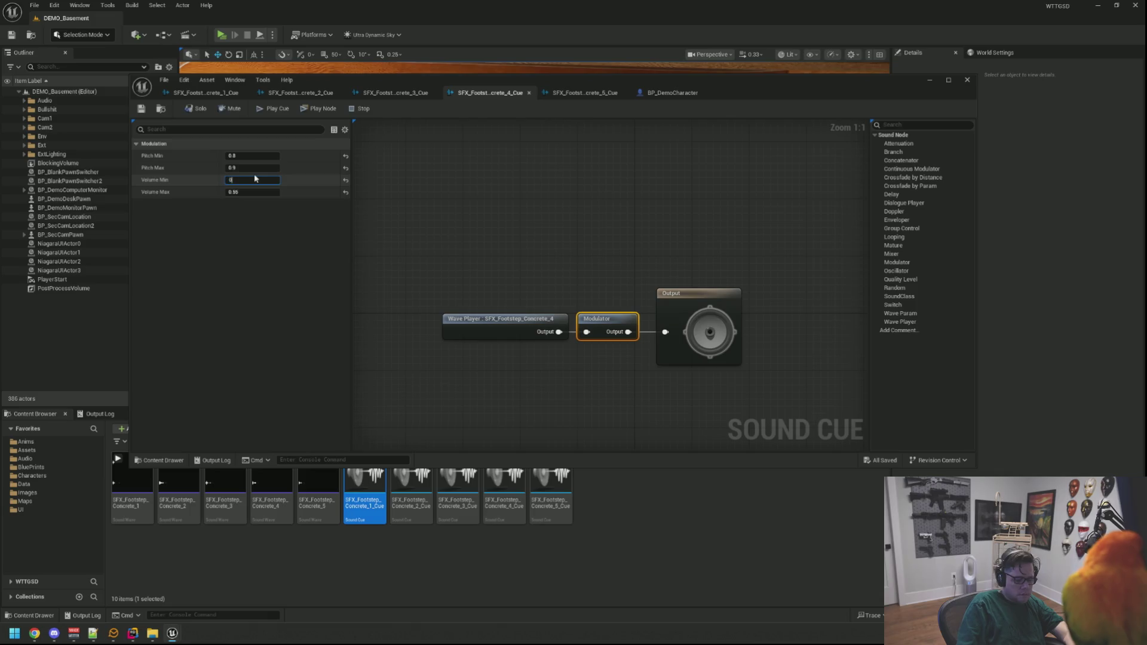
text(.2)
key(Return)
key(ctrl+s)
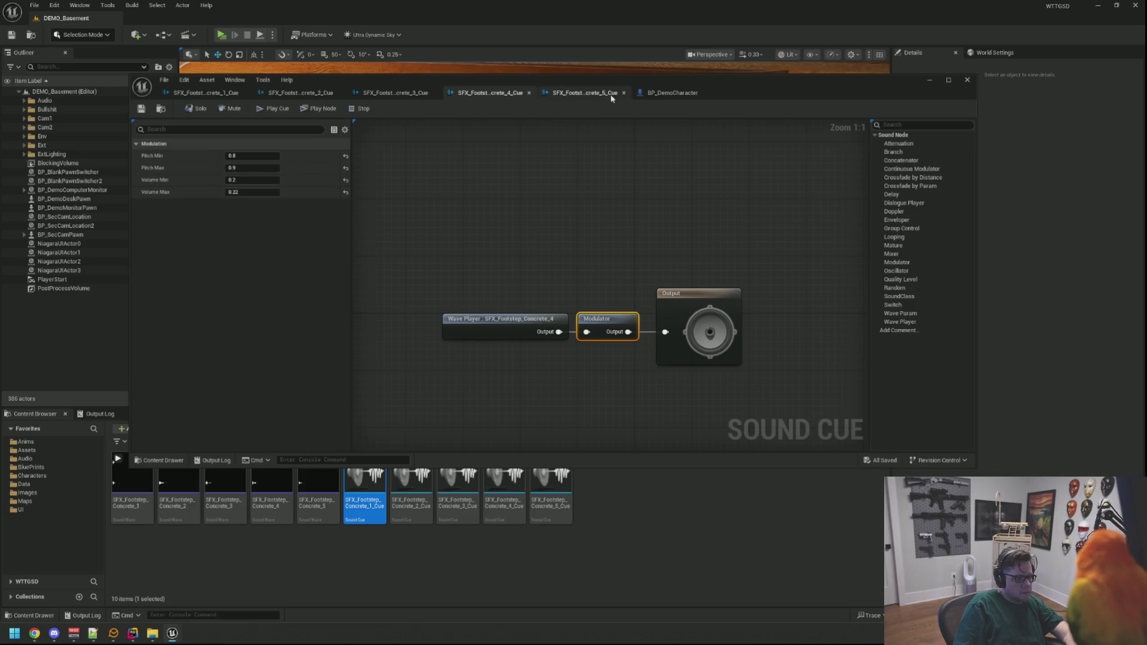
Set Concrete_5 volume to 0.2–0.22, save, close BP_DemoCharacter and start a play-test
click(583, 93)
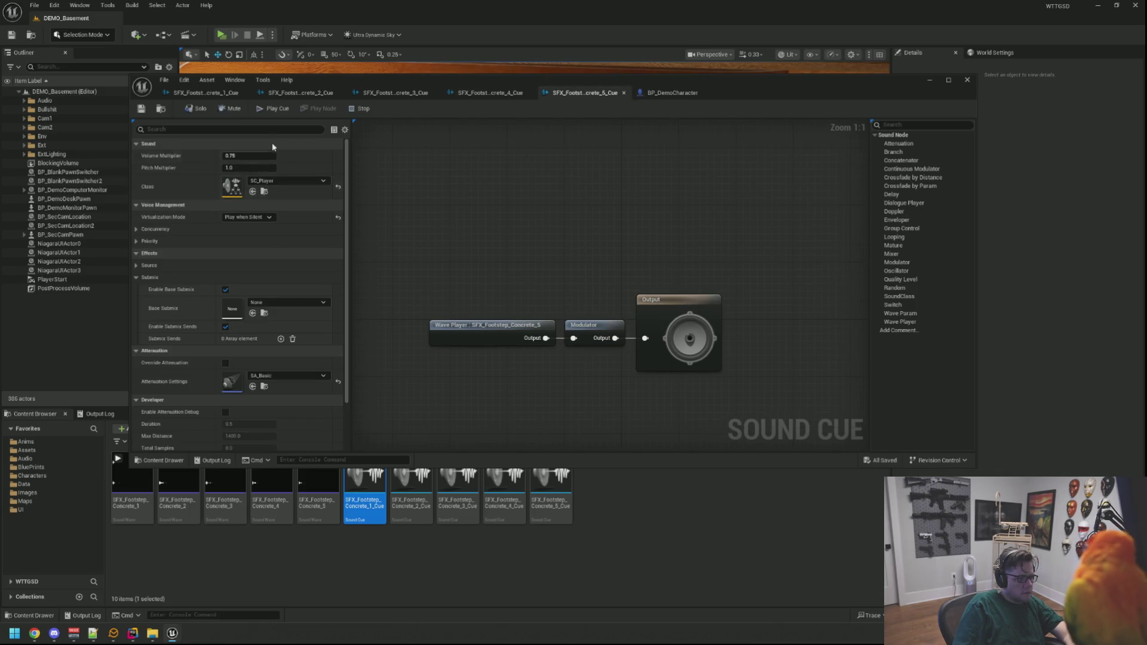
click(586, 323)
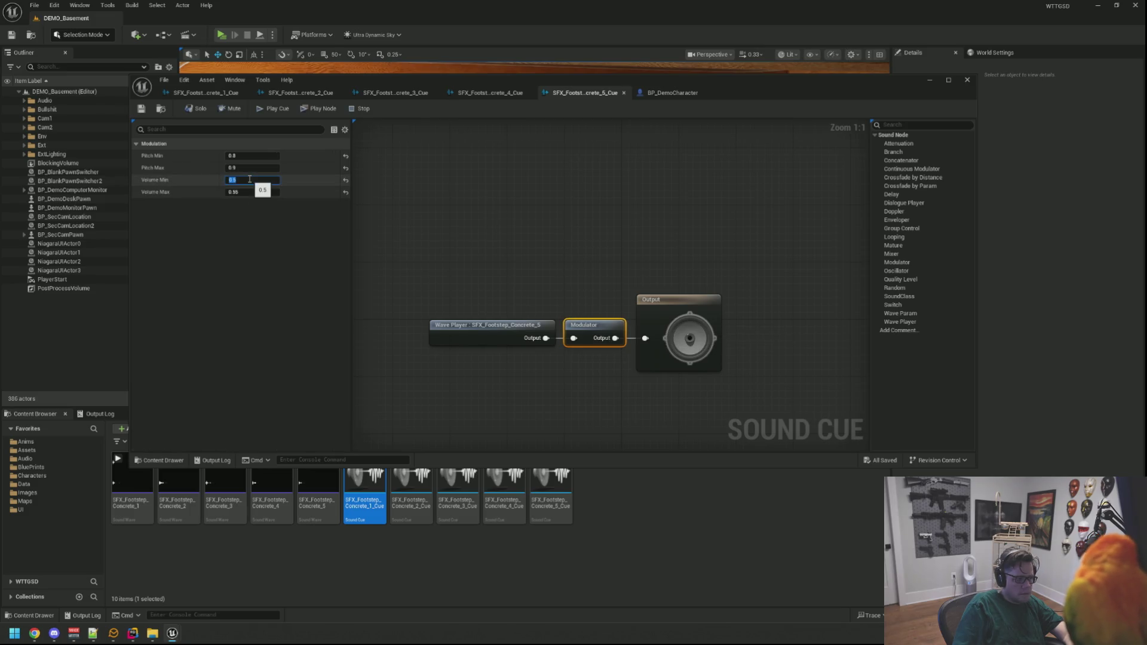
text(0.2)
key(Return)
key(ctrl+s)
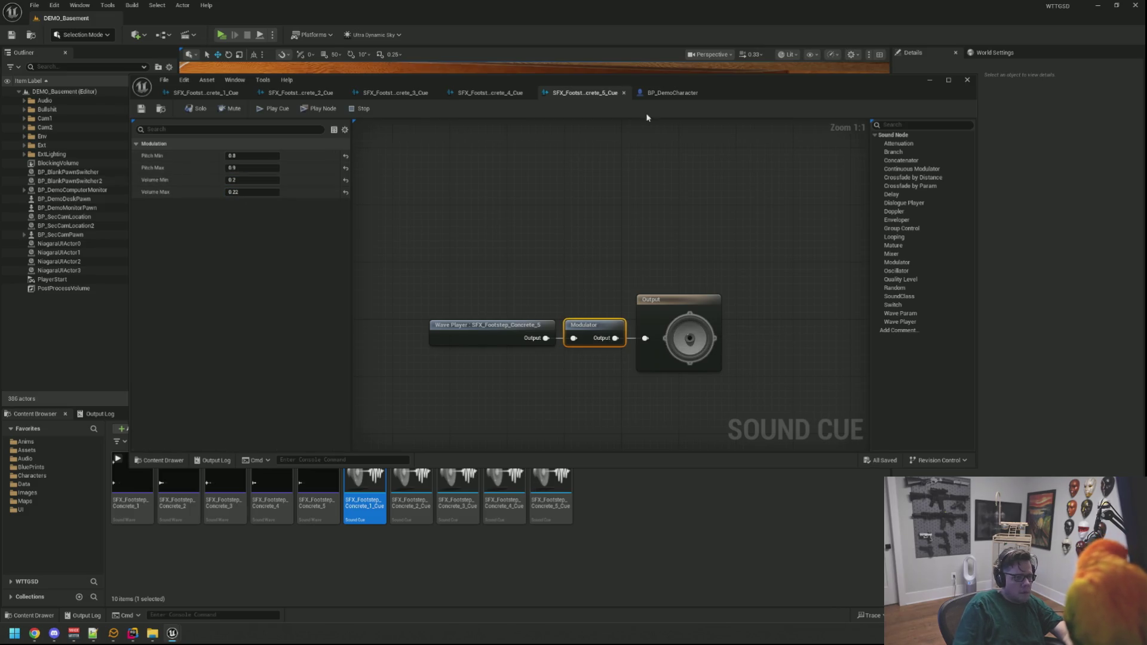
middle_click(670, 90)
click(222, 36)
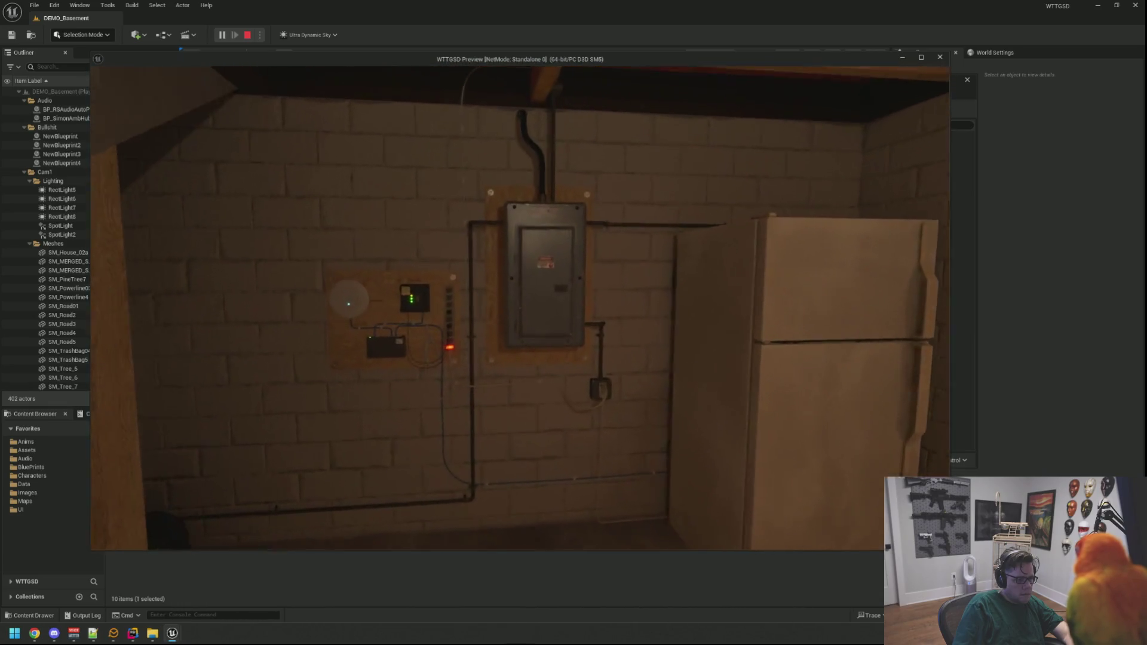
Stop the quieter-footsteps play-test with Esc
key(Escape)
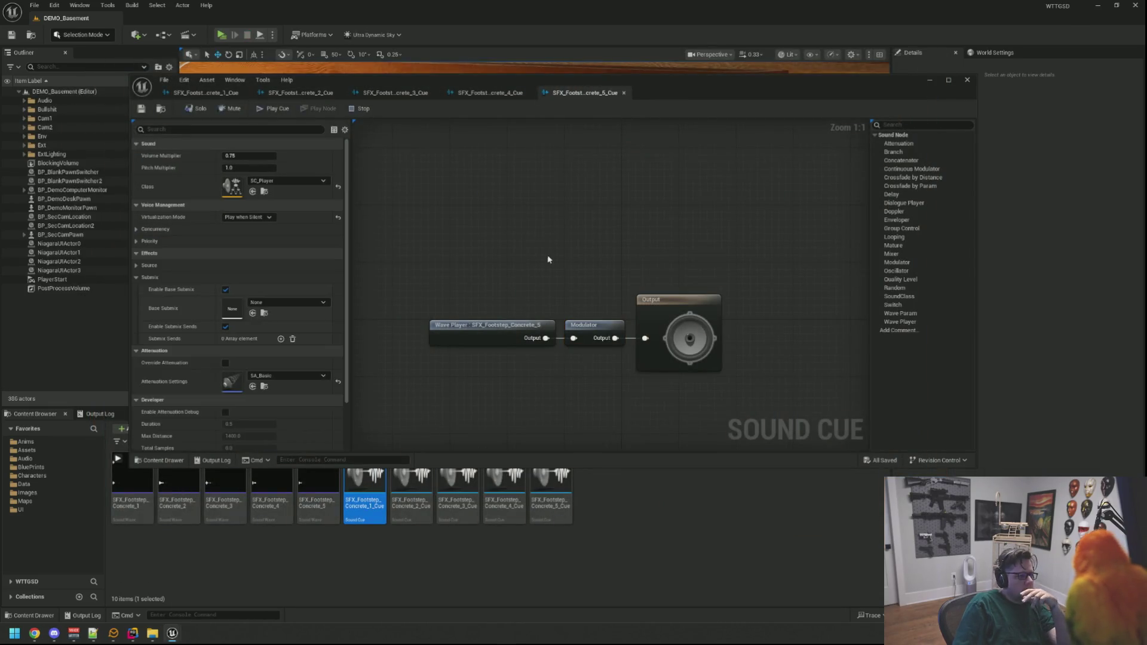
Open BP_DemoCharacter via a Ctrl+P search for 'Ch' and set Head Bob Amount to 3.0
mouse_move(556, 86)
mouse_down()
mouse_move(529, 49)
mouse_move(529, 63)
mouse_up()
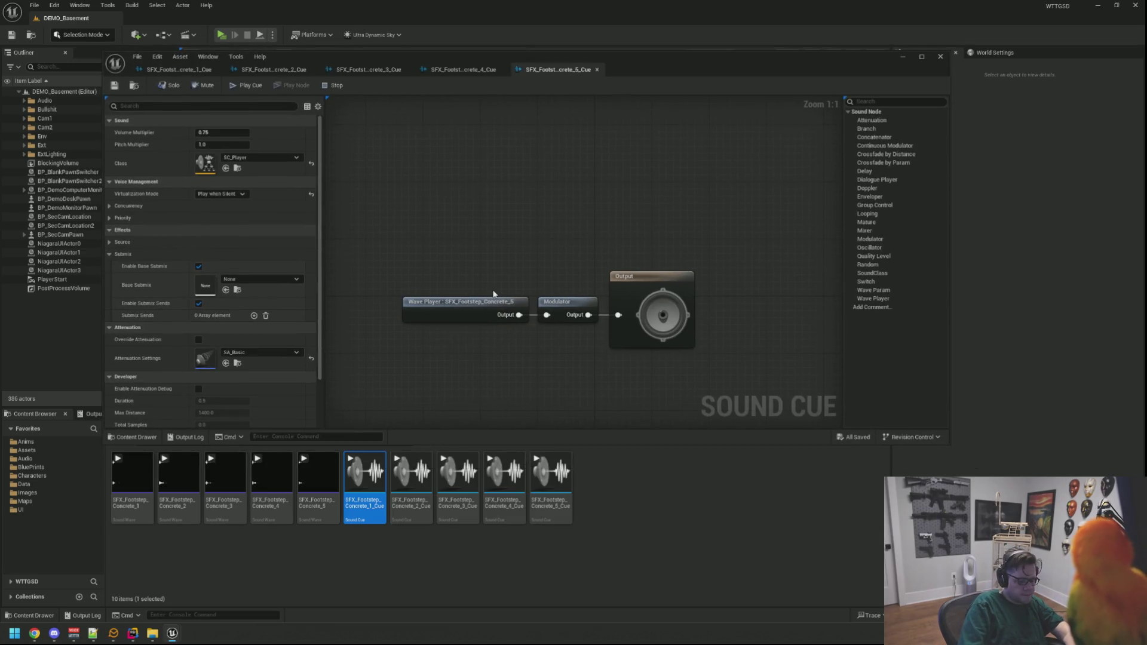
key(ctrl+p)
text(BP_DemoCh)
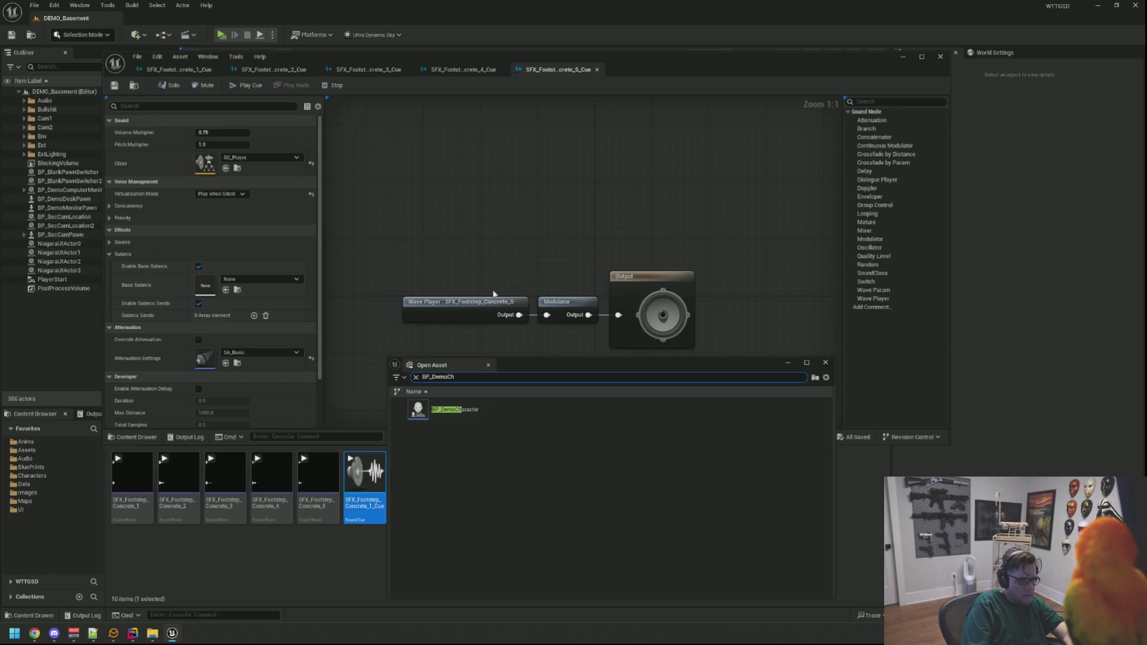
double_click(493, 412)
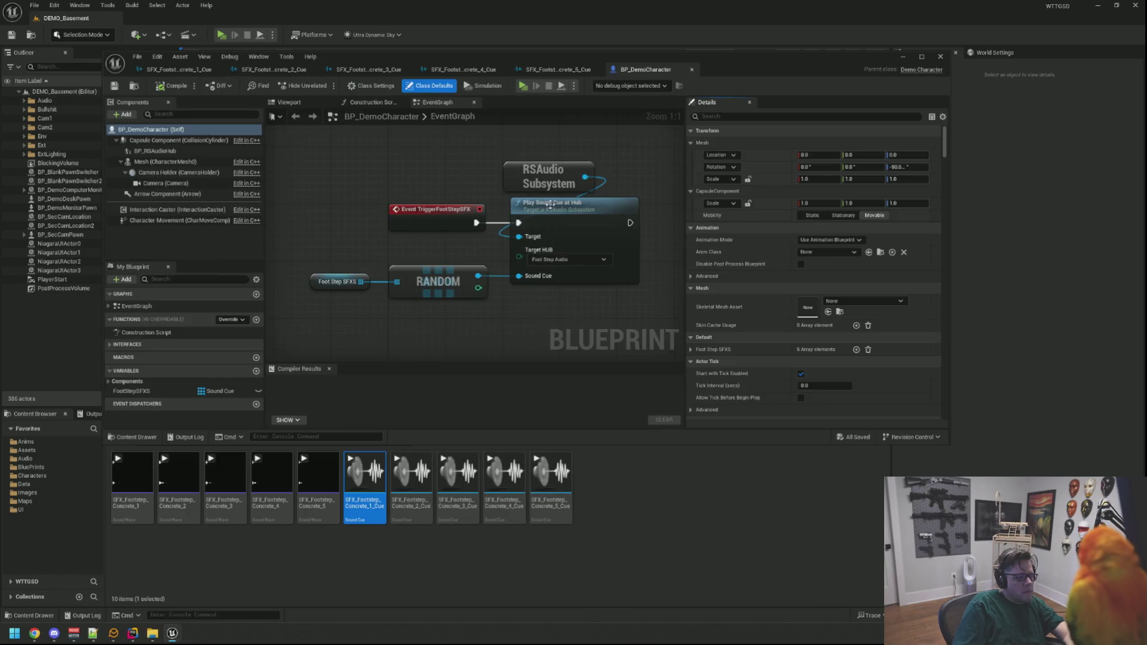
scroll(727, 255, down, 5)
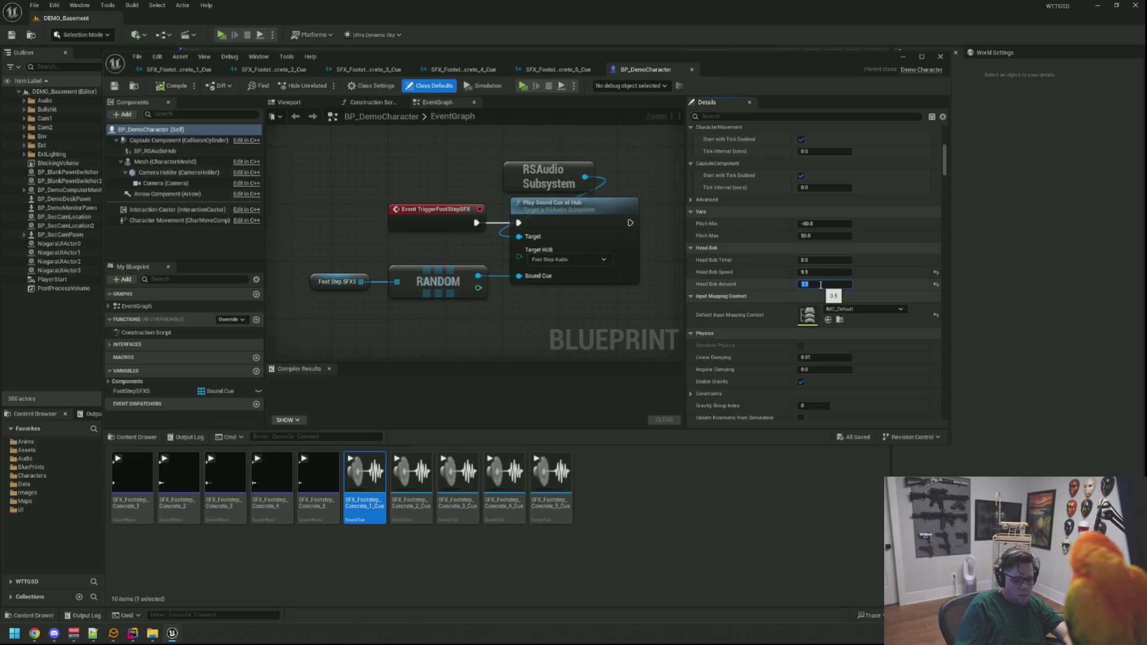
key(ctrl+s)
click(556, 69)
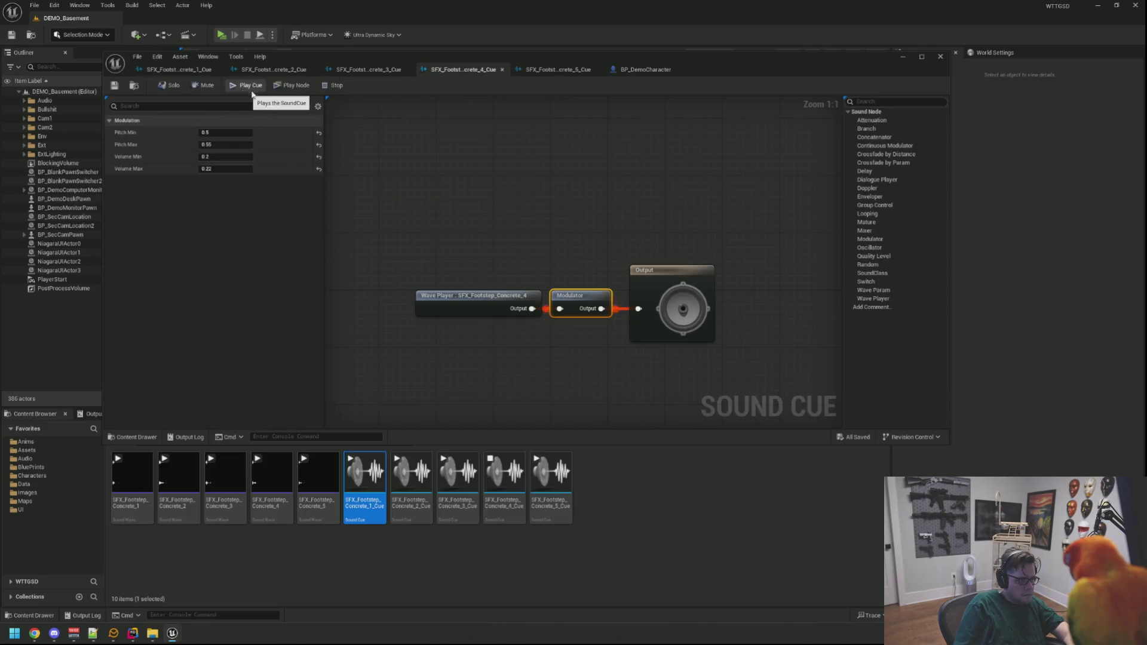
Raise Concrete_5's Modulator Pitch Max and set its Volume Max to 0.4, then audition the cue
click(568, 307)
click(219, 132)
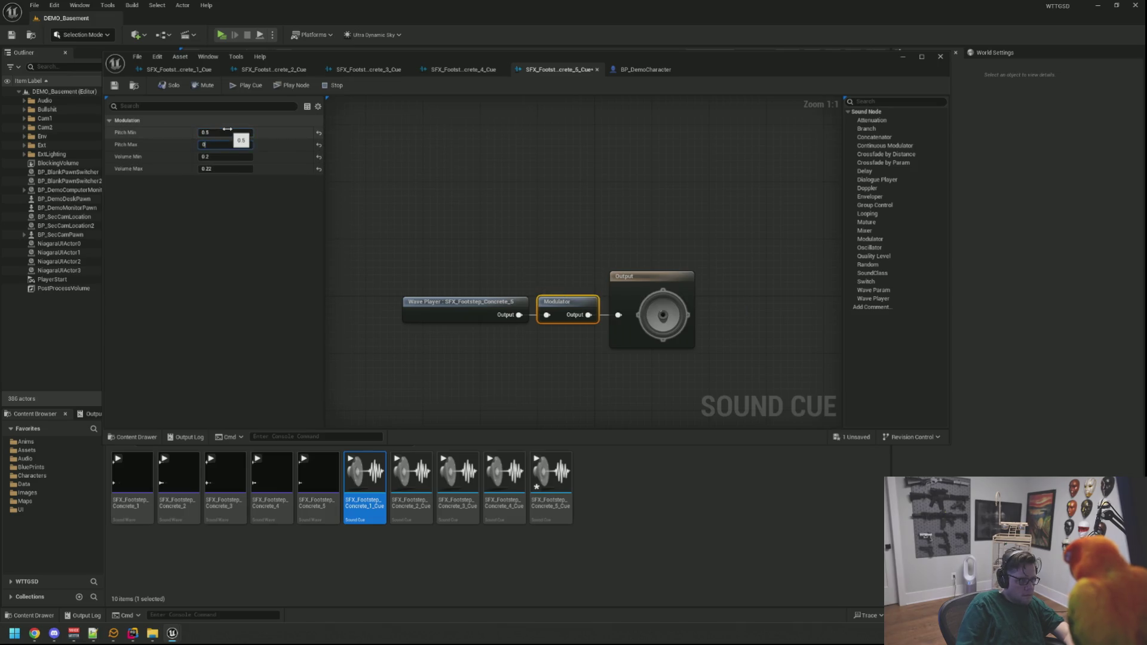
key(ctrl+s)
click(250, 154)
text(0.3)
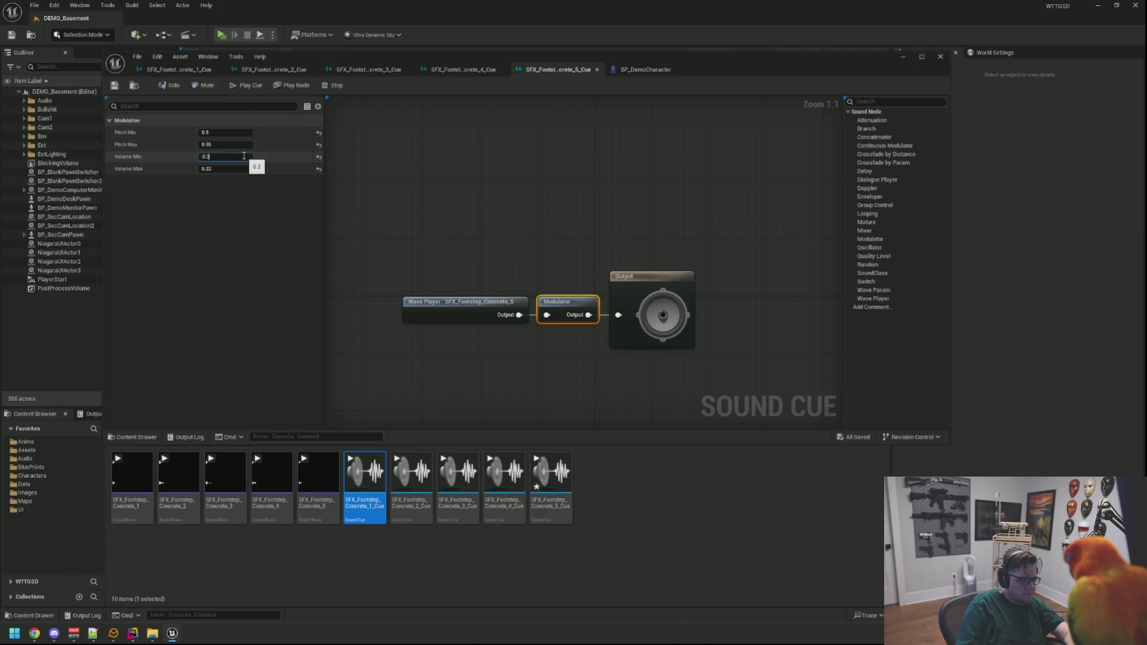
text(5)
key(ctrl+s)
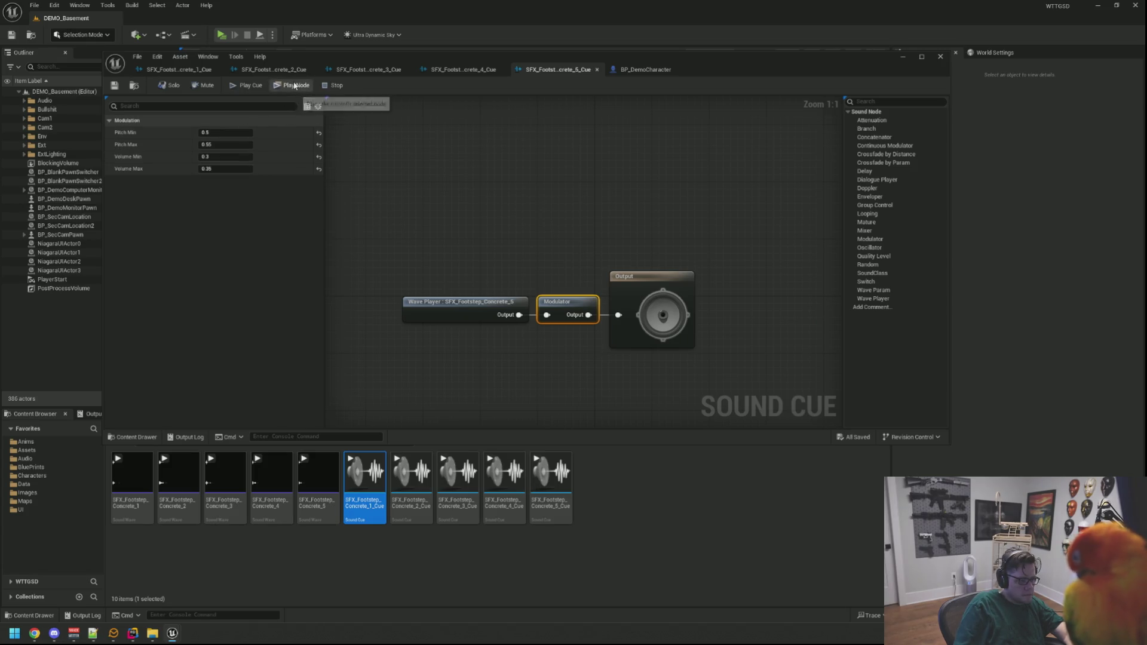
text(0)
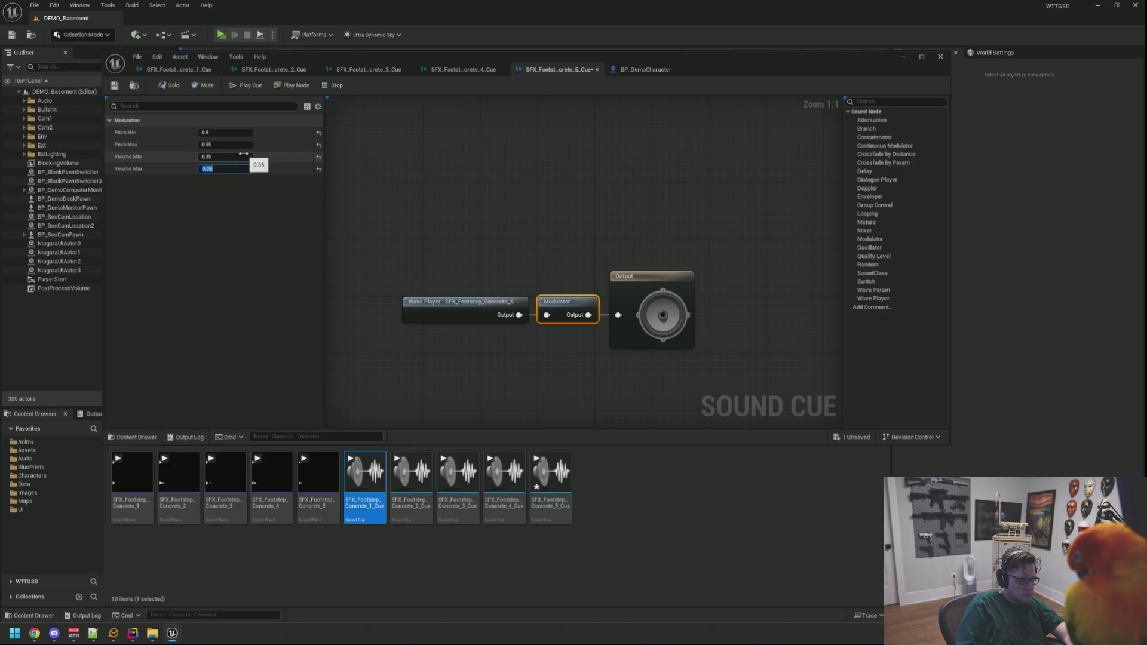
key(ctrl+s)
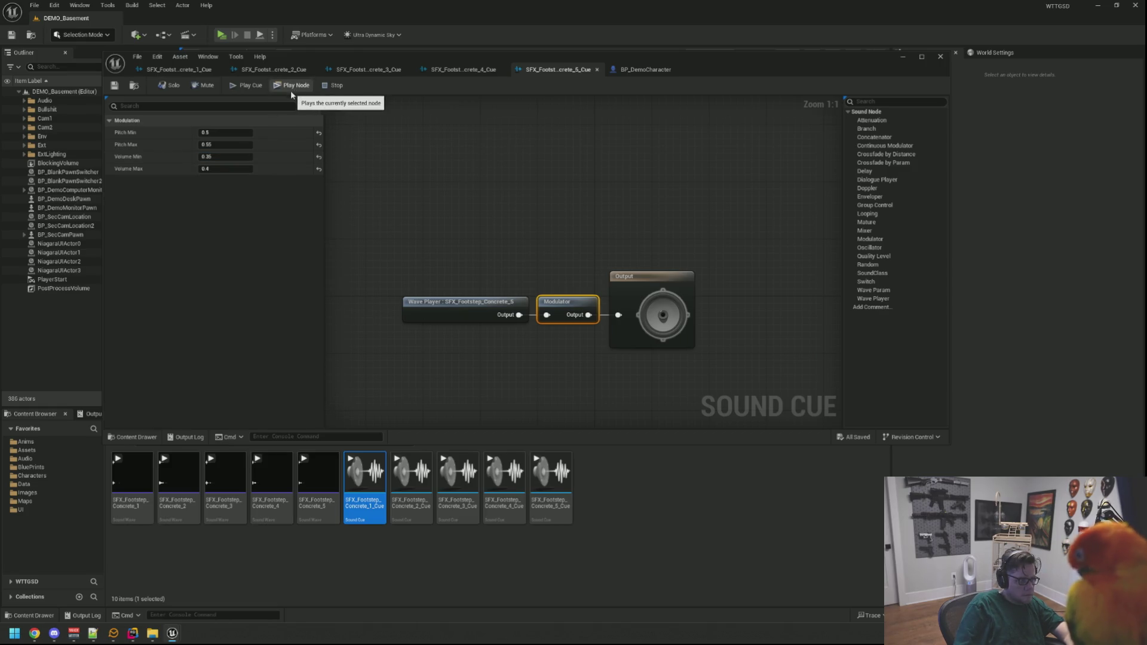
click(437, 195)
click(254, 89)
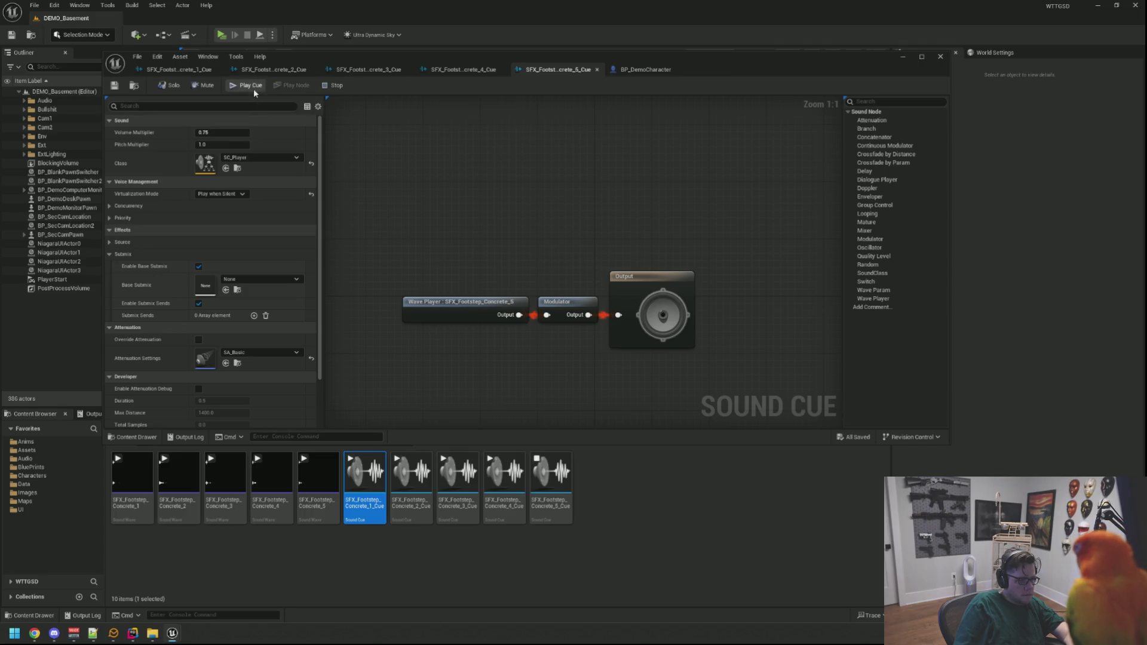
Set Concrete_4's Modulator Volume Max to 0.45 and audition the cue
click(432, 70)
click(236, 87)
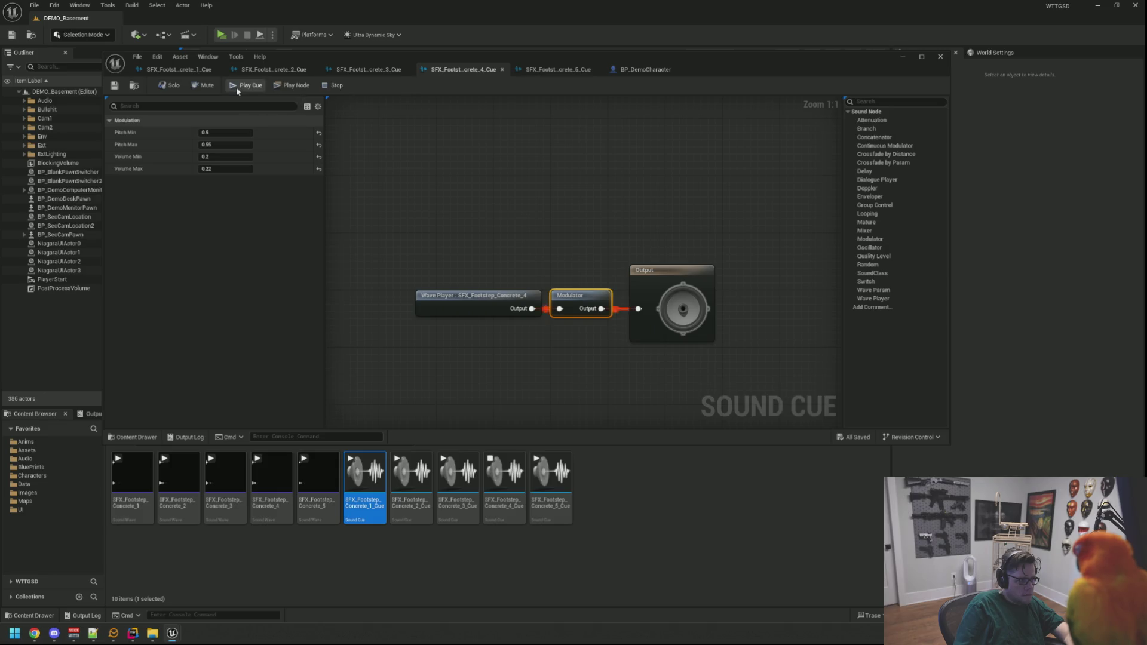
click(232, 155)
text(0)
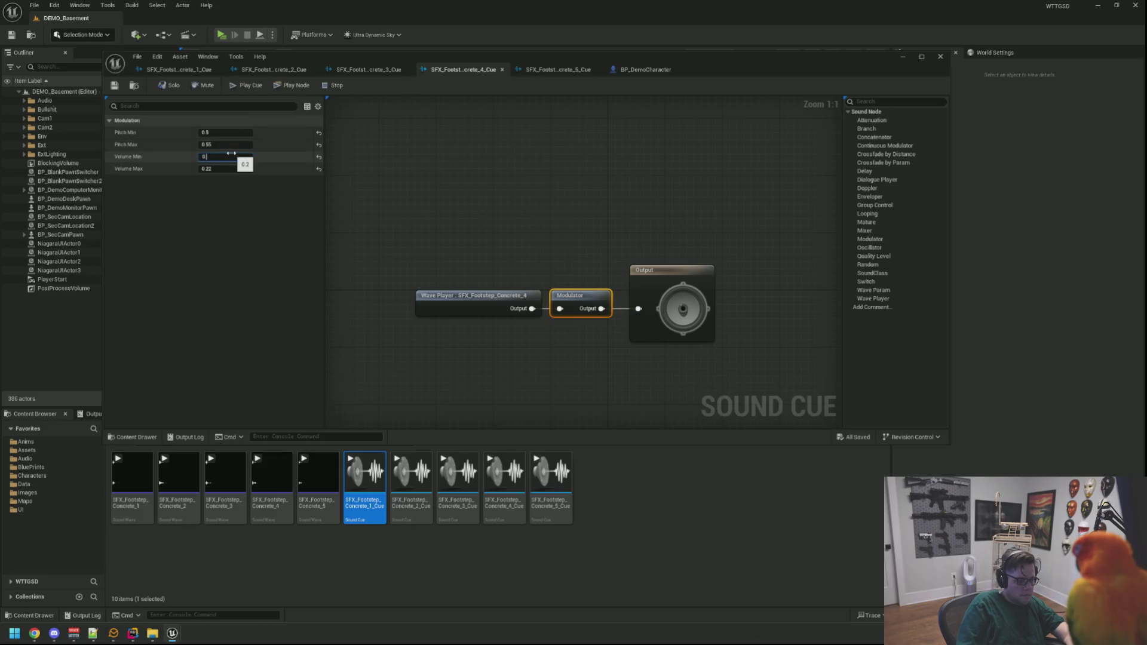
text(4)
key(ctrl+s)
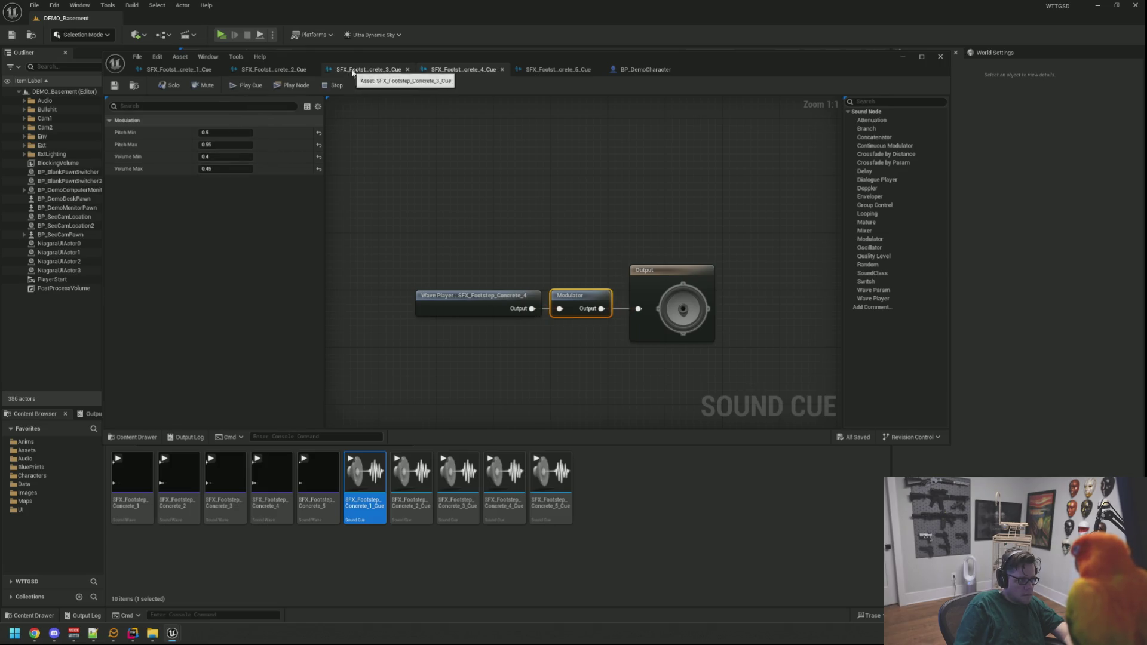
Set Concrete_3's Modulator Volume Max to 0.4, auditioning the cue
click(365, 70)
click(237, 86)
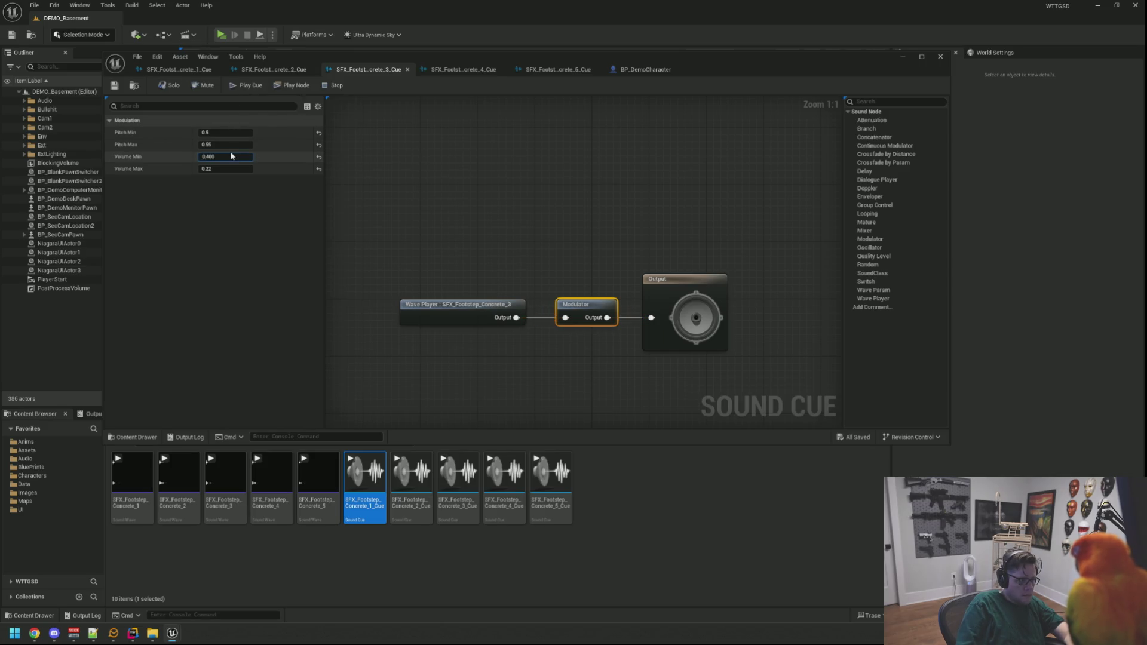
key(ctrl+s)
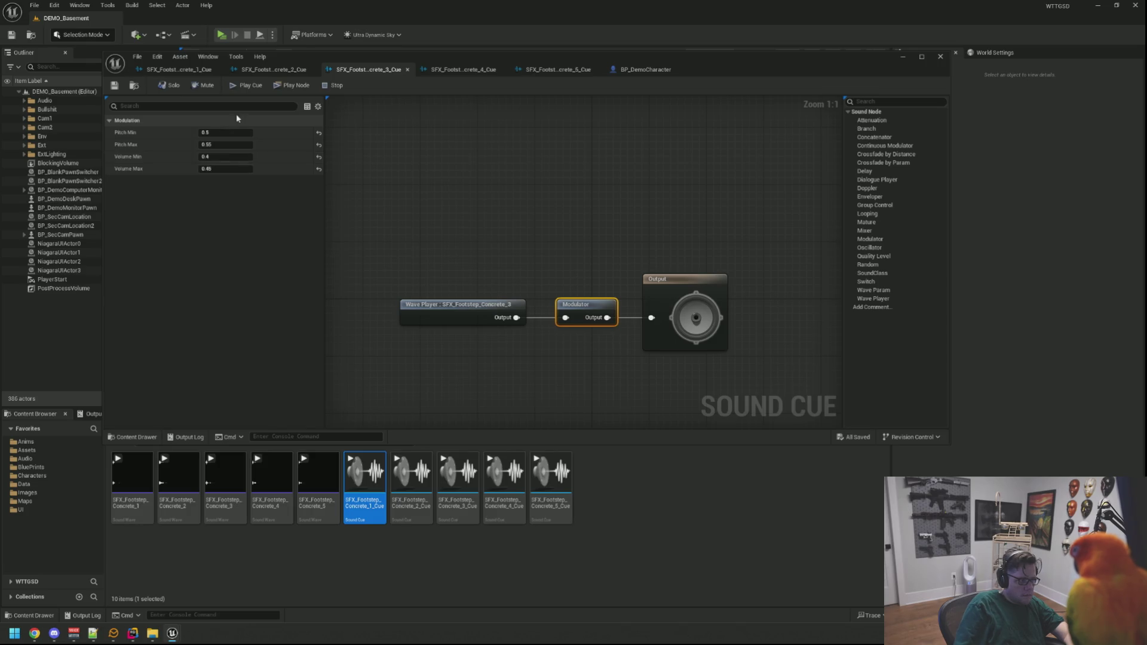
click(247, 86)
click(226, 154)
text(0.4)
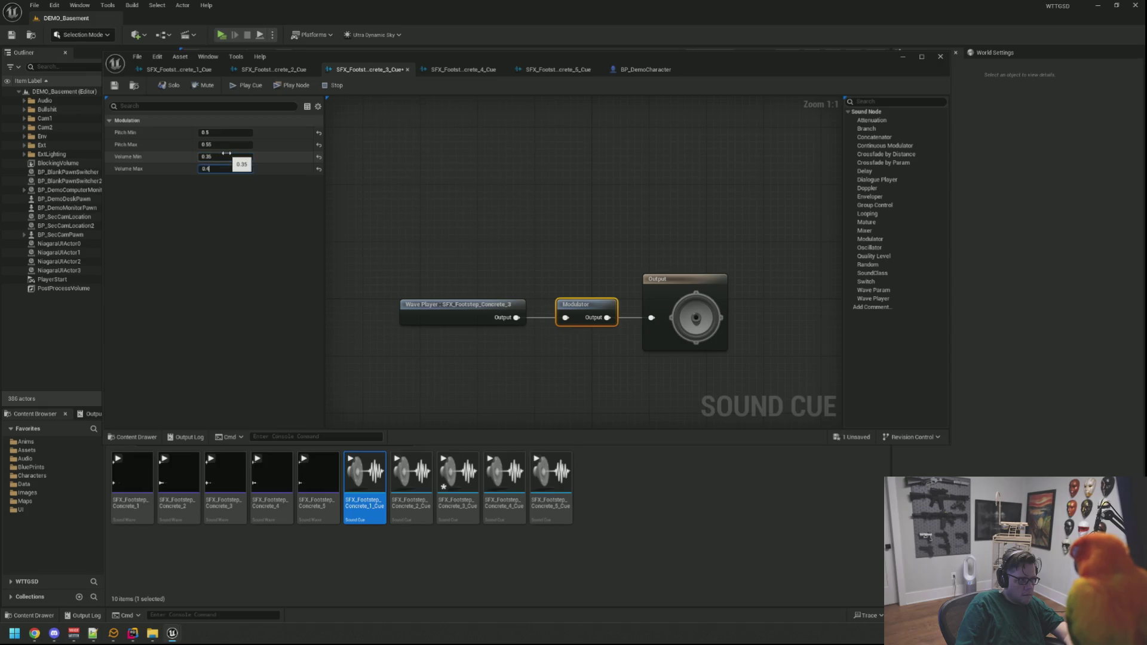
key(ctrl+s)
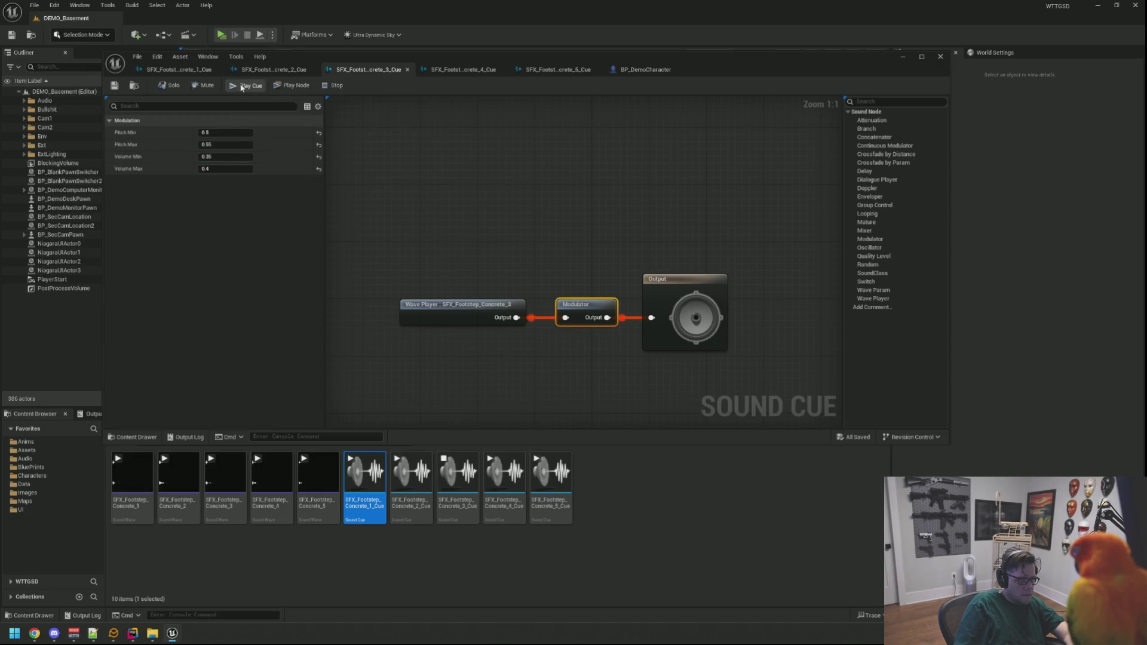
Raise Concrete_2's Volume Min, audition it, and set Concrete_1's Volume Max to 0.4
click(241, 69)
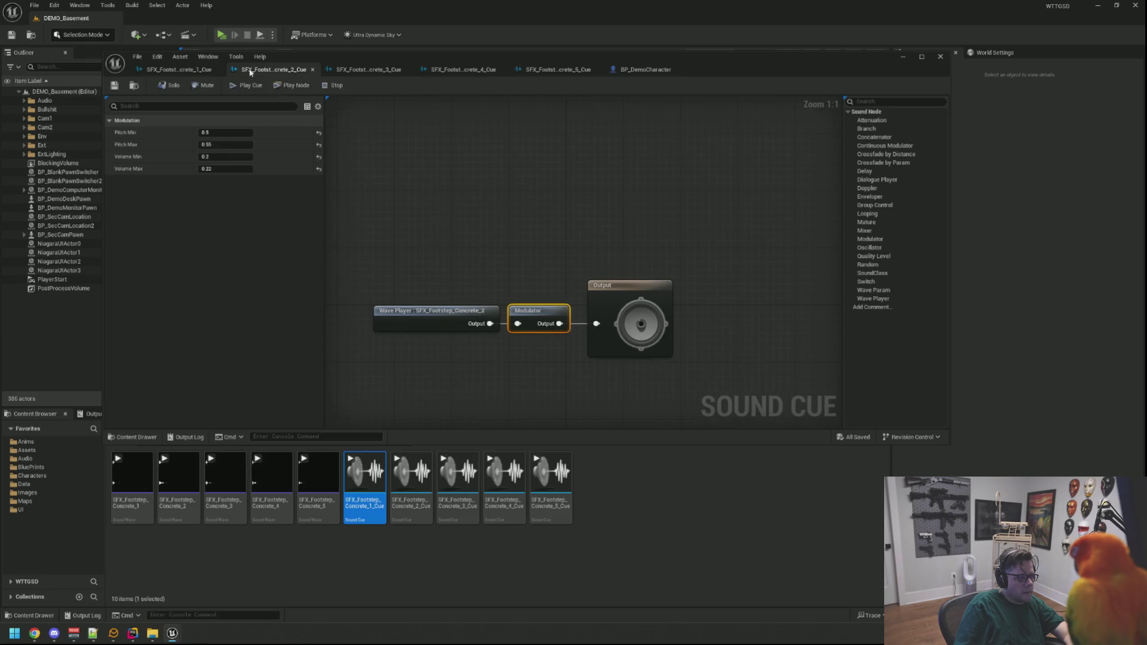
click(224, 157)
text(0.)
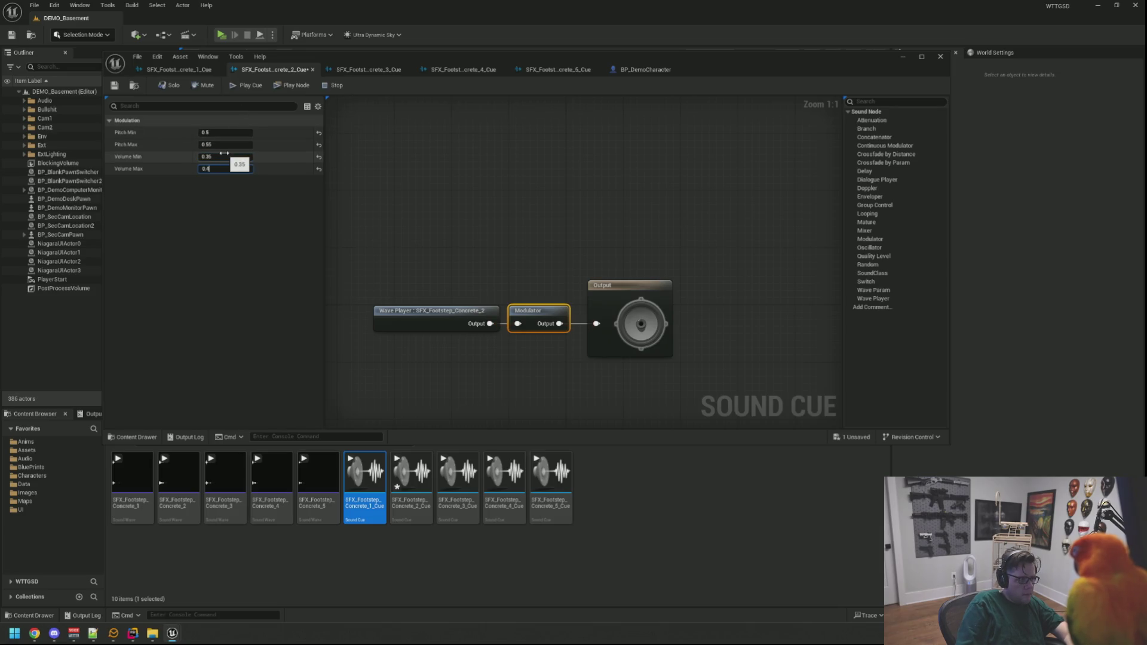
click(238, 84)
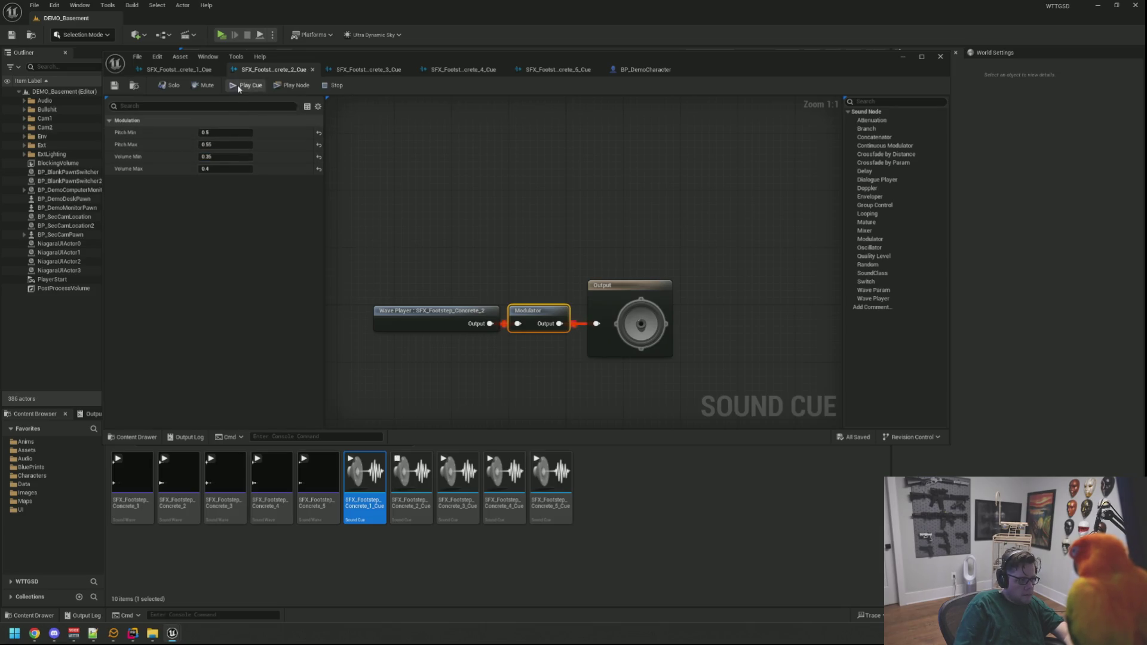
click(177, 69)
text(0)
key(ctrl+s)
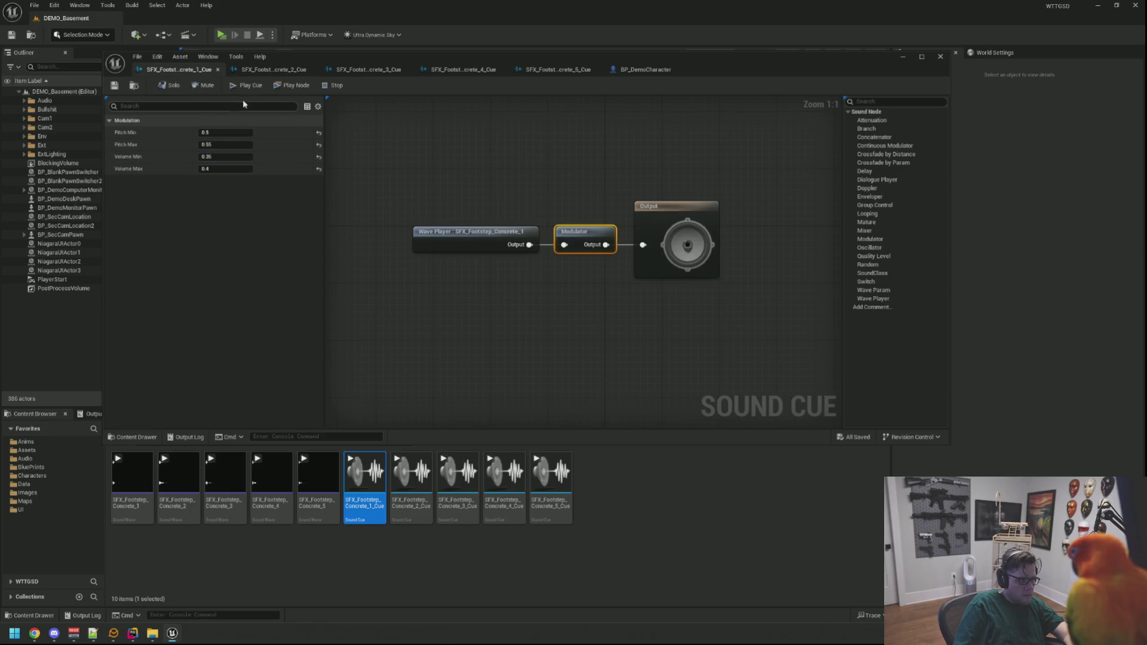
Play-test the basement footsteps, then set Concrete_1's Modulator Volume Min to 0.3
click(224, 34)
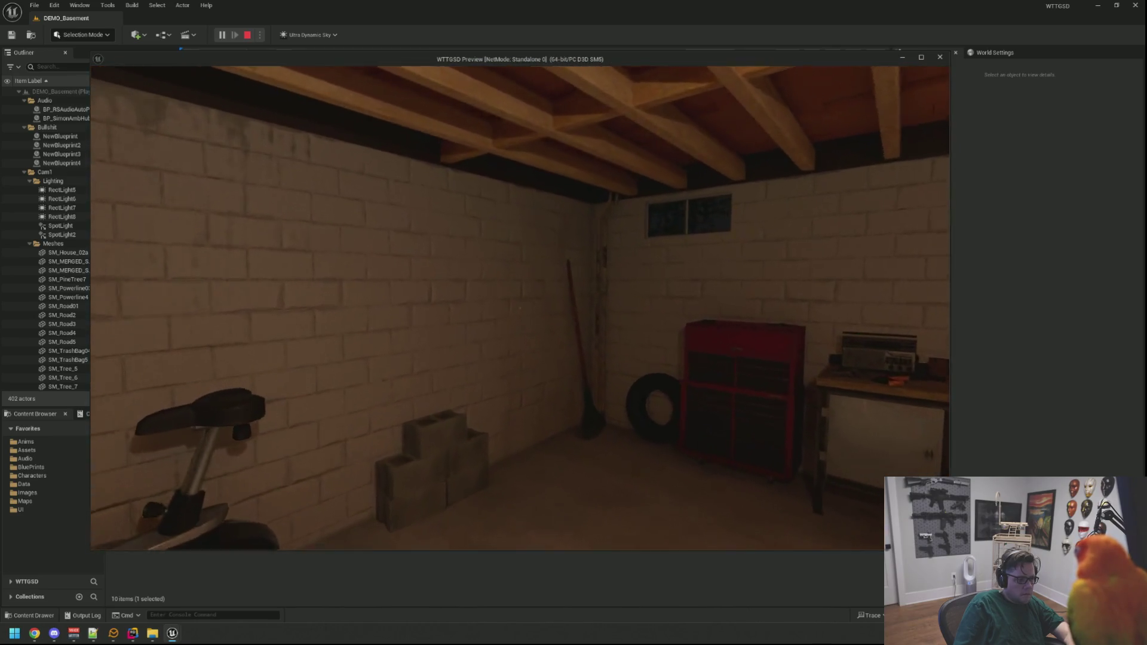
key(Escape)
click(256, 87)
click(224, 157)
text(0.3)
key(Tab)
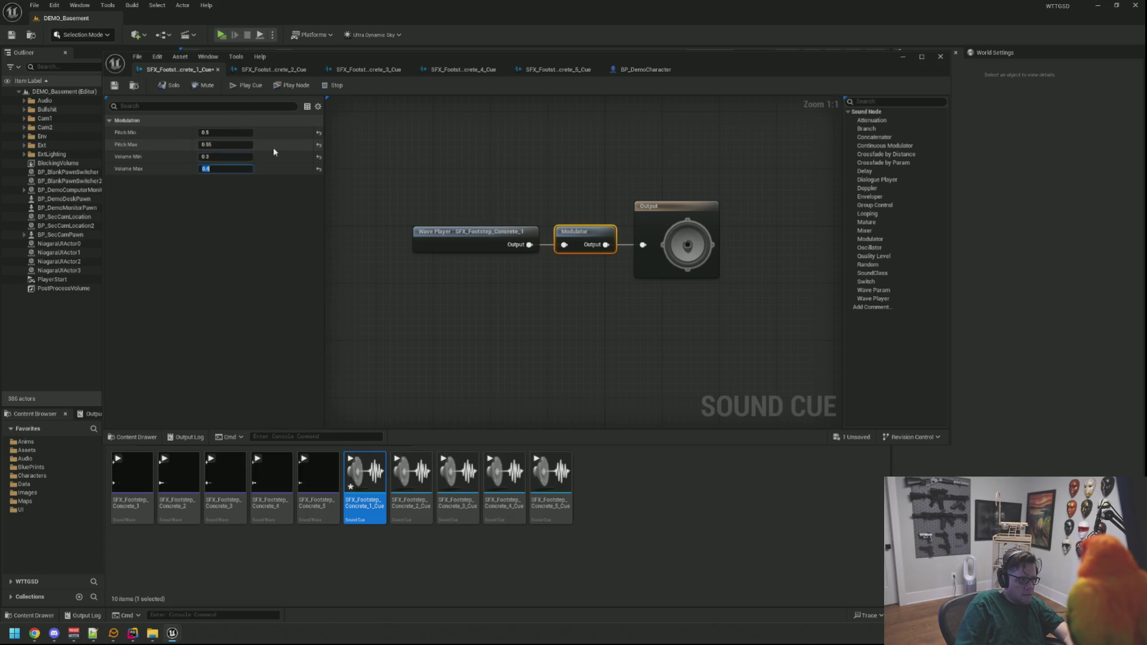
Set Concrete_1's Volume Max to 0.35 and save the cue
text(0.35)
key(Return)
key(ctrl+s)
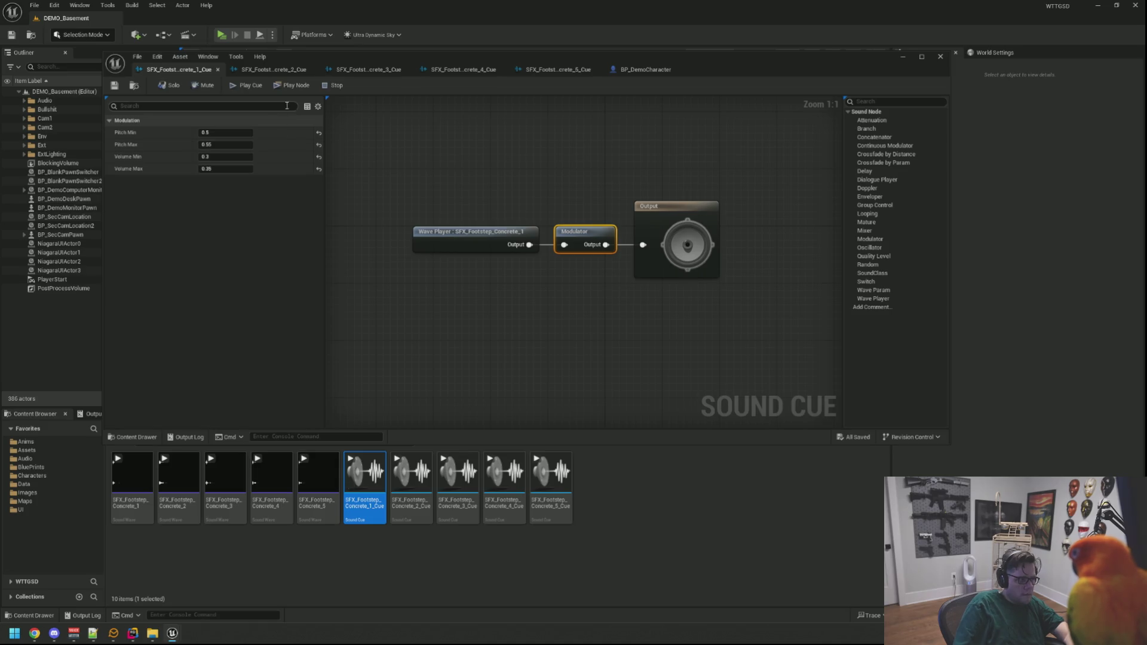
Set Concrete_2's volume range to 0.3–0.35, save it, and start a basement play-test
click(282, 71)
click(233, 87)
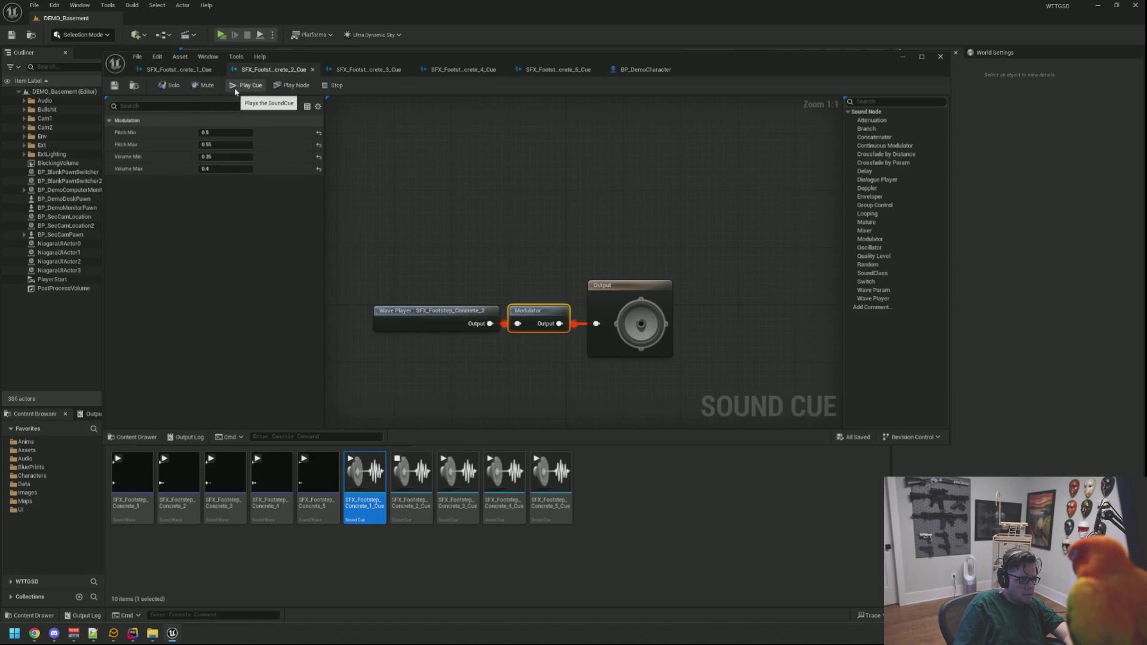
click(234, 156)
text(.3)
key(Tab)
text(0)
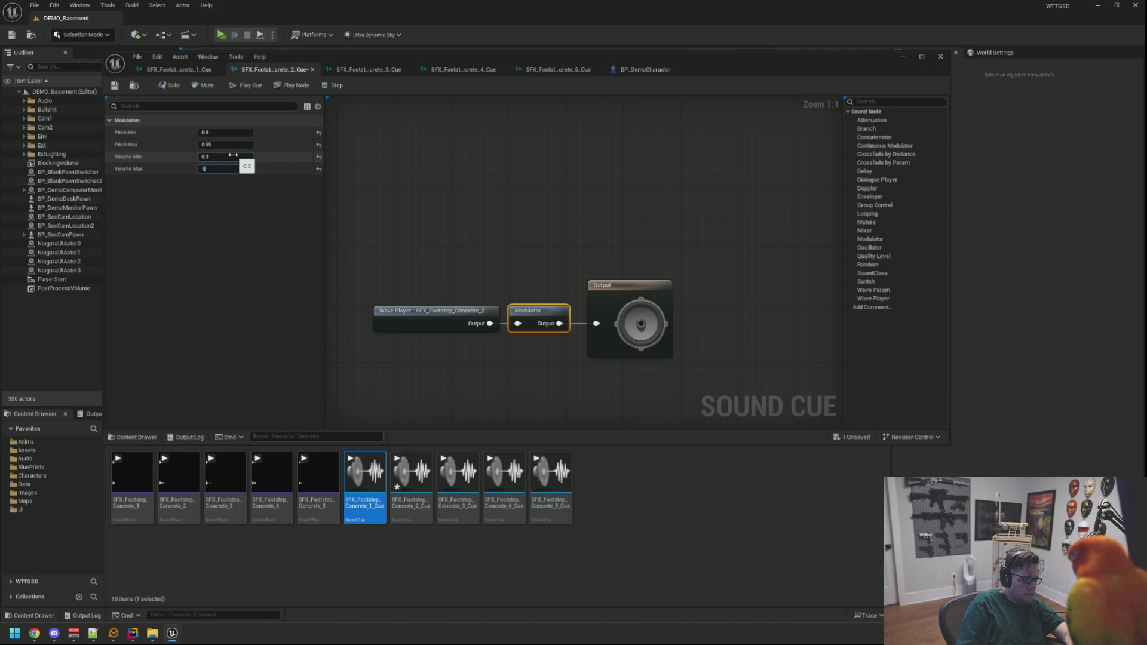
key(Return)
key(ctrl+s)
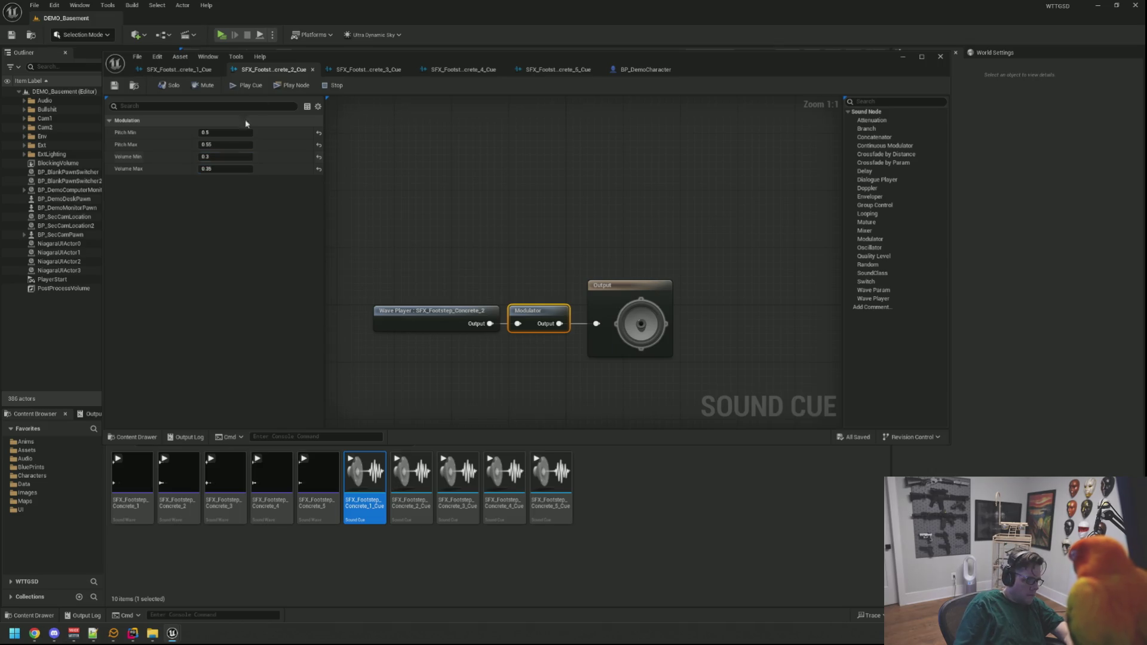
click(454, 170)
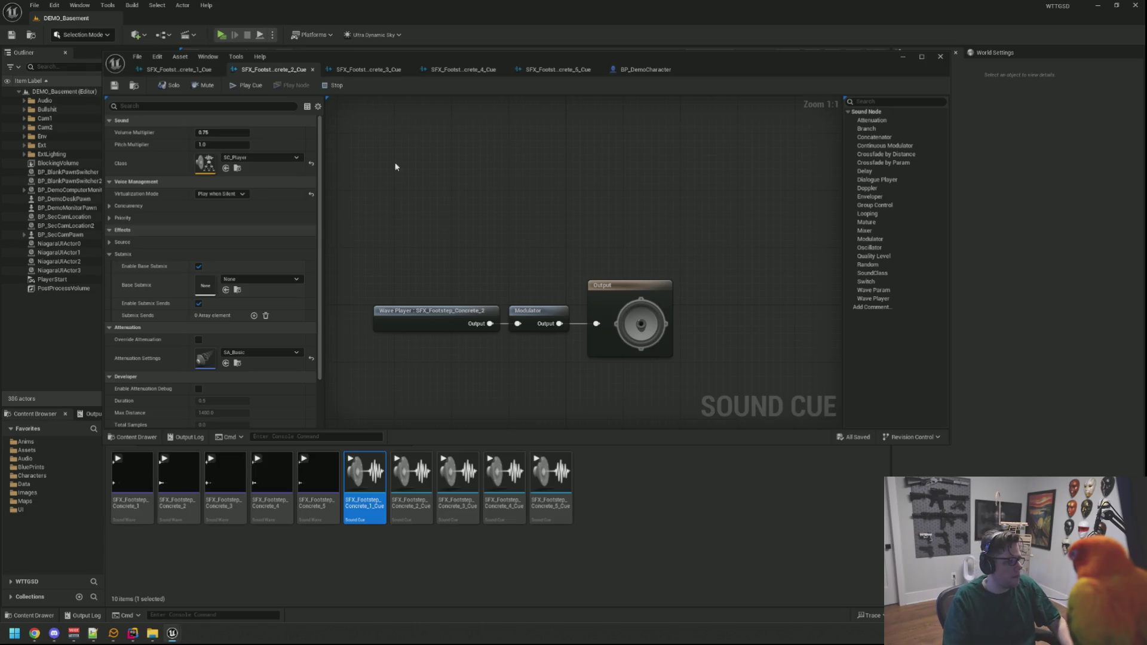
click(221, 36)
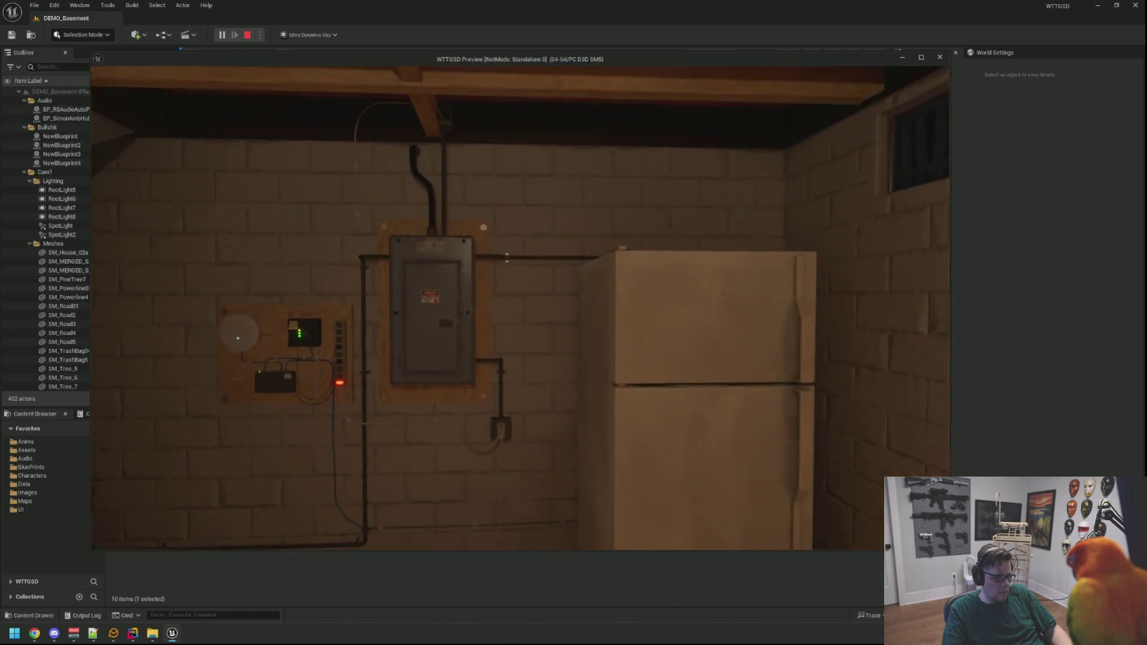
key(Escape)
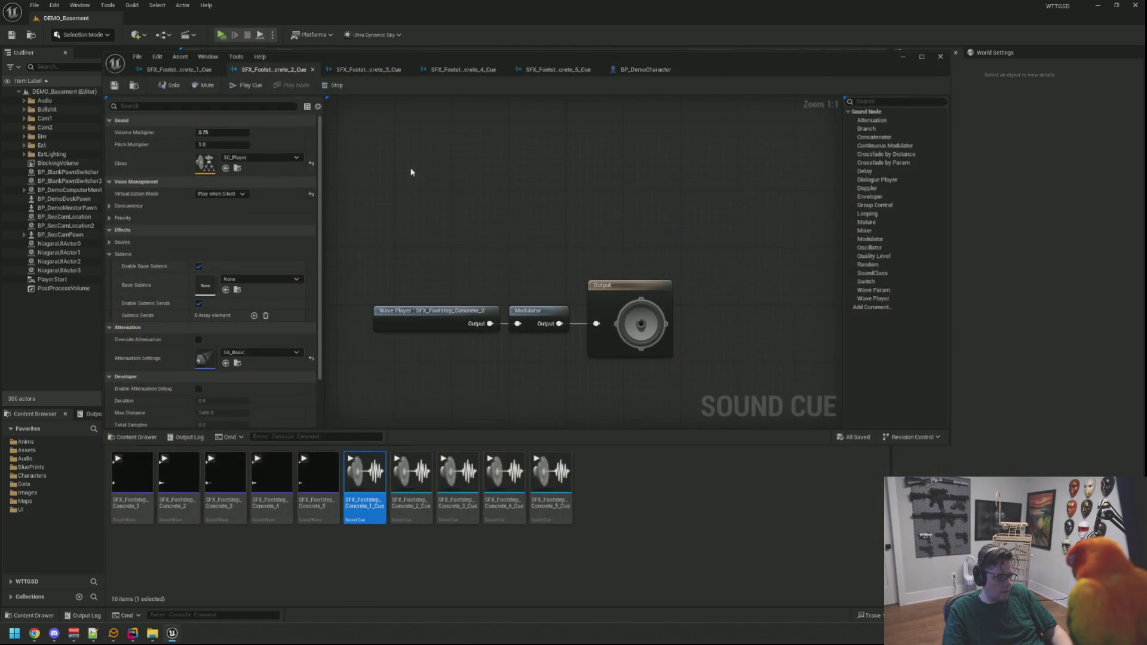
Set Concrete_4's Modulator Volume Min to 0.5 and Volume Max to 0.4
click(368, 69)
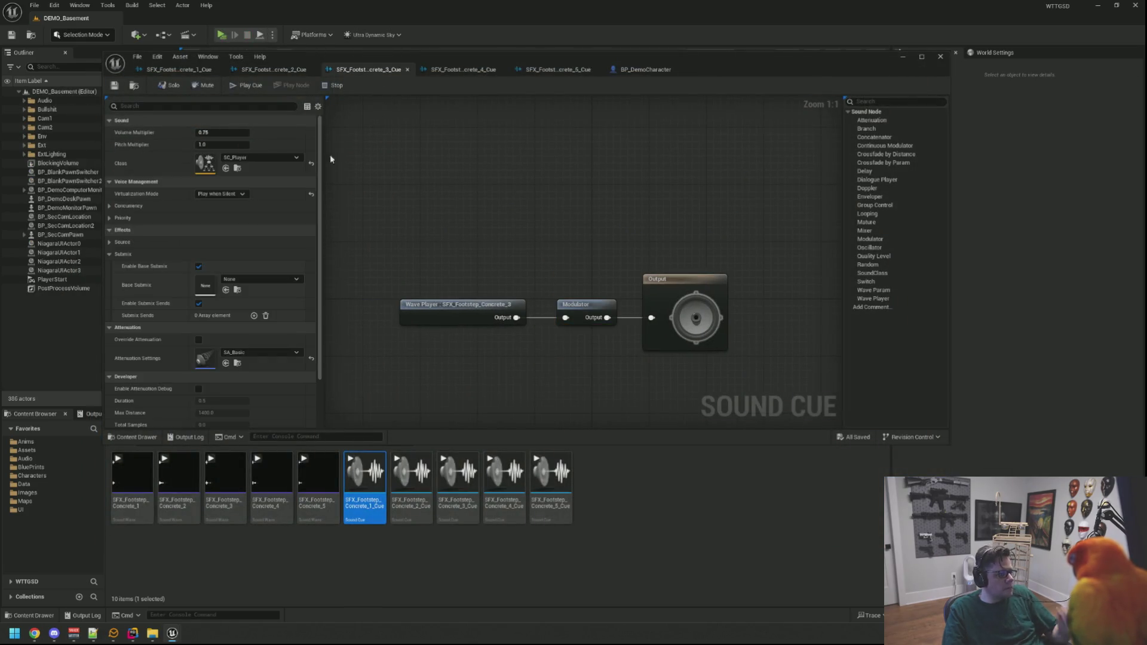
click(464, 70)
click(406, 137)
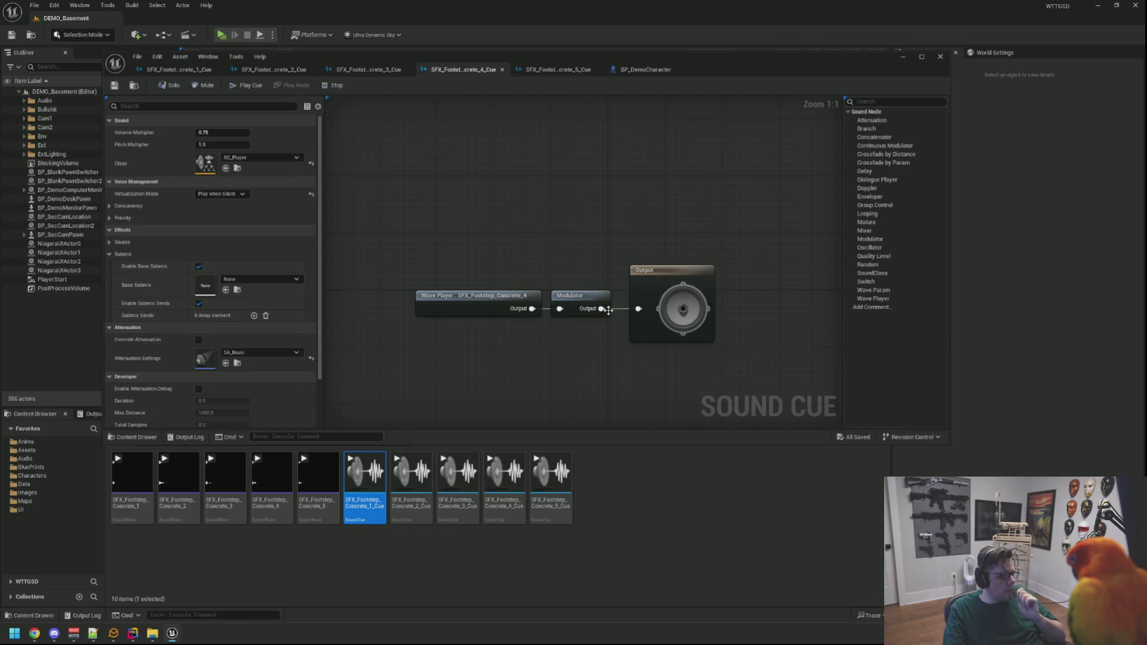
click(582, 298)
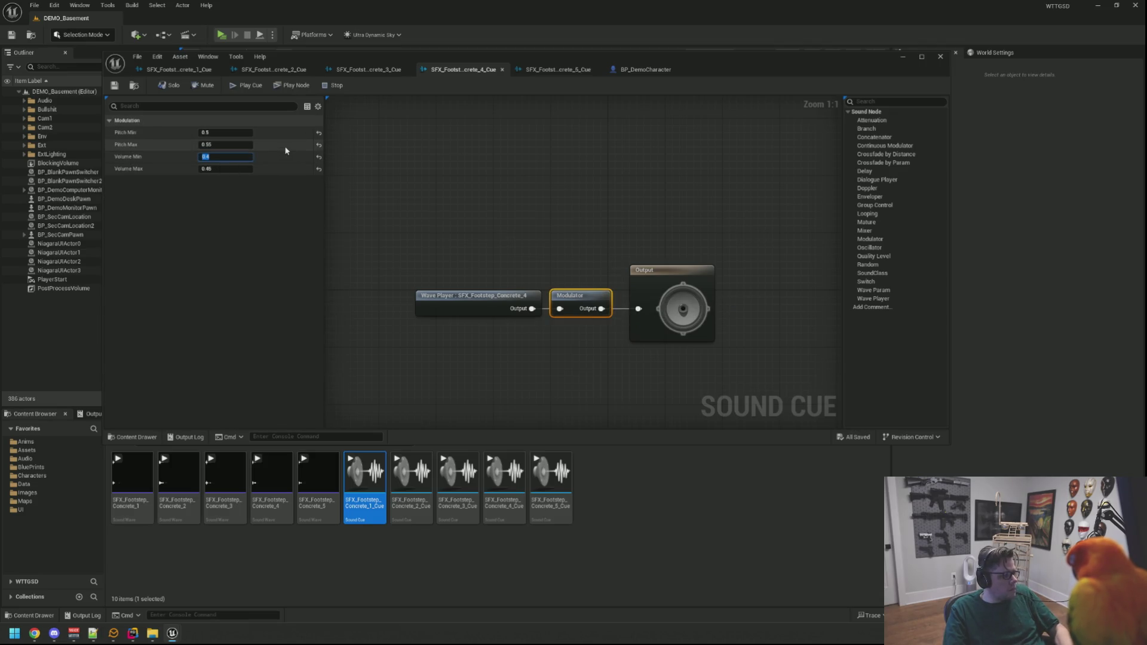
text(0.)
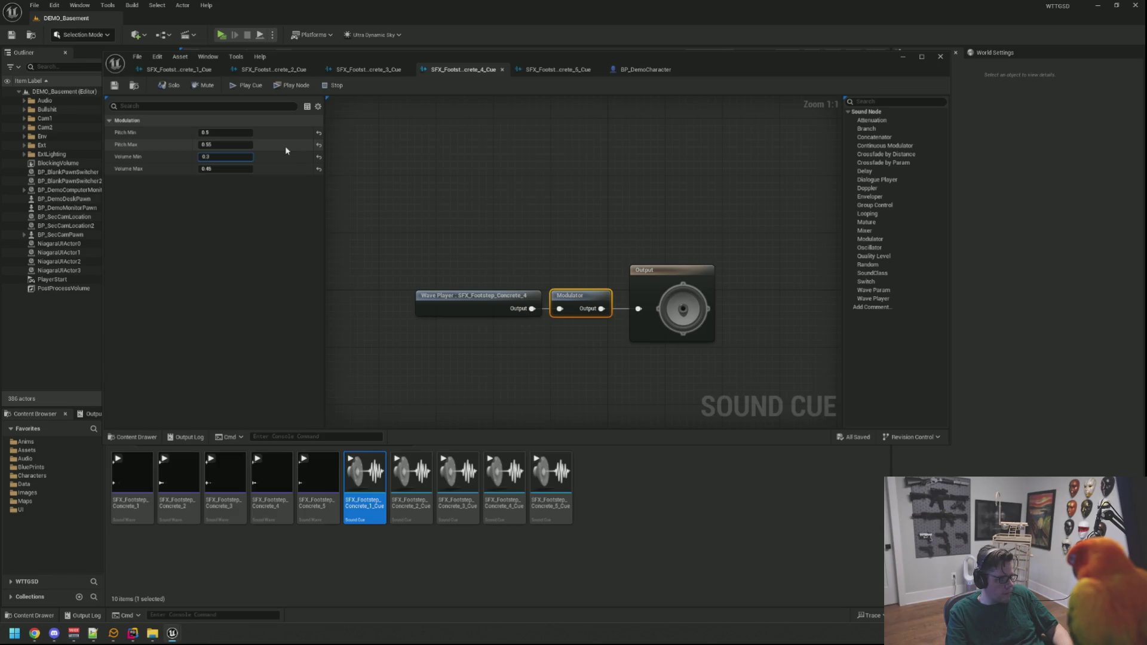
text(5)
key(Tab)
text(0.4)
key(Return)
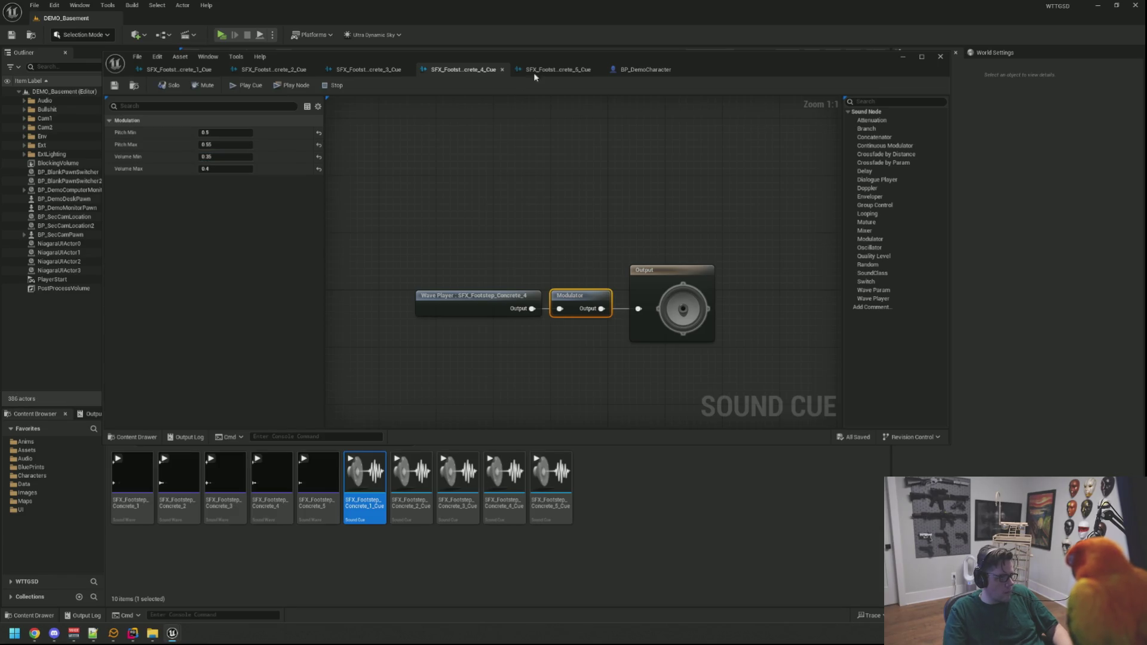
Audition Concrete_5 and save Concrete_4 with an adjusted Volume Min
click(545, 70)
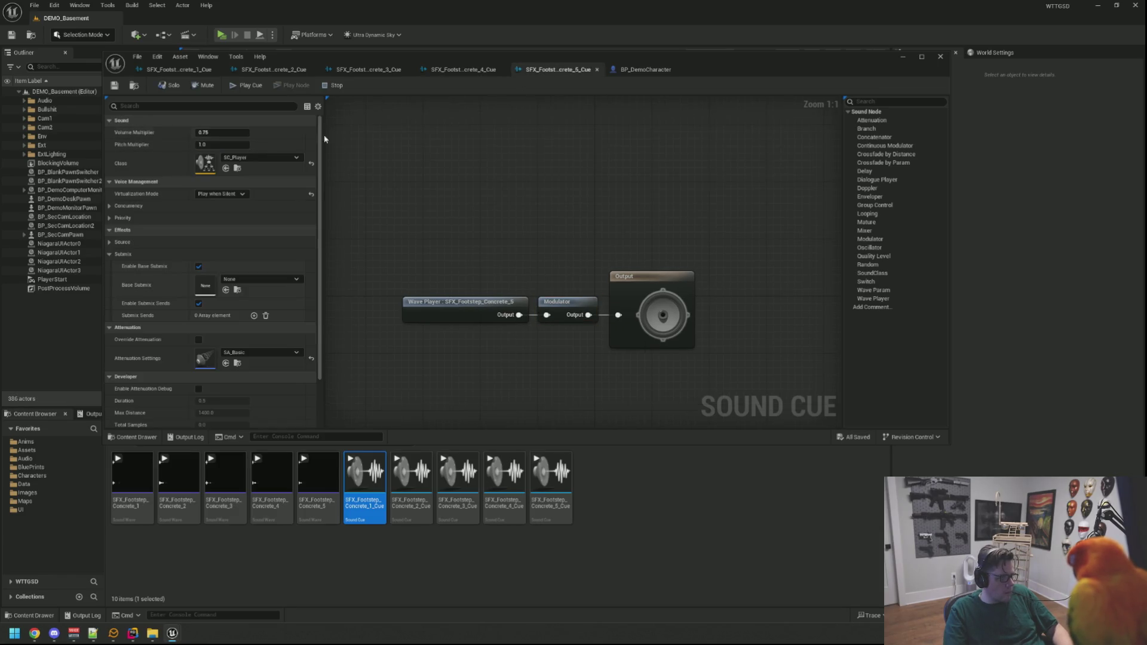
click(568, 301)
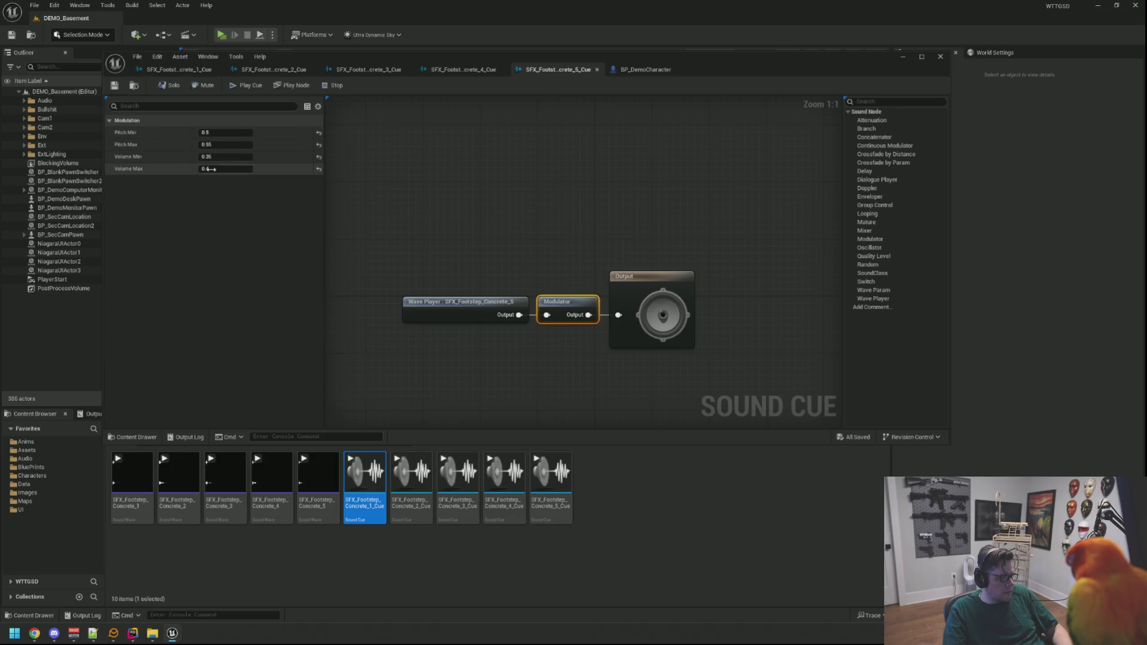
click(242, 88)
click(432, 74)
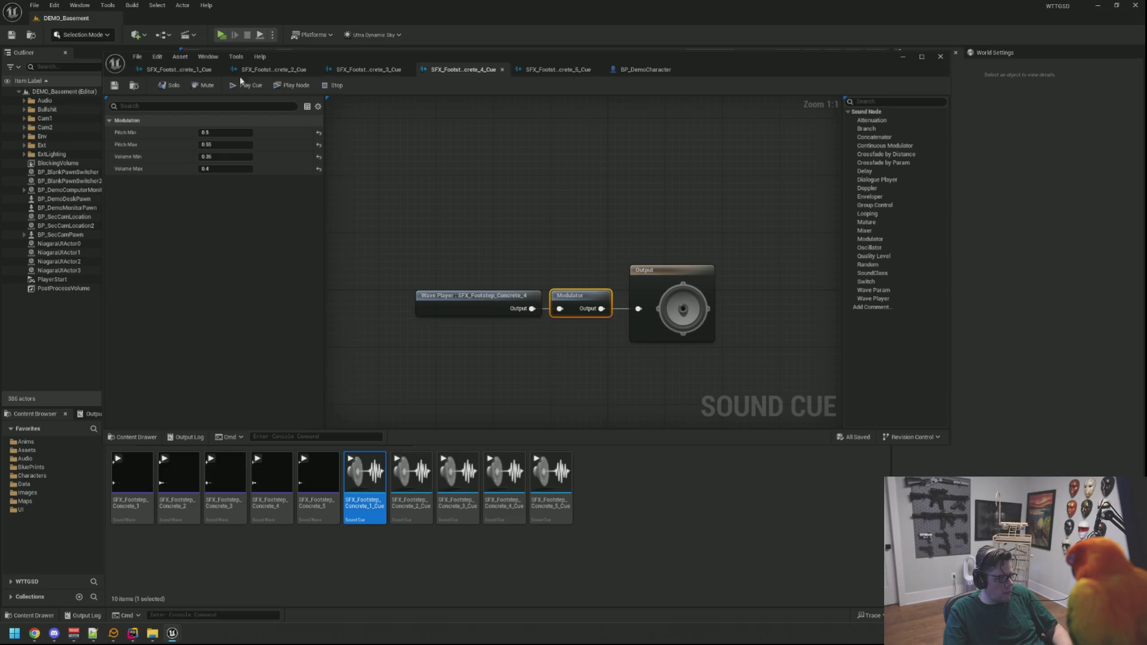
click(242, 154)
text(0.4)
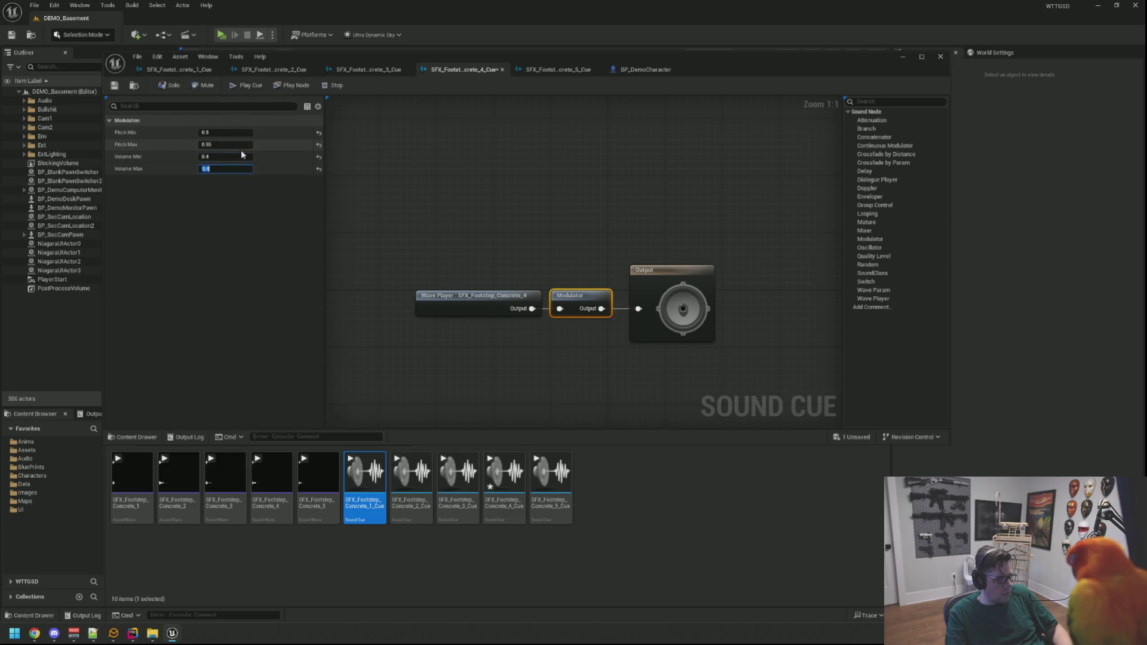
key(ctrl+s)
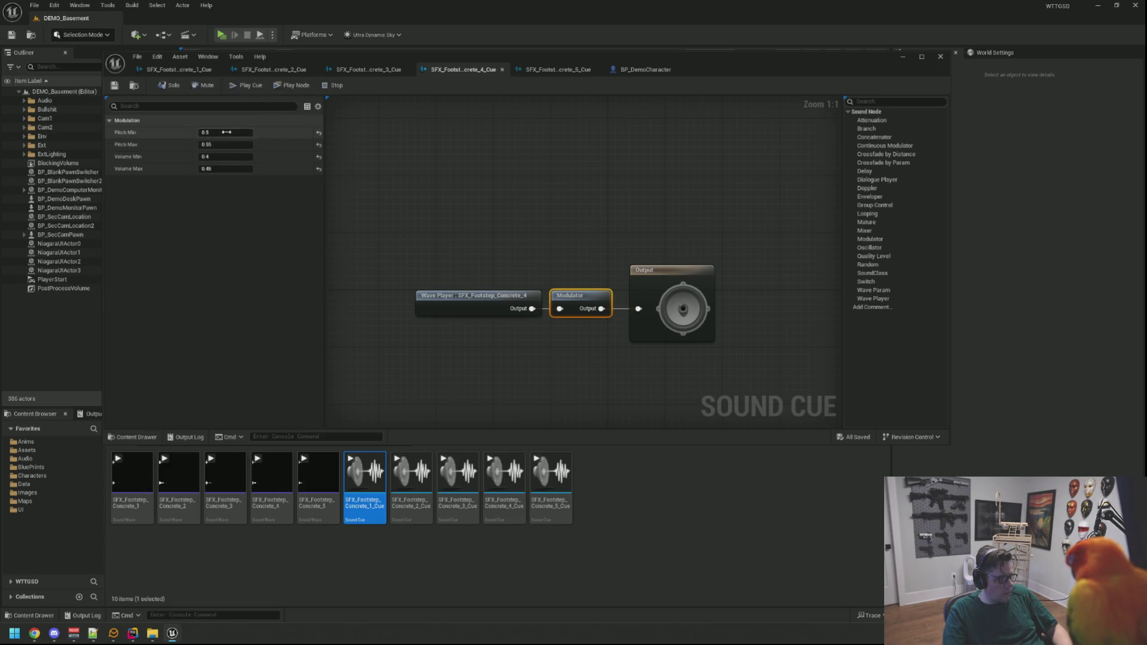
click(558, 71)
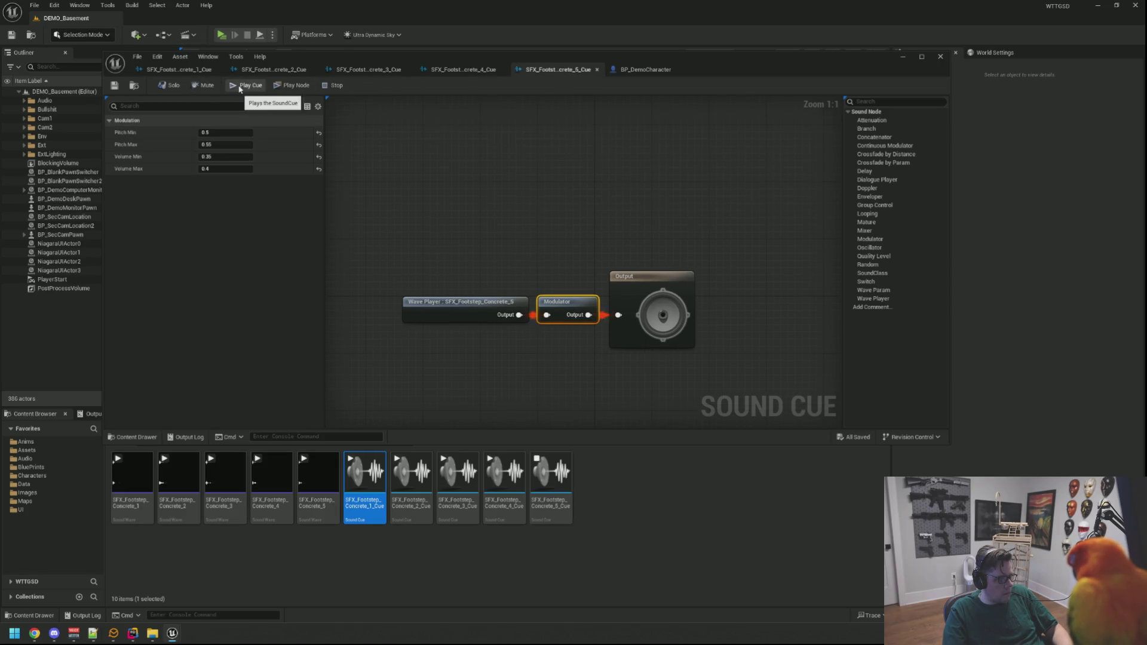
click(240, 87)
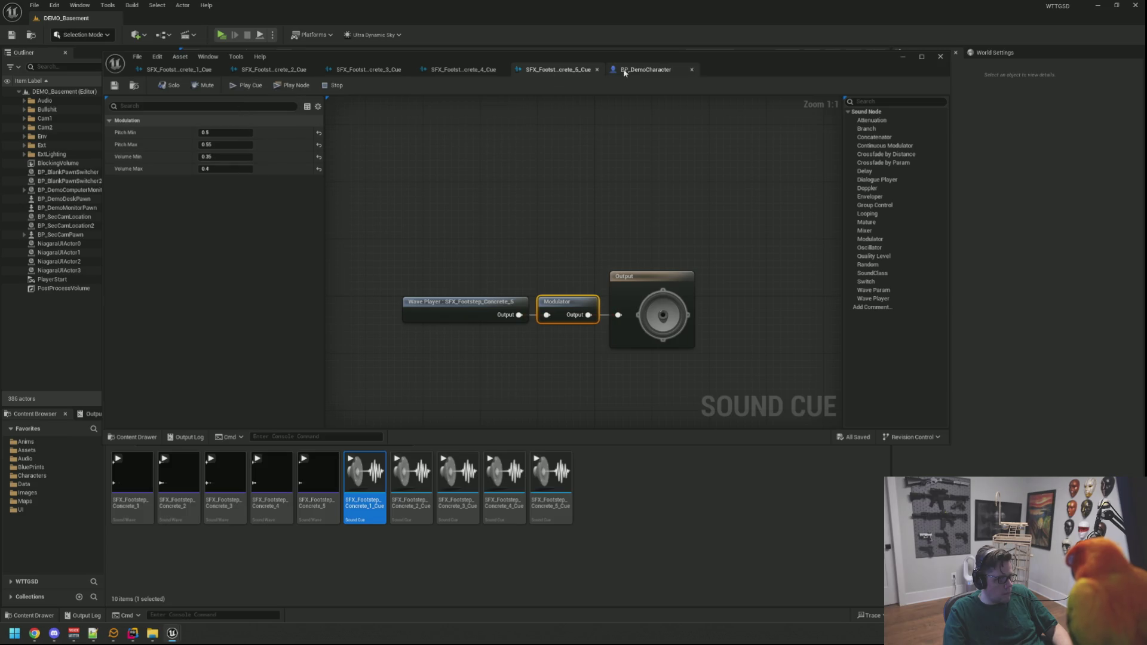
Start a basement play-test to hear the footsteps
click(644, 70)
click(531, 73)
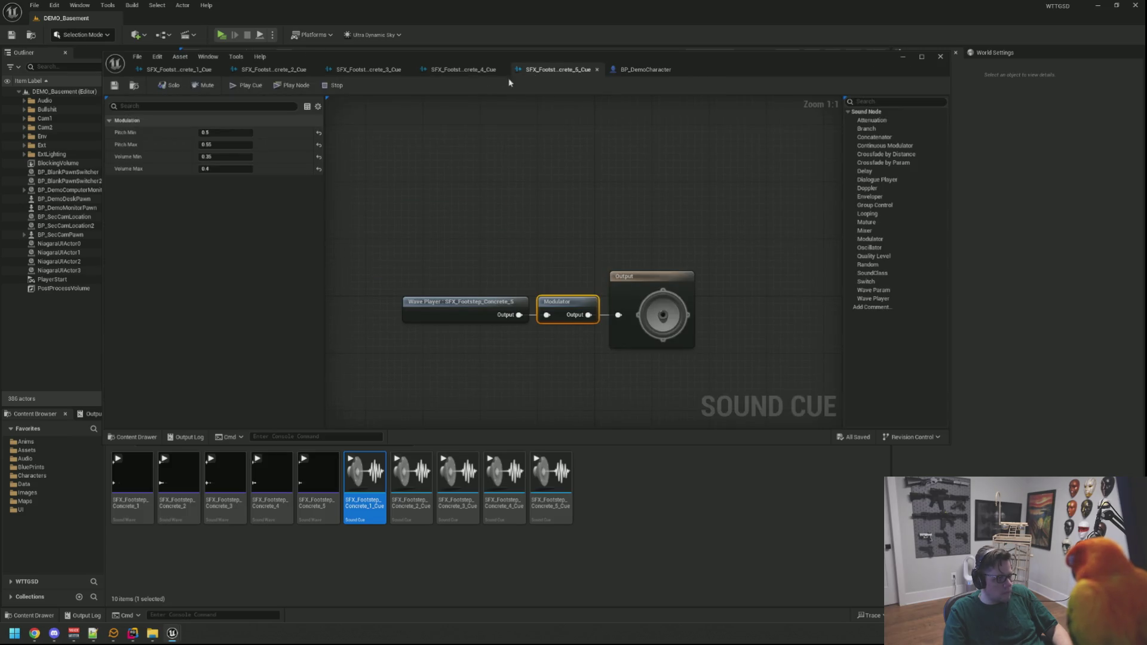
click(220, 35)
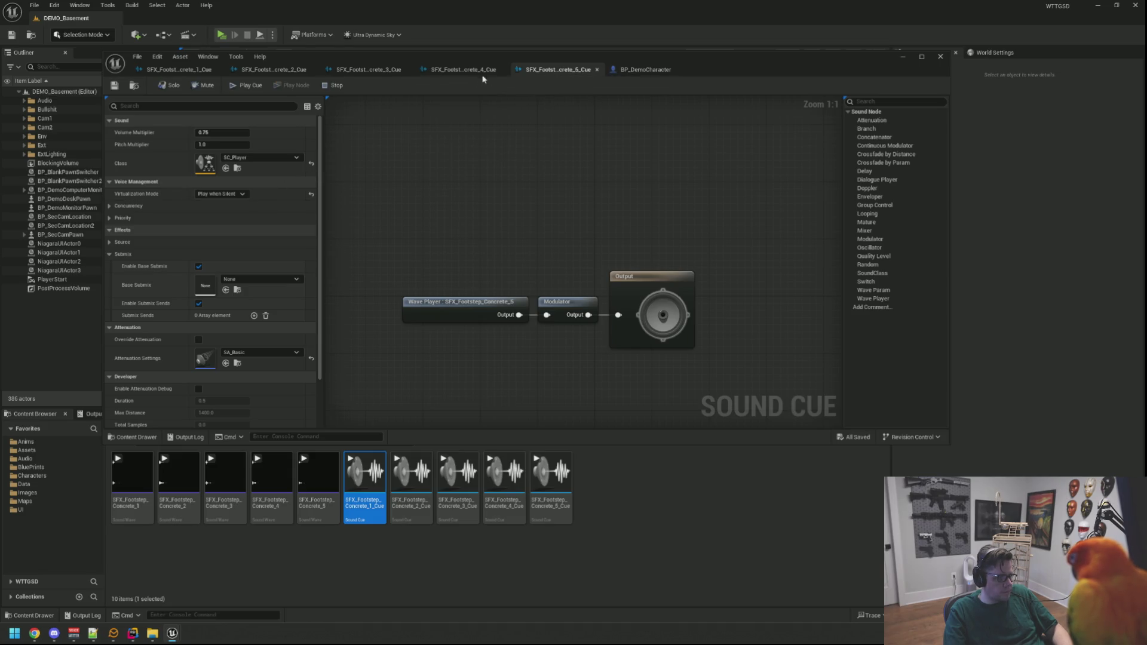
Set Concrete_5's Volume Max to 0.35 and save Concrete_4's revised Volume Min
click(530, 72)
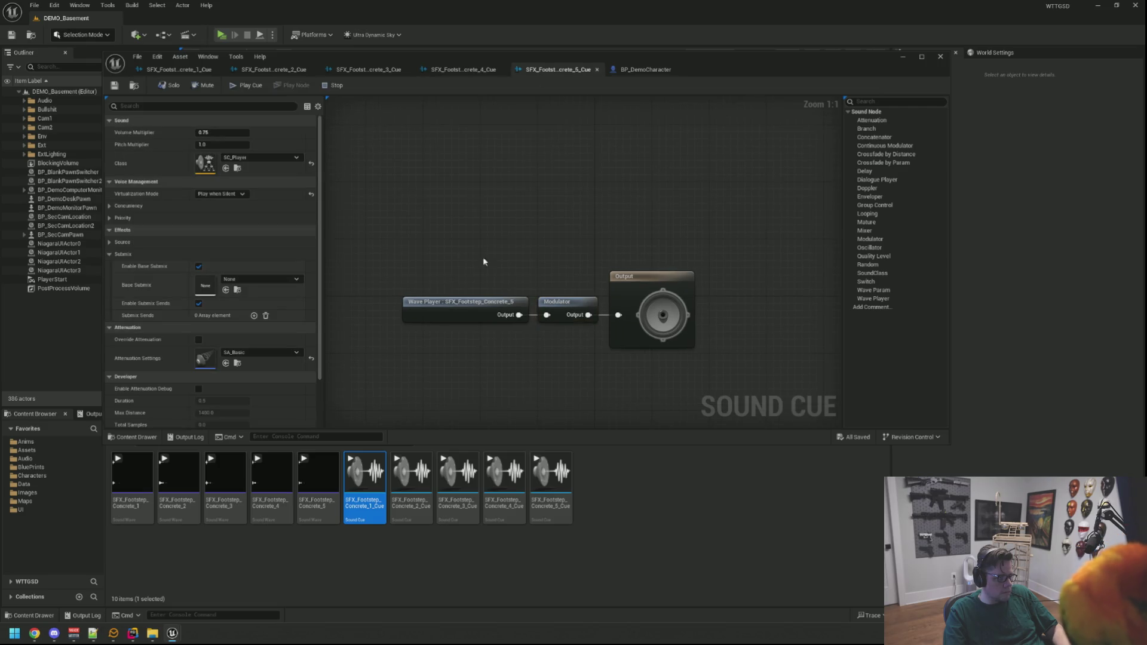
click(559, 305)
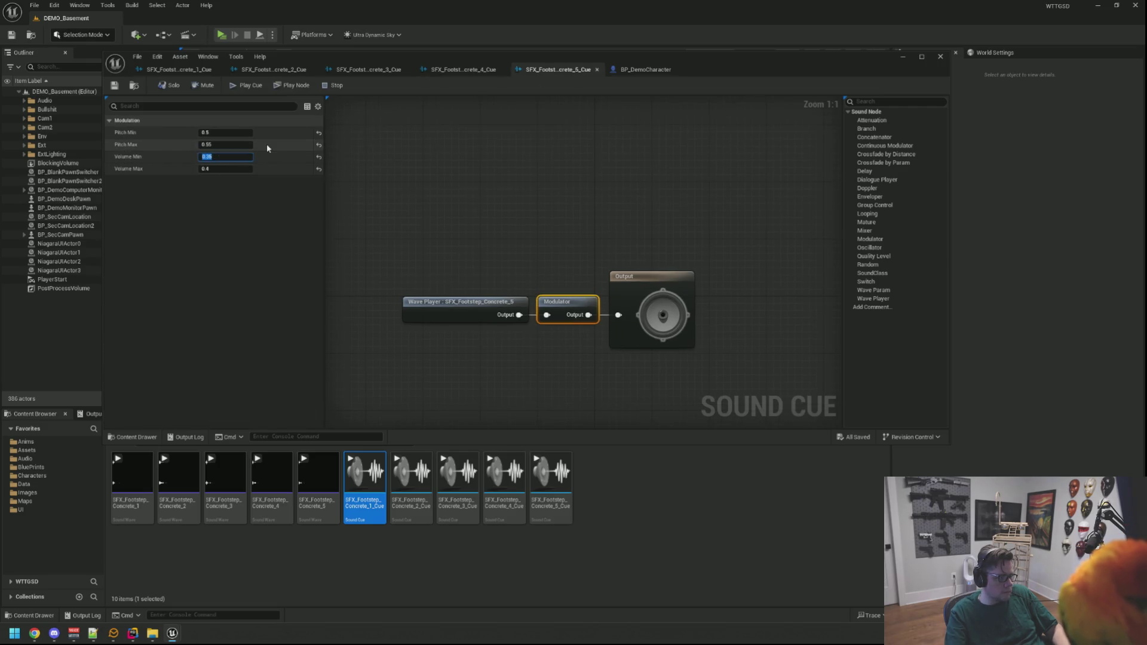
text(0)
key(Tab)
text(0.35)
key(Return)
click(454, 69)
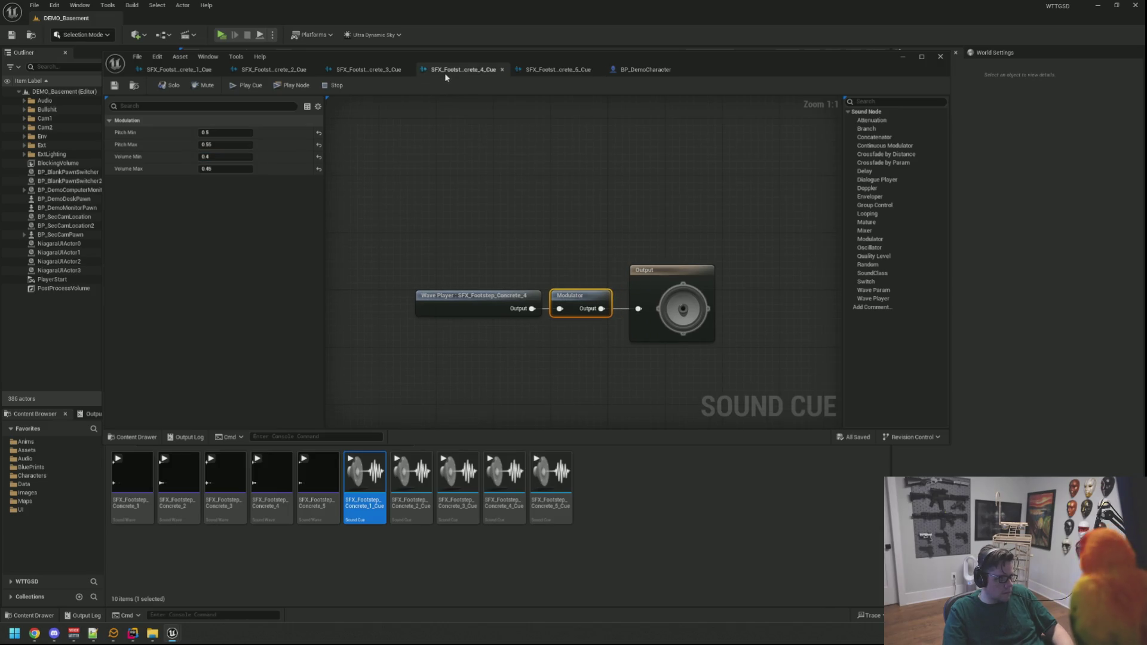
click(236, 156)
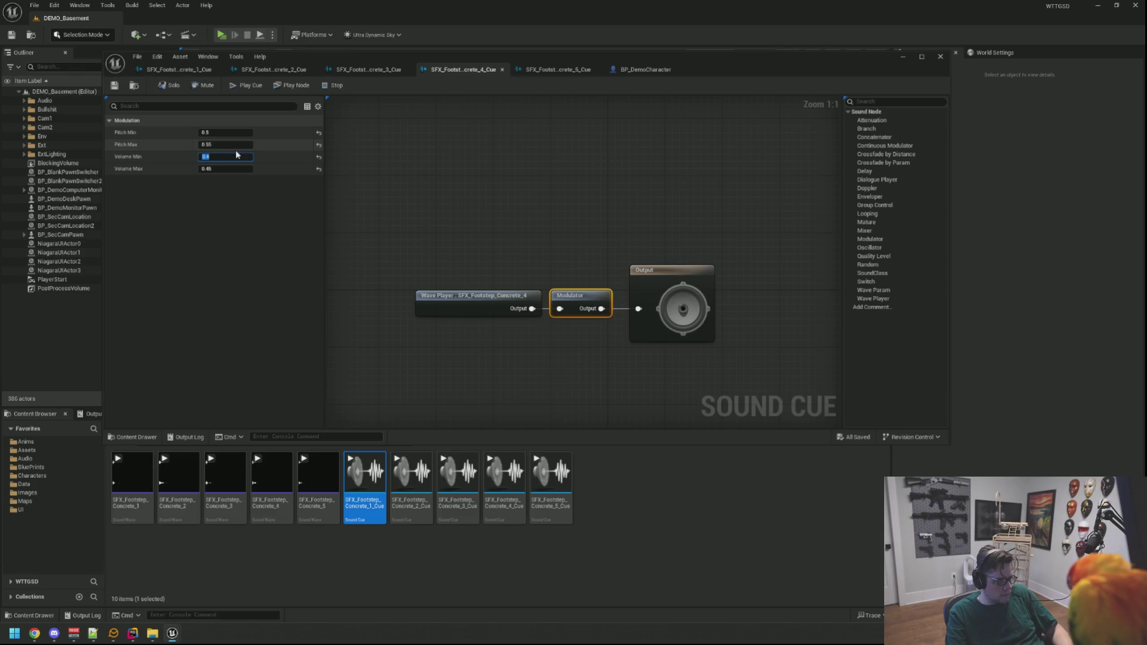
text(0.35)
key(ctrl+s)
Set Concrete_3's Modulator volume range to 0.3–0.35
click(369, 70)
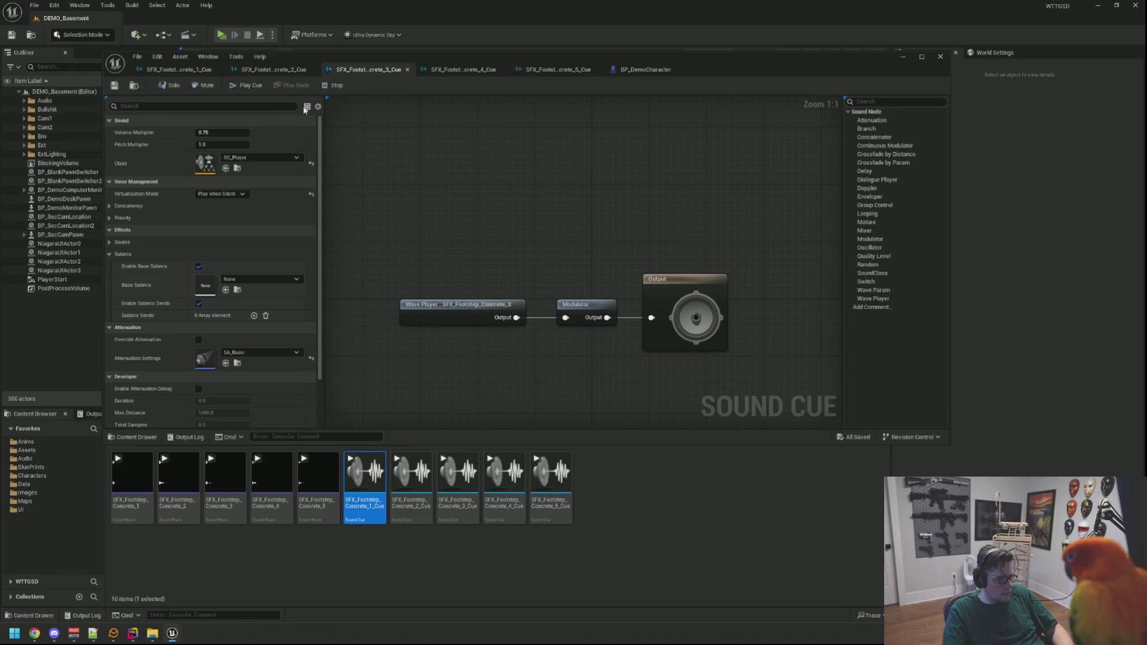
click(572, 304)
click(236, 157)
text(0.3)
key(Tab)
text(0.35)
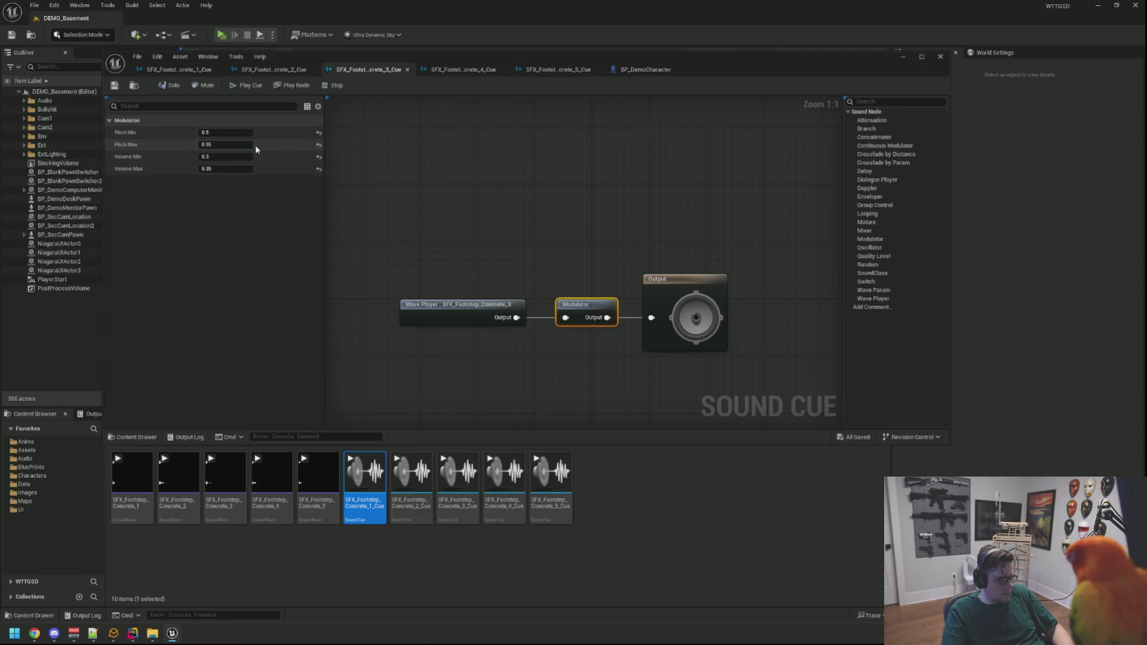
key(Return)
Set Concrete_2's Modulator volume range to 0.25–0.3
click(275, 70)
click(518, 309)
click(221, 157)
text(0.25)
key(Tab)
text(0.3)
key(Return)
Set Concrete_1's volume range to 0.25–0.3, save it, and start a play-test
click(174, 70)
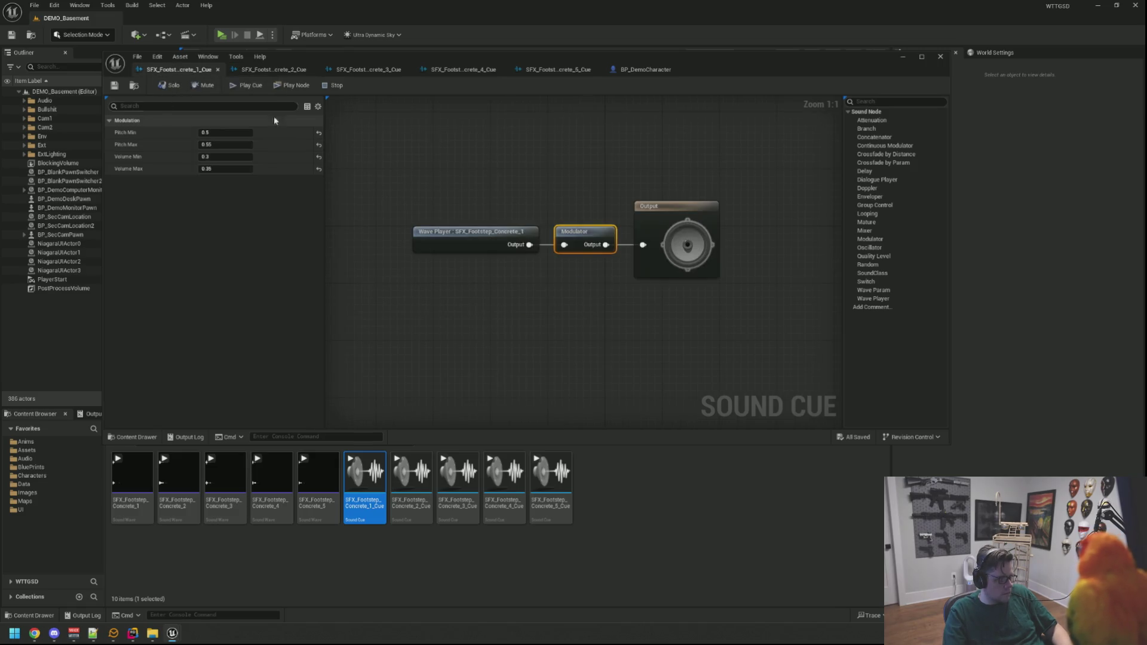
click(221, 157)
text(0)
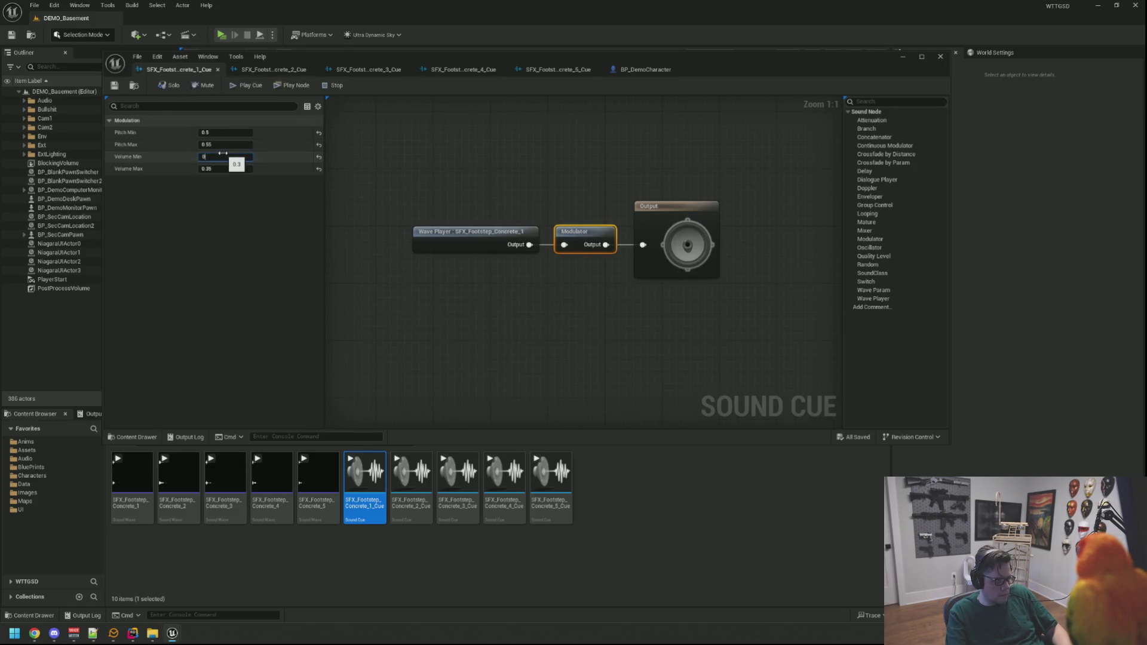
key(ctrl+s)
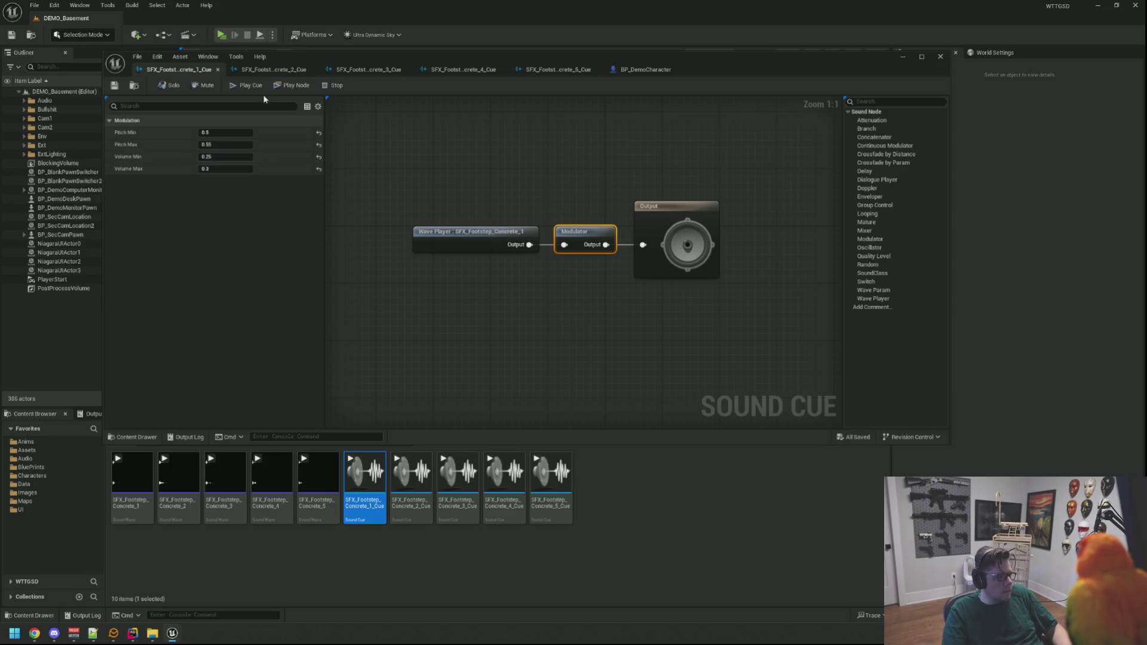
click(226, 37)
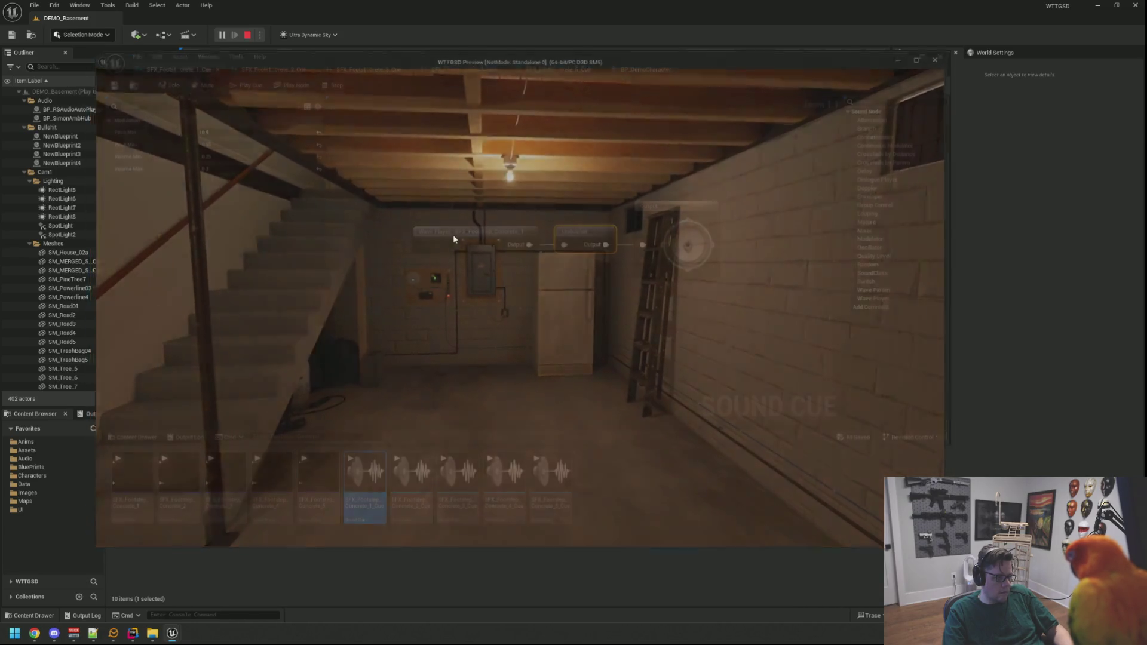
Stop the basement play-test and enter 0.2 as Concrete_1's Volume Min
key(Escape)
text(0.2)
key(Tab)
Set Concrete_1's Volume Max to 0.25, then set and save Concrete_2 at 0.2–0.25
text(0.25)
key(Return)
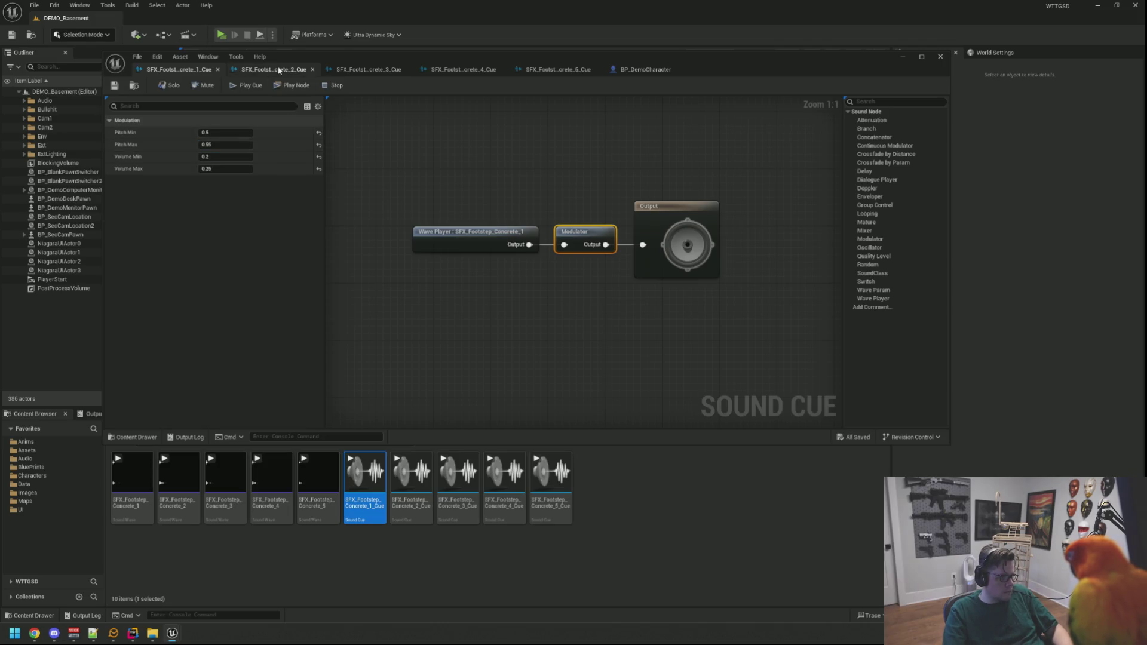
click(274, 69)
click(225, 156)
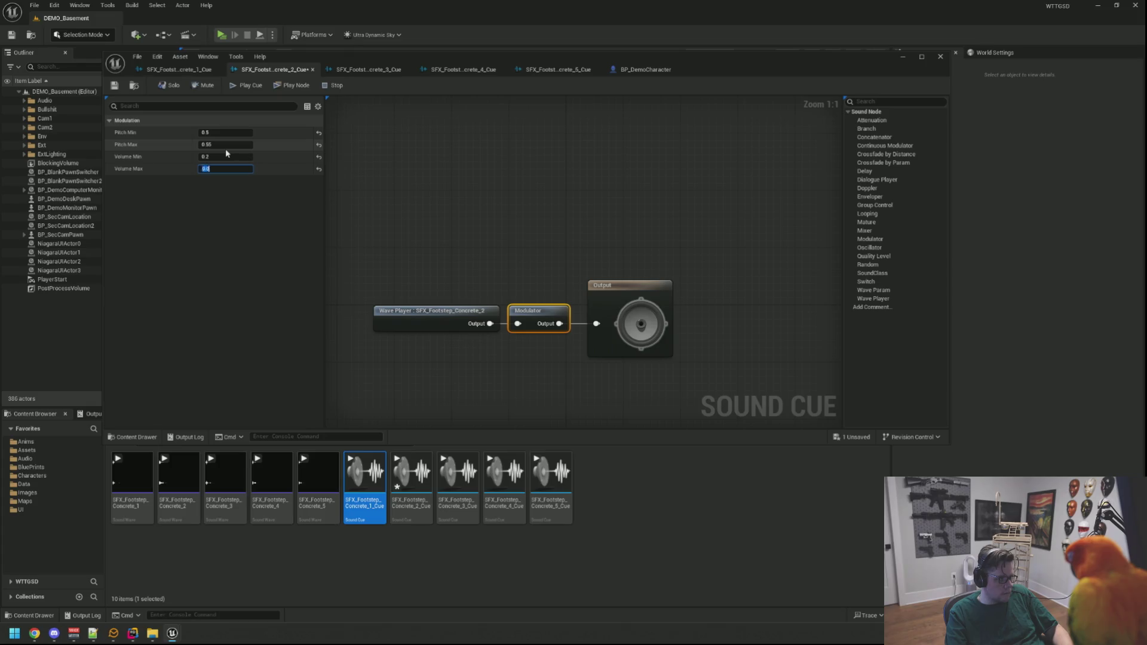
text(5)
key(Return)
key(ctrl+s)
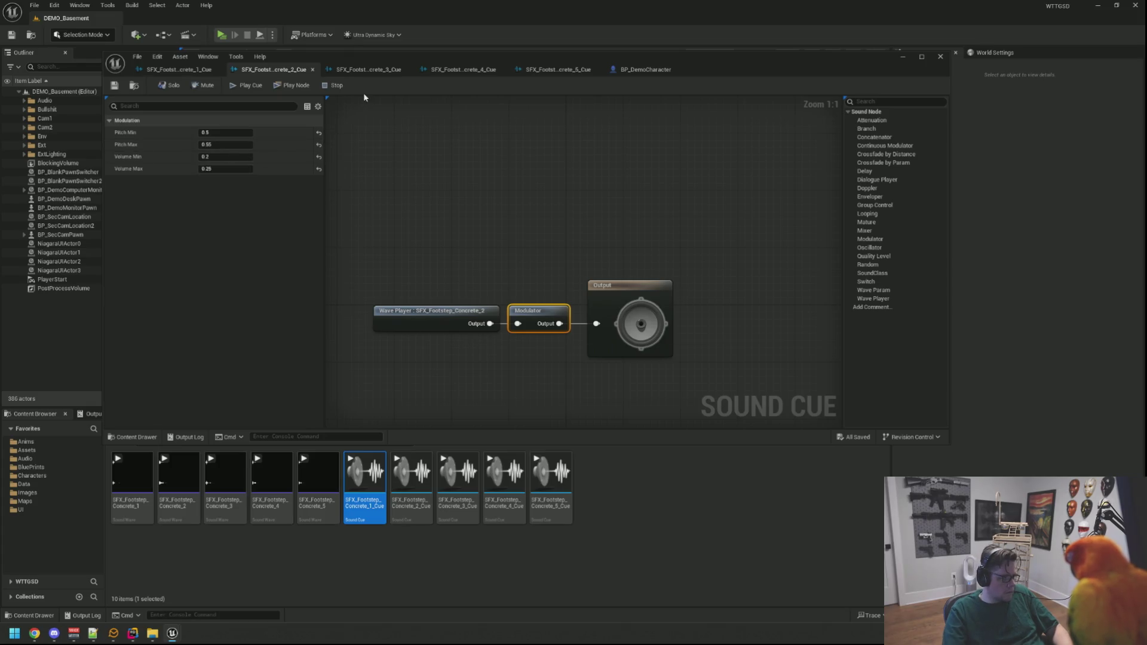
Save a lowered Concrete_3 Volume Max and set Concrete_4's Volume Max to 0.35
click(365, 69)
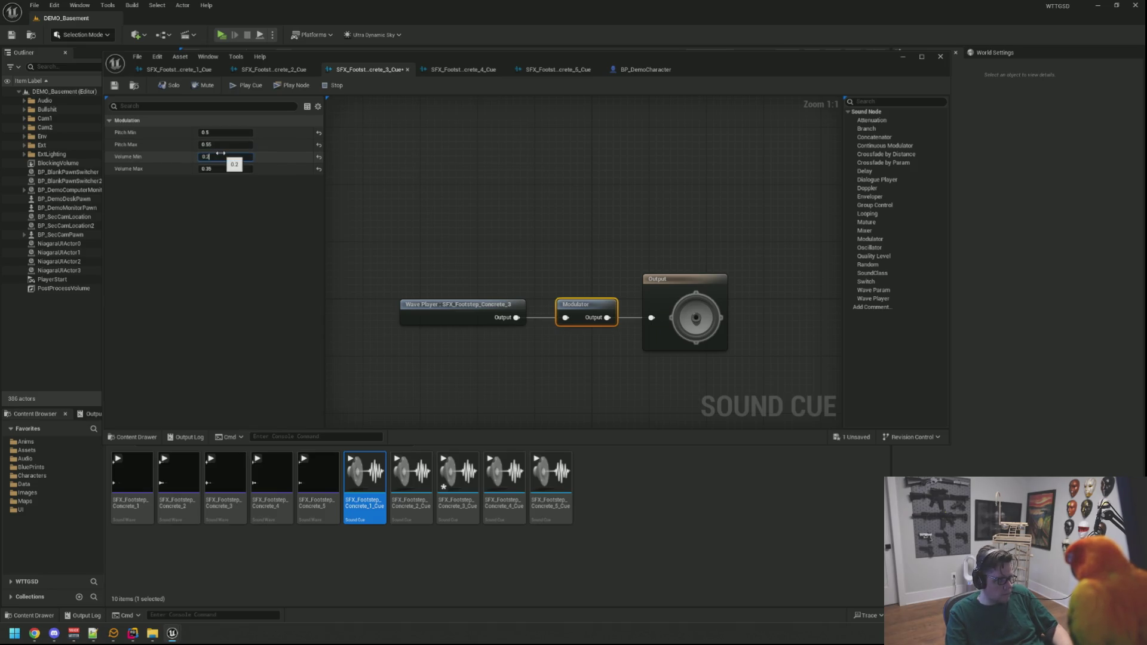
text(5)
key(Return)
key(ctrl+s)
click(469, 71)
click(221, 157)
key(Tab)
text(0.35)
key(Return)
click(542, 72)
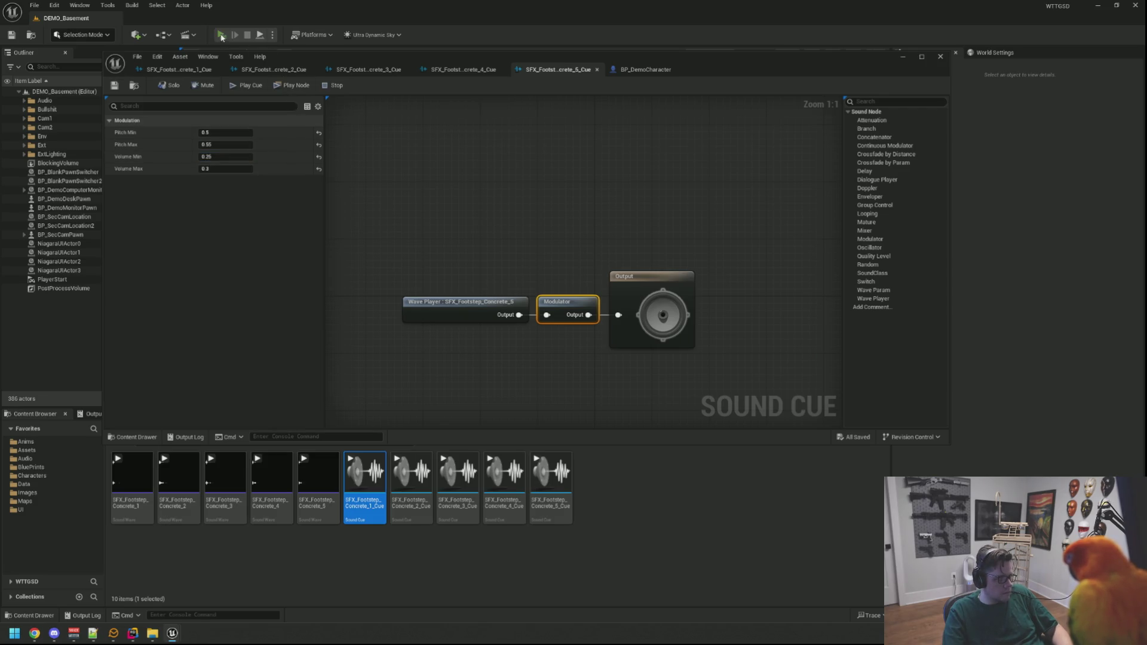
click(222, 36)
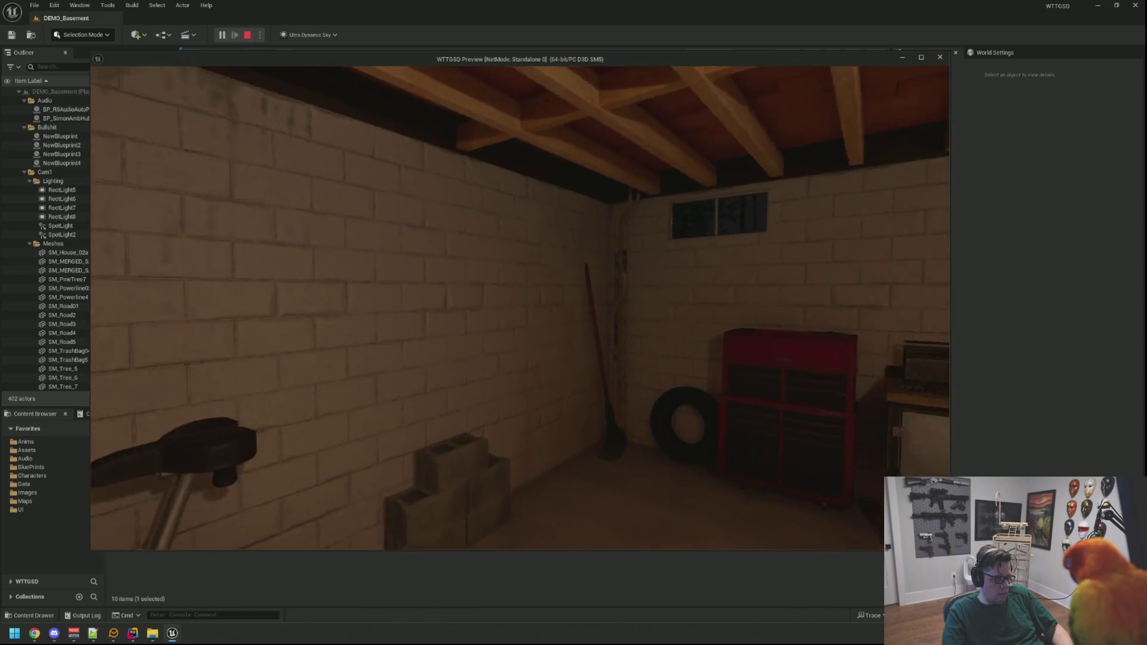
key(Escape)
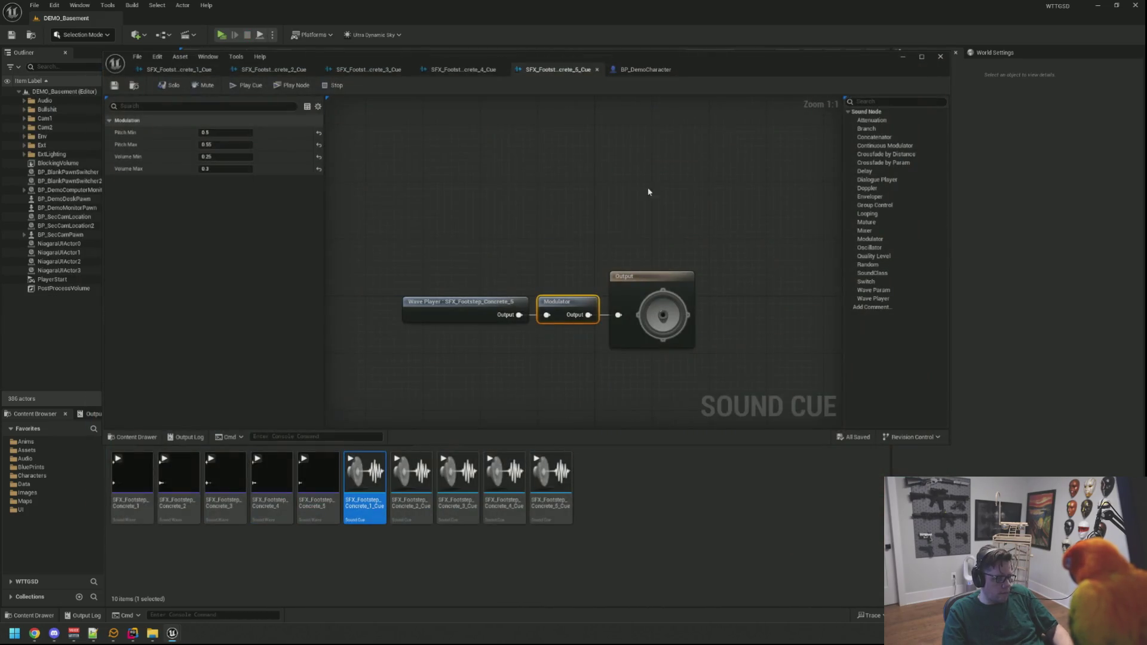
Set BP_DemoCharacter's Head Bob Speed to 9.0, save, and start a basement play-test
click(648, 70)
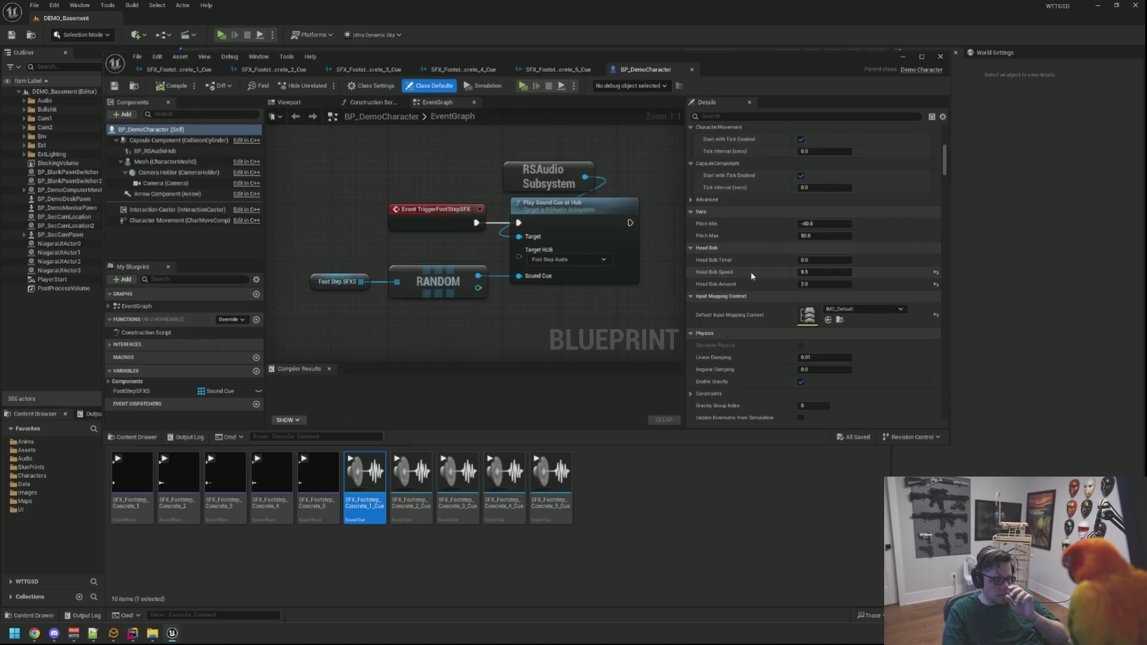
click(818, 272)
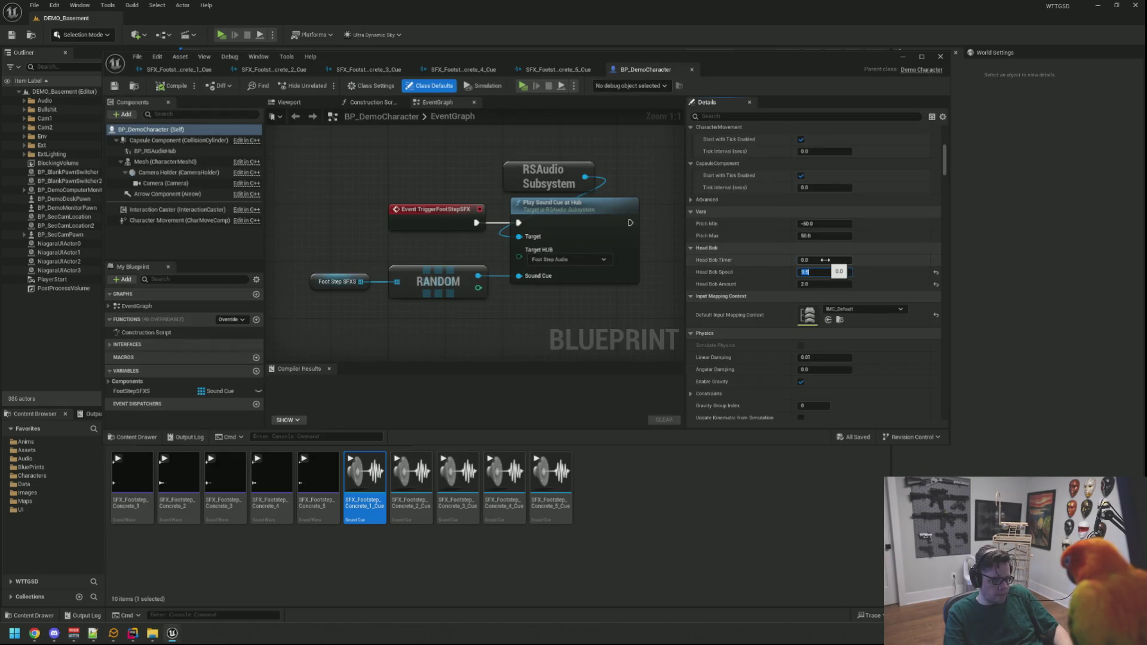
key(ctrl+s)
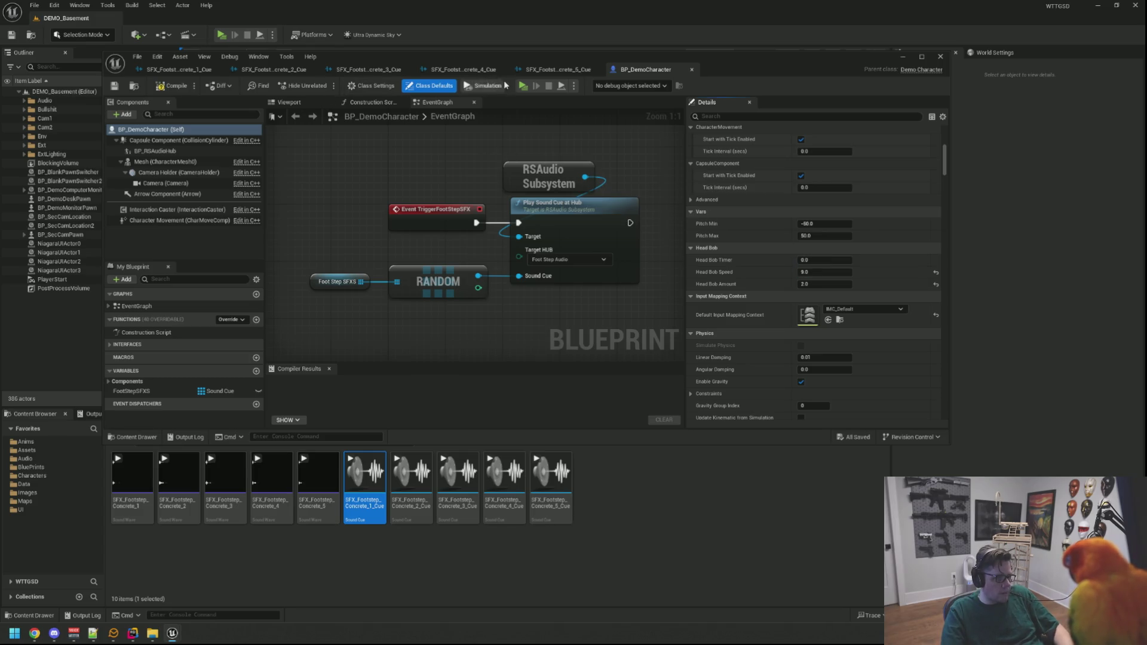
click(524, 86)
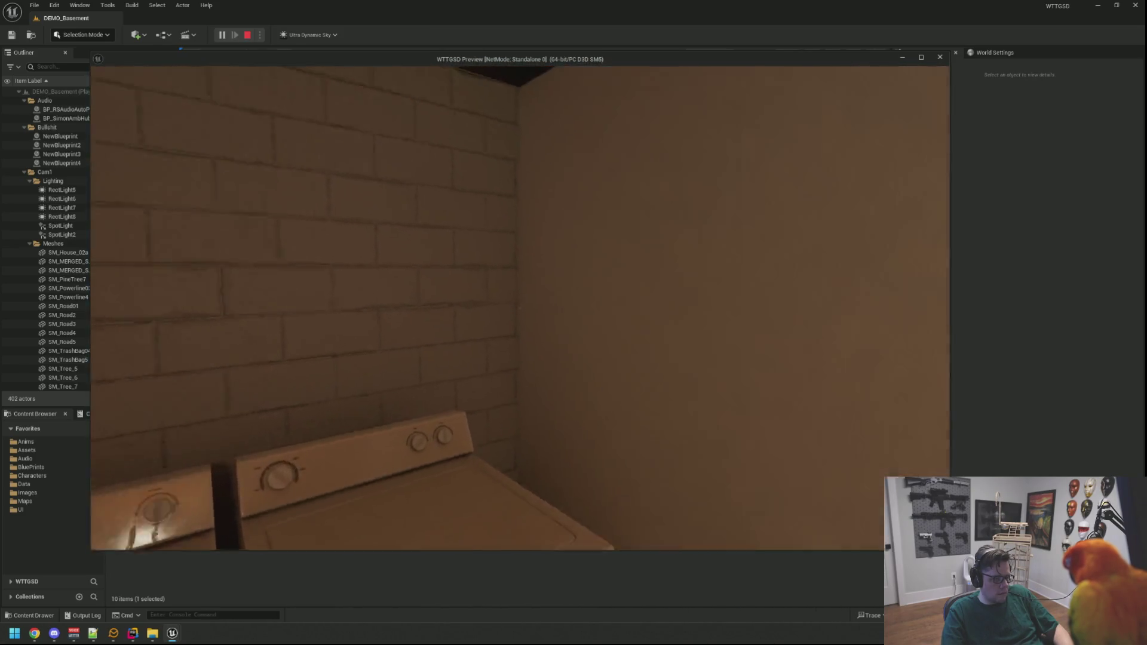
Walk the basement to check the 9.0 head bob, then exit the preview
key(Escape)
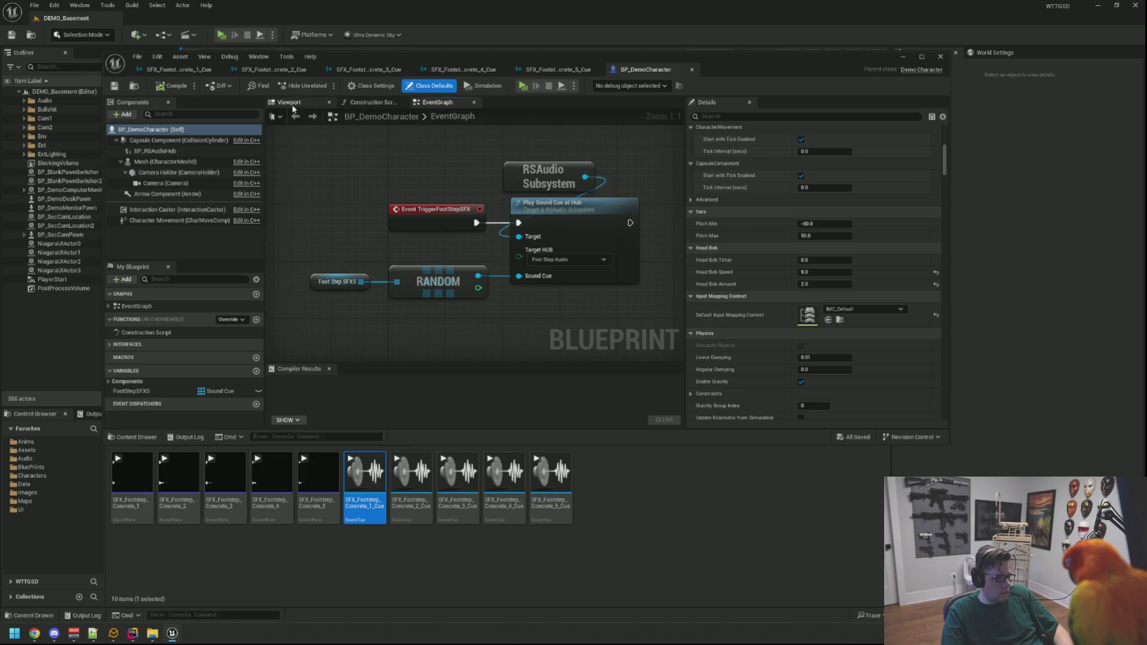
Lower Character Movement's Max Walk Speed to 200 cm/s and compile BP_DemoCharacter
click(179, 220)
scroll(781, 147, down, 3)
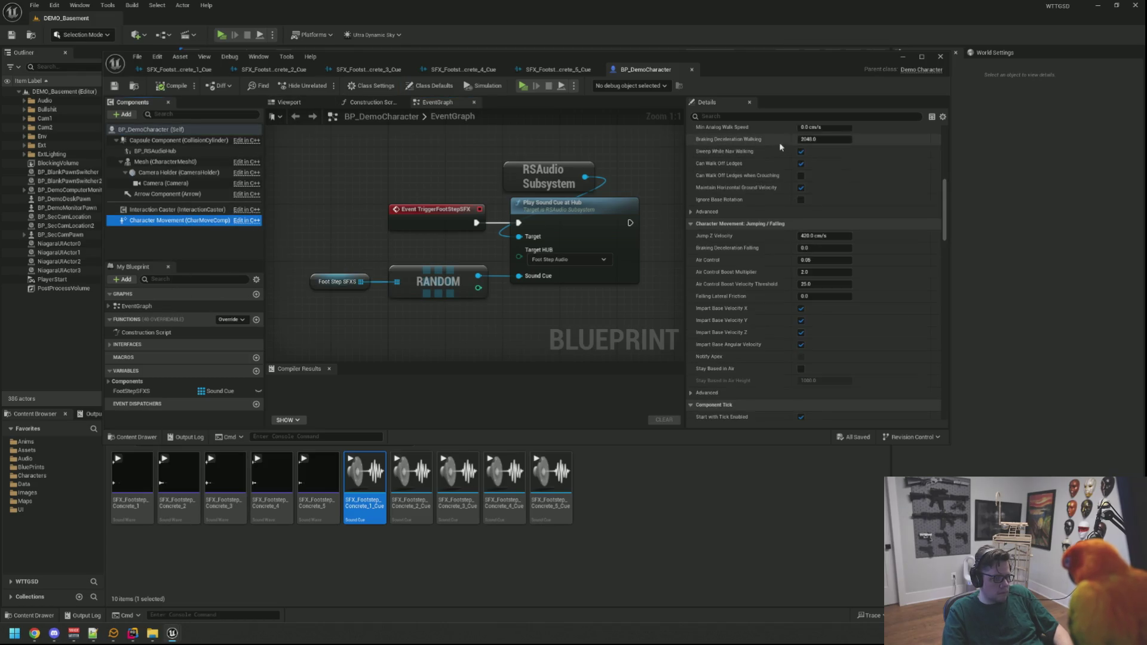
scroll(773, 199, up, 3)
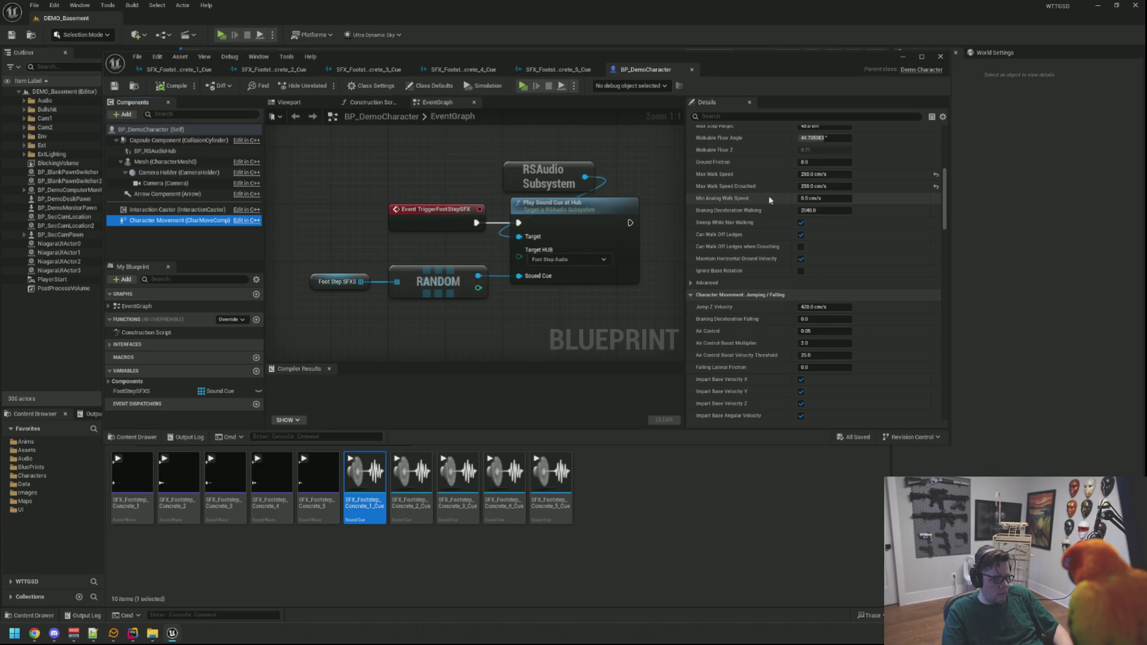
scroll(770, 199, up, 4)
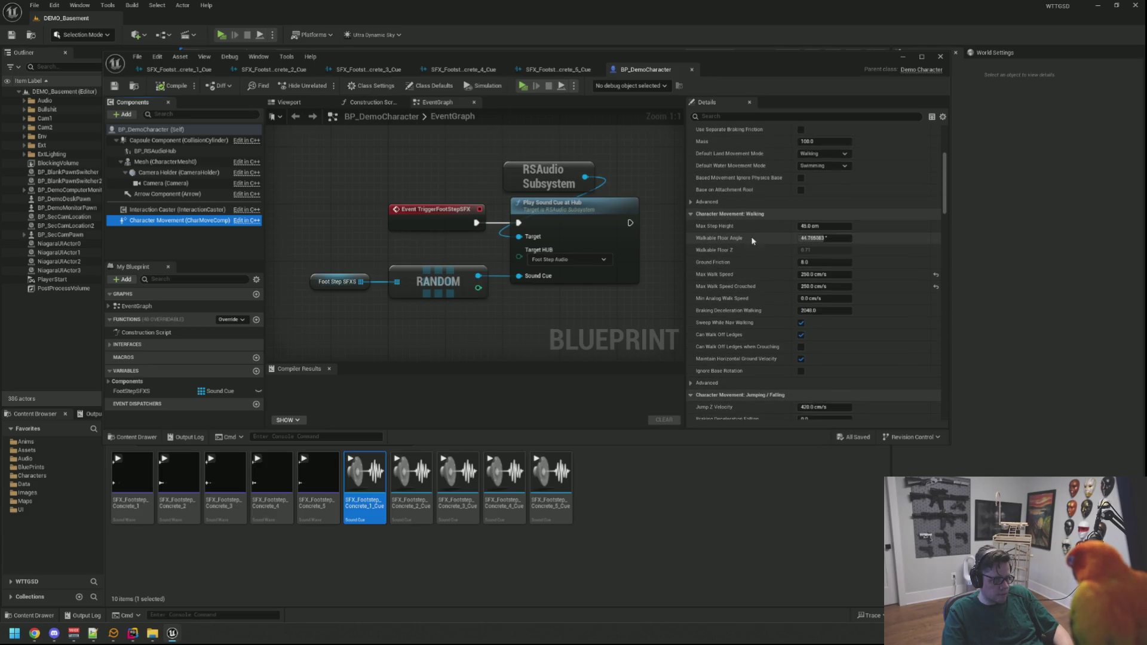
click(842, 276)
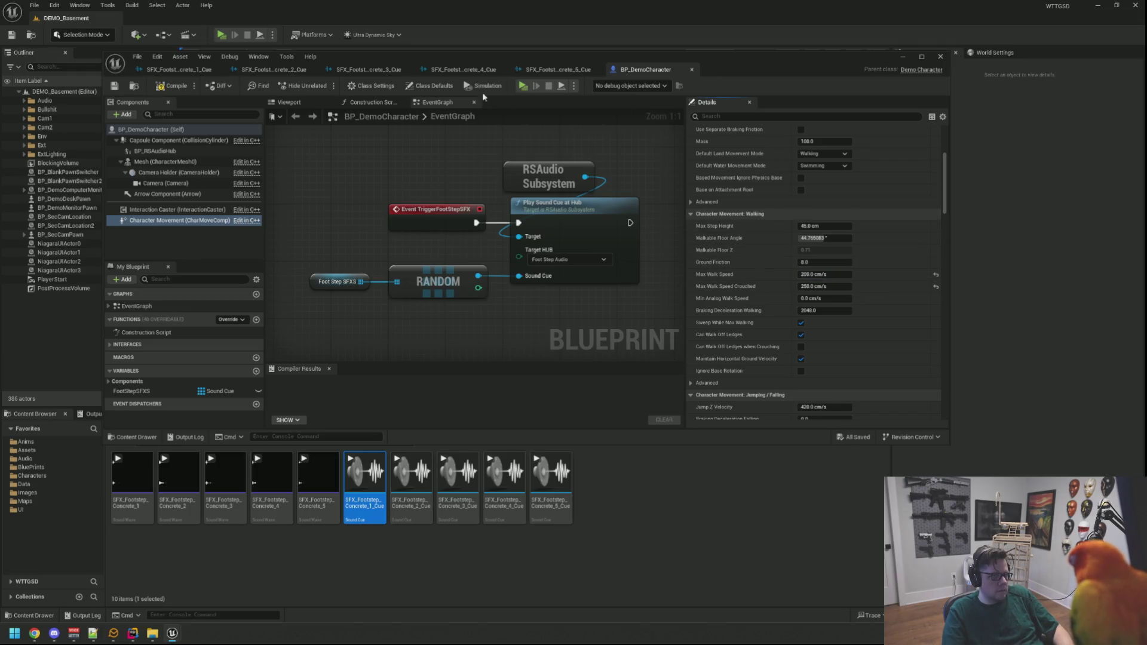
click(171, 87)
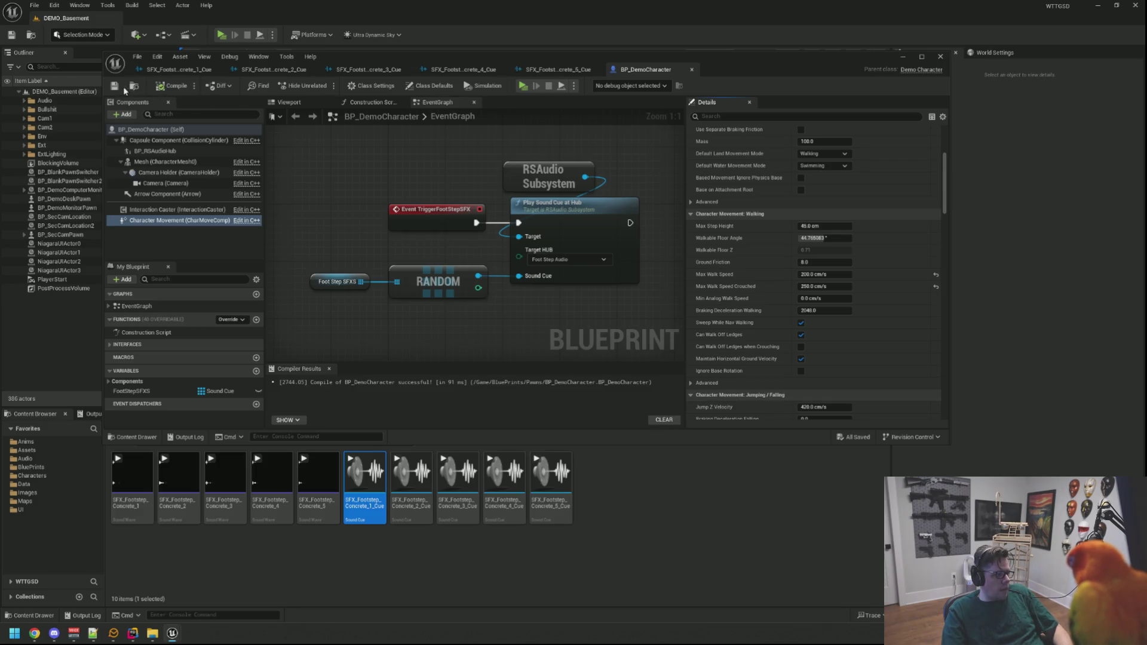
click(525, 87)
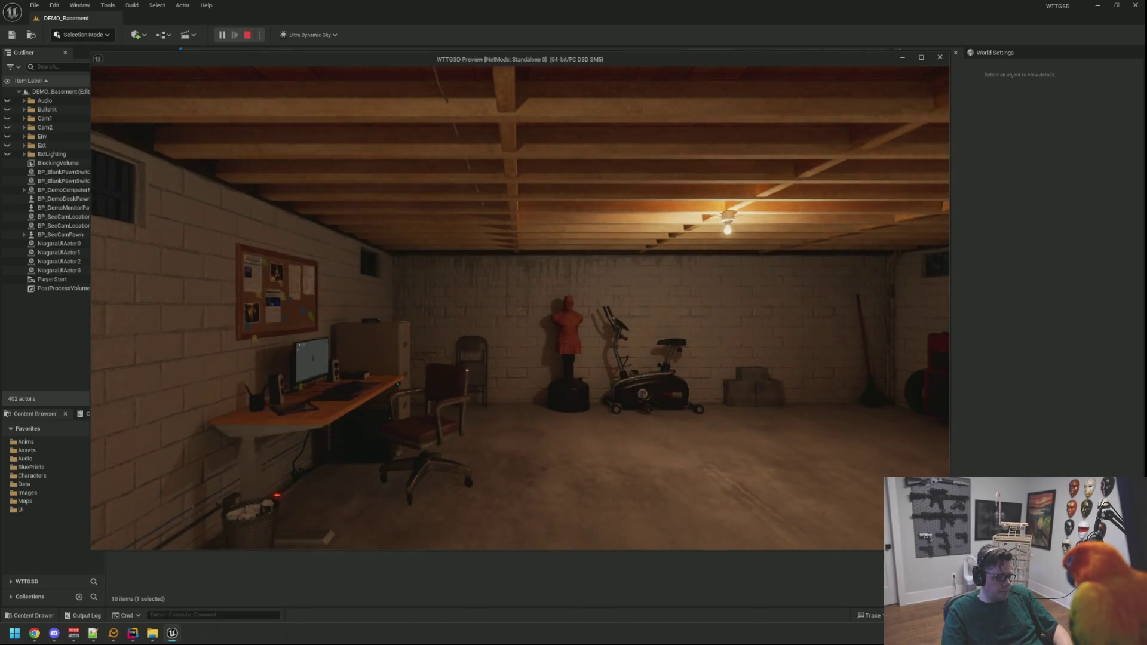
key(w)
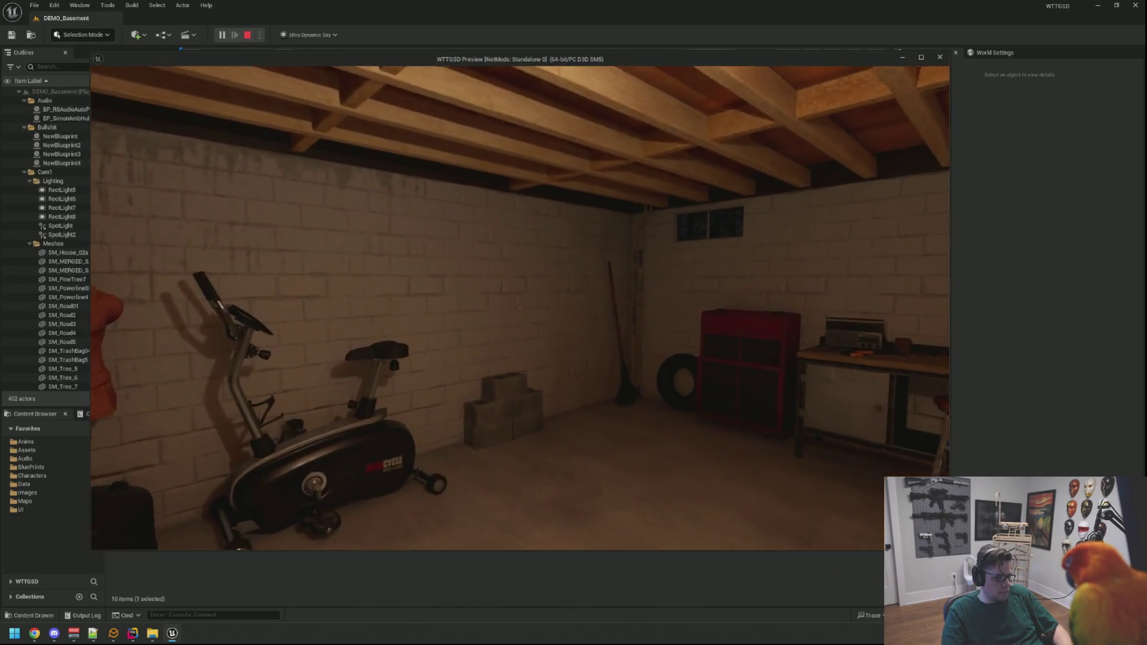
key(s)
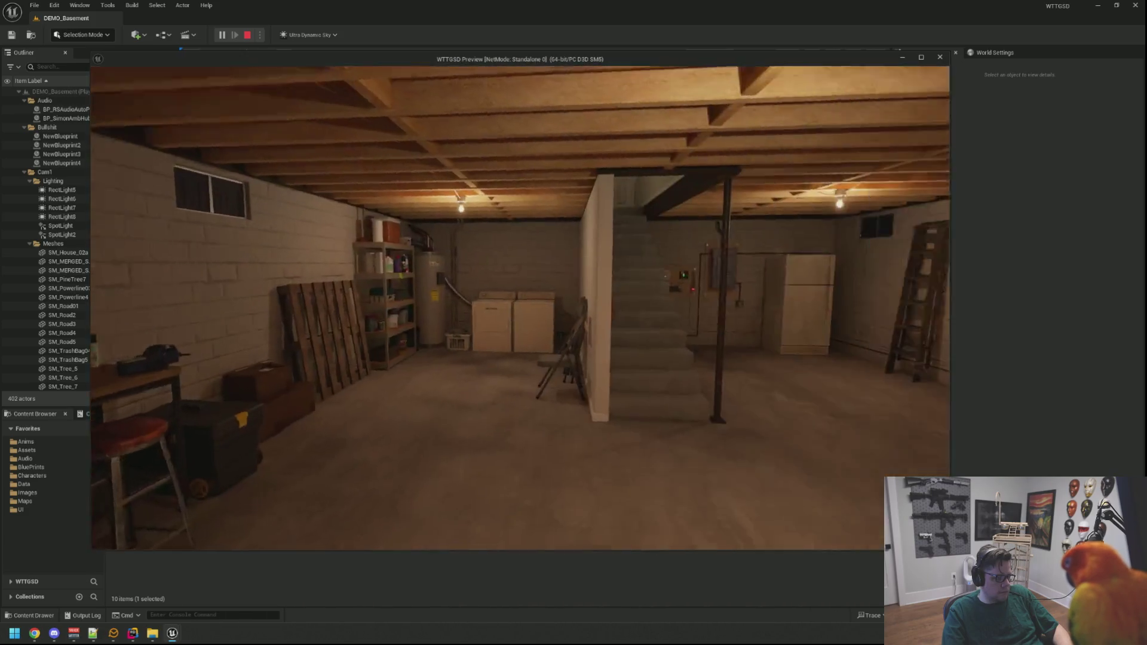
key(w)
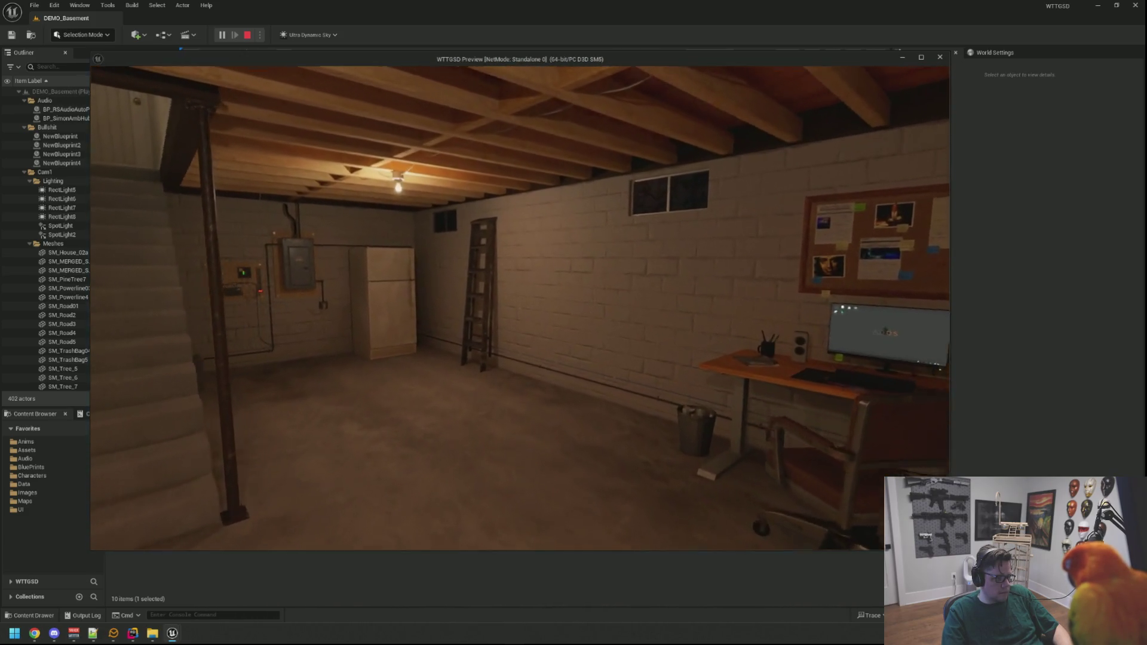
key(w)
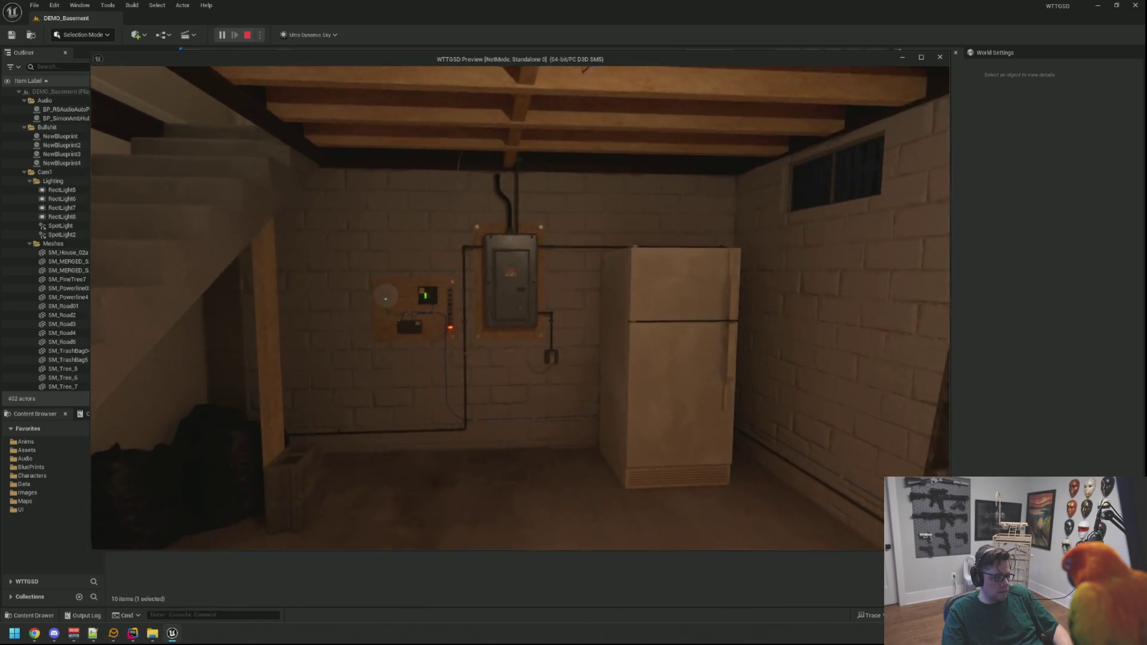
key(w)
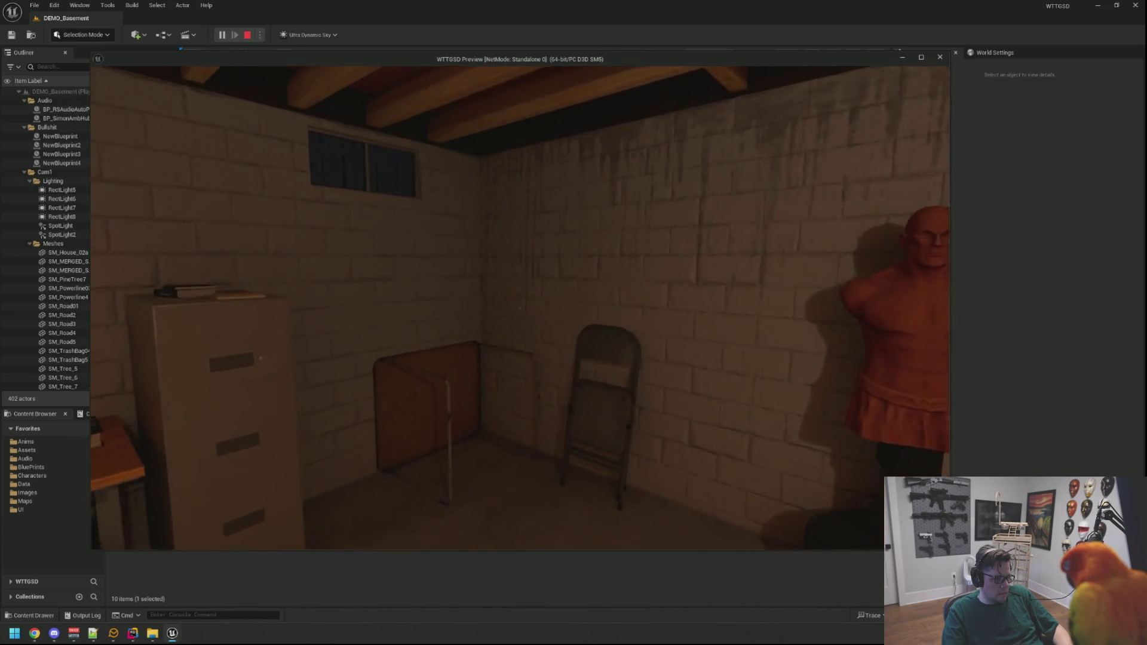
key(Escape)
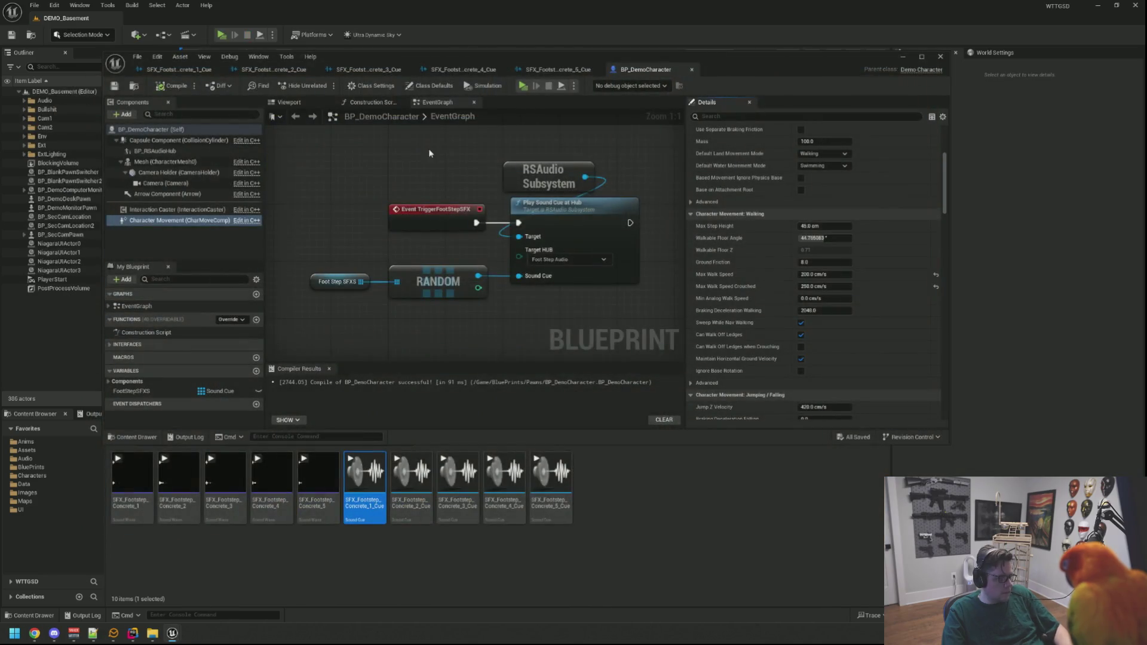
Lower Concrete_1's Volume Min to 0.15, review the Concrete_3 and Concrete_5 cues, and start a play-test
click(179, 69)
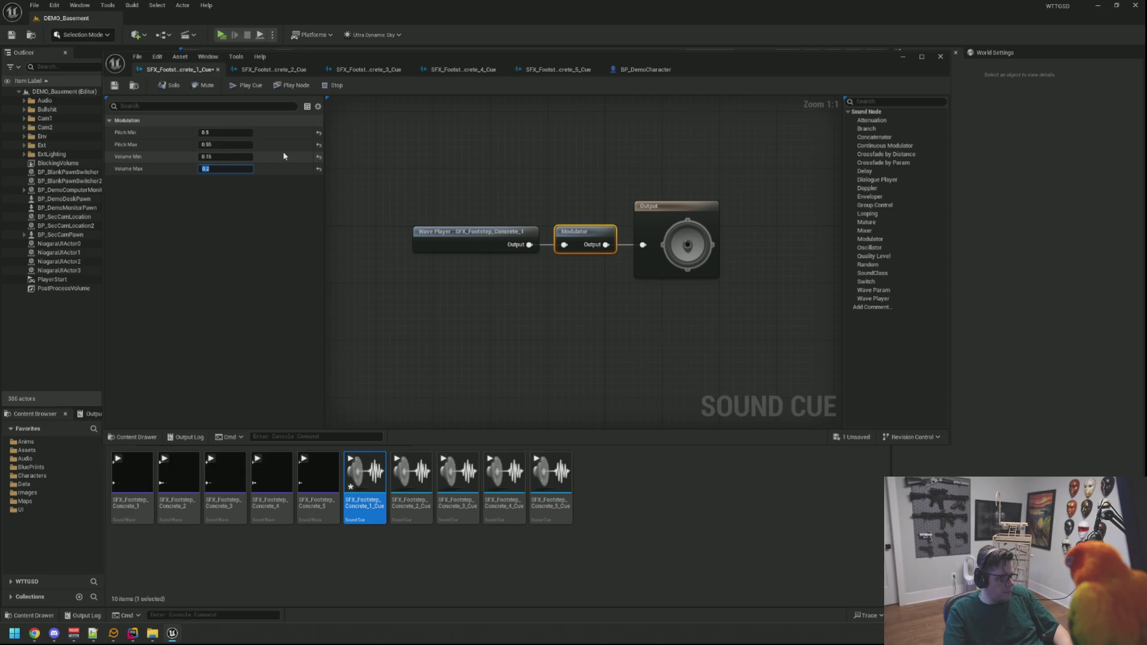
click(236, 155)
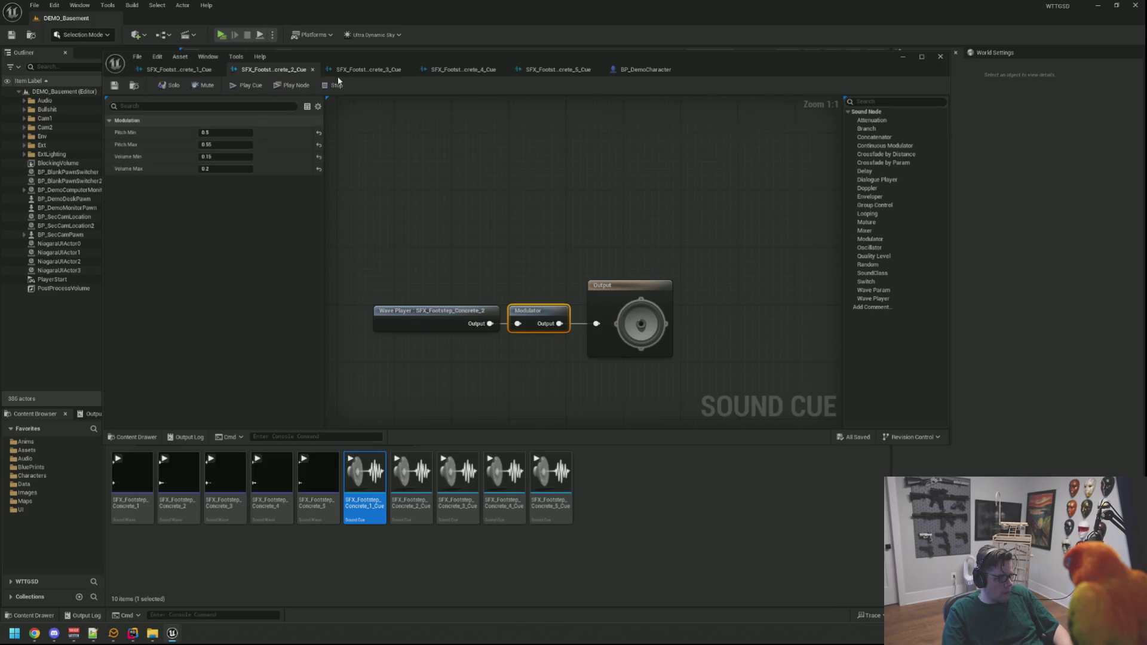
click(338, 75)
click(559, 69)
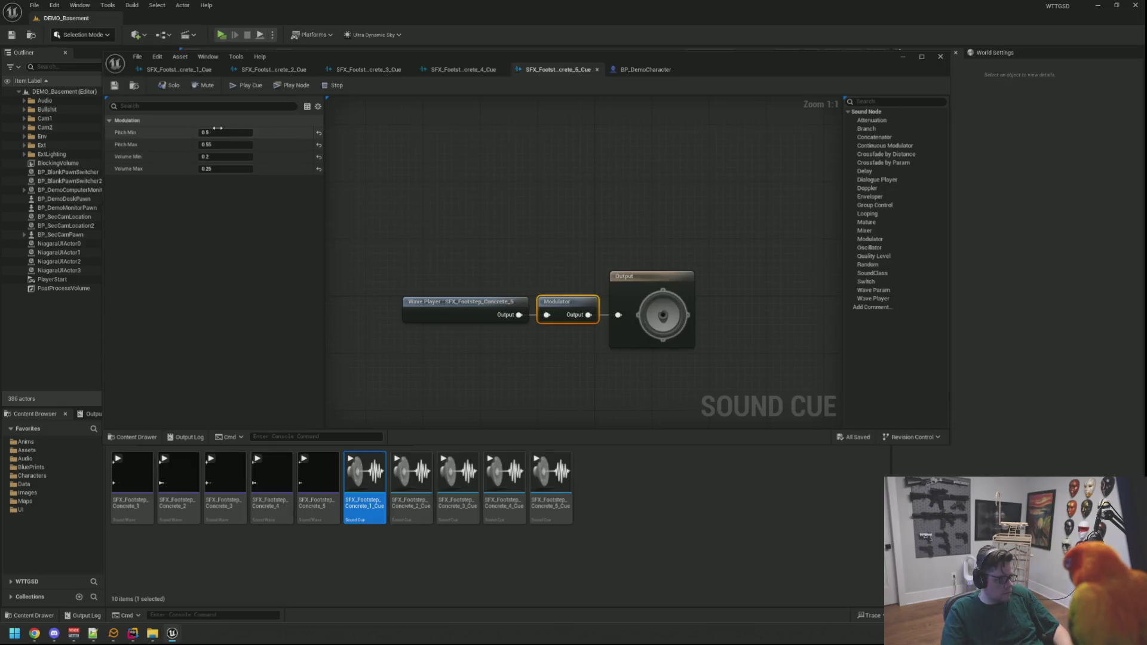
click(226, 36)
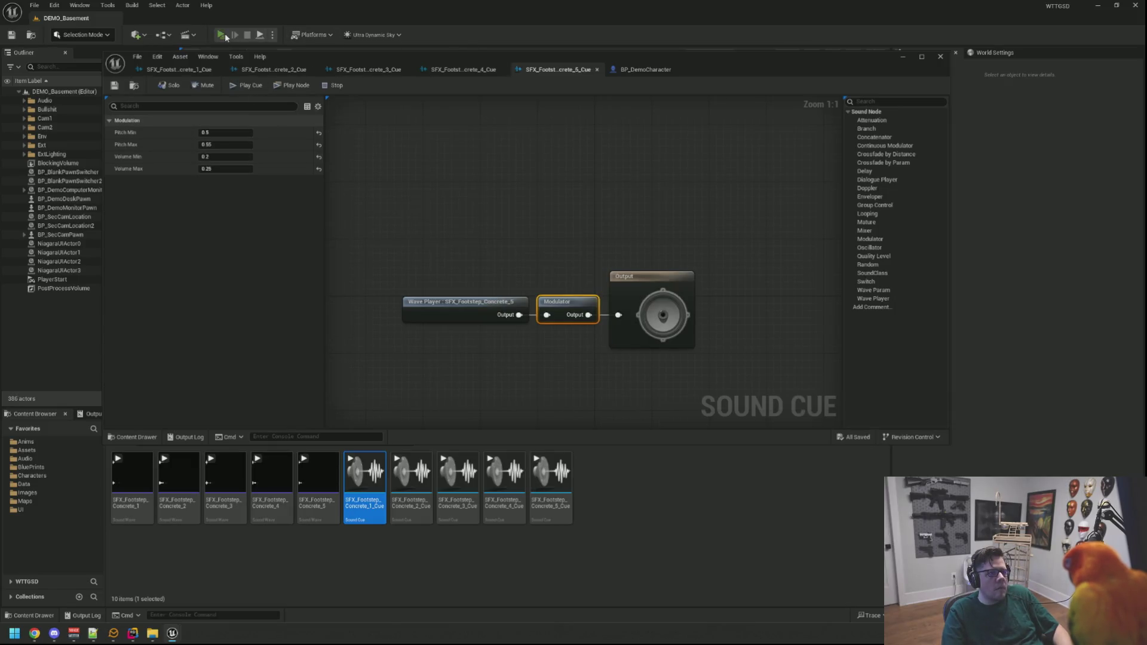
Walk past the exercise bike and down the laundry corridor to the water heater, then back toward the fridge
key(w)
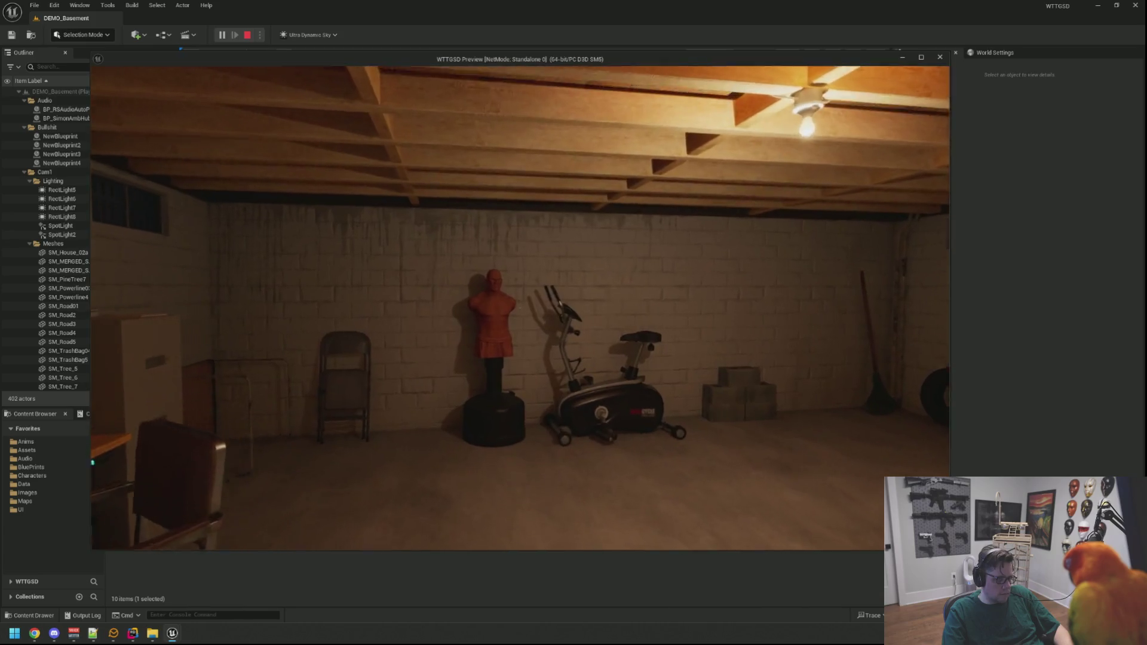
key(w)
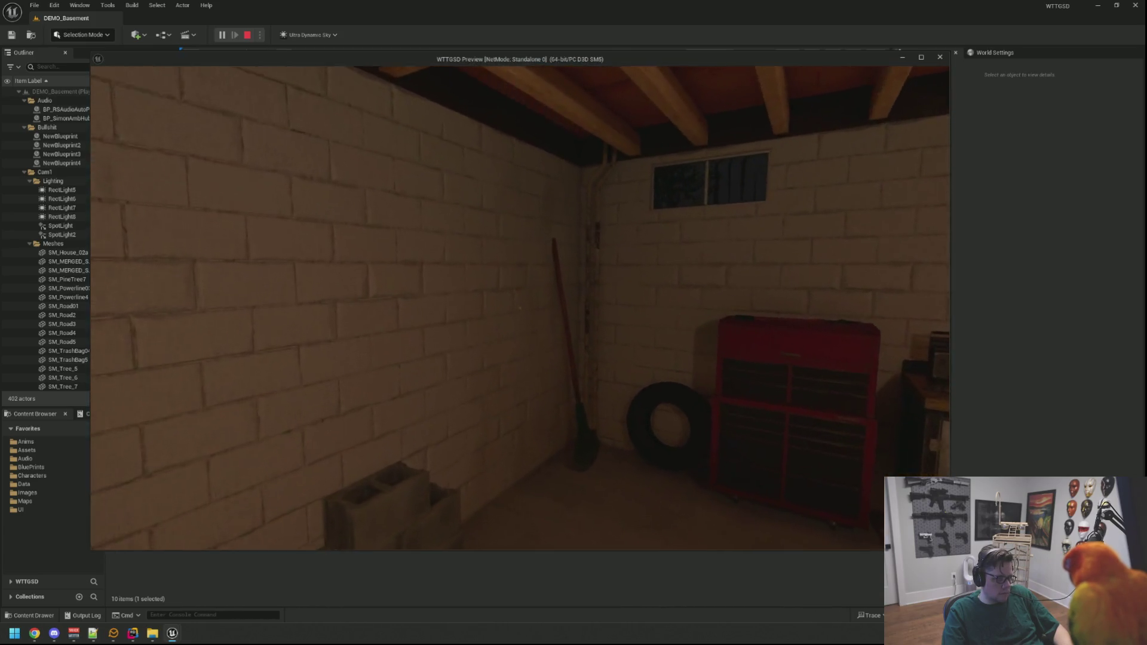
key(w)
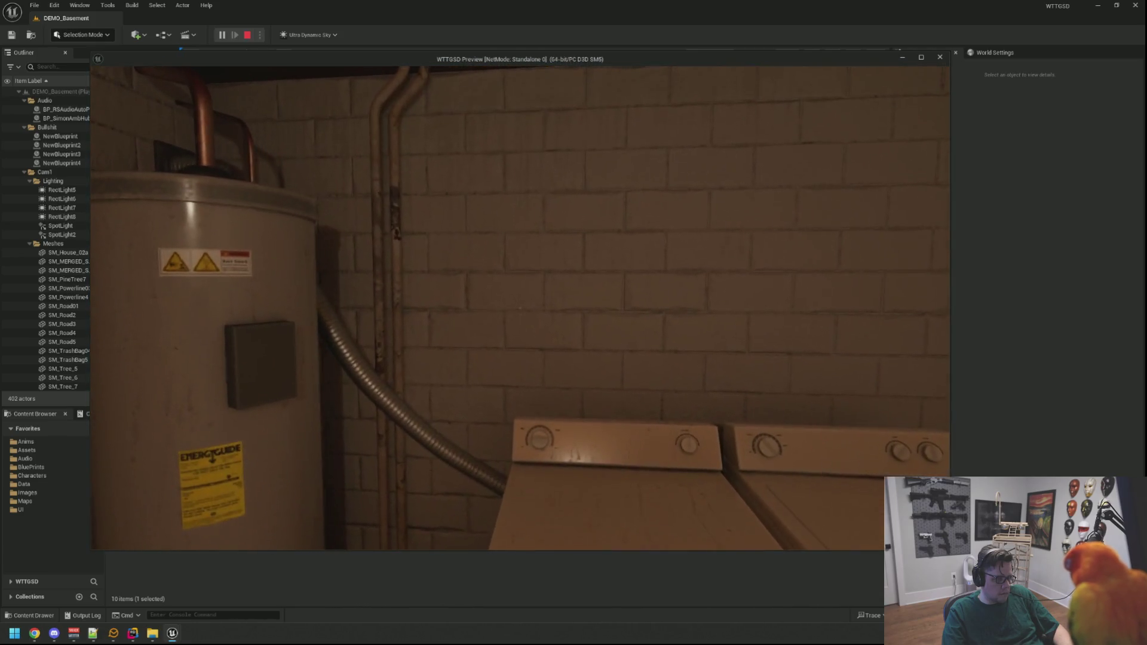
key(w)
key(w)
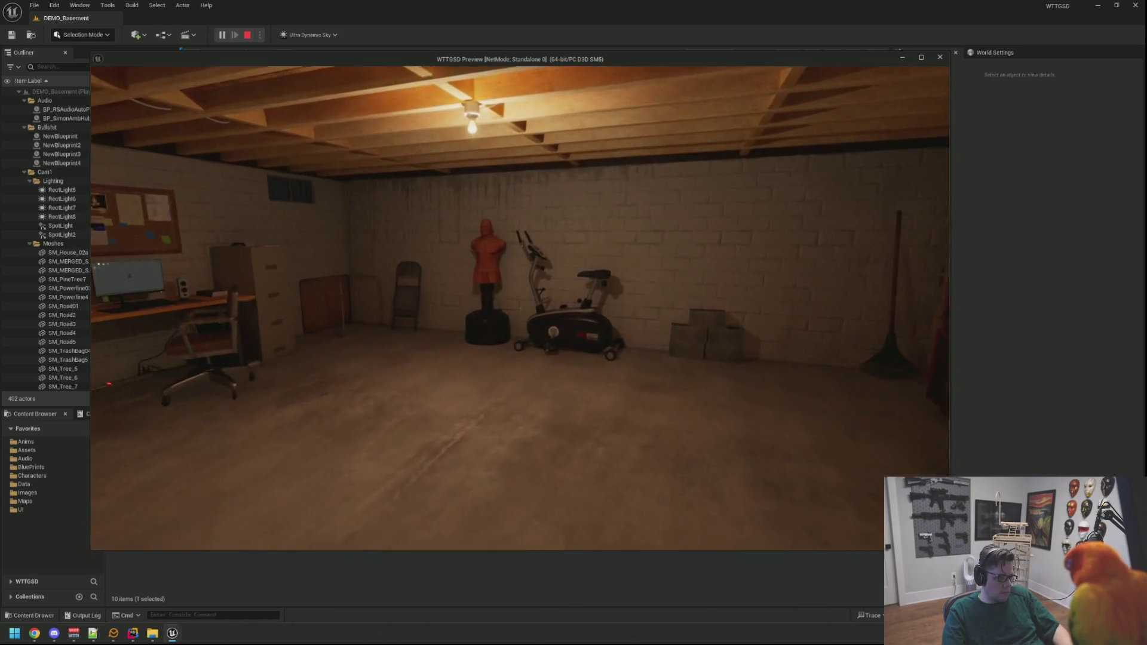
key(w)
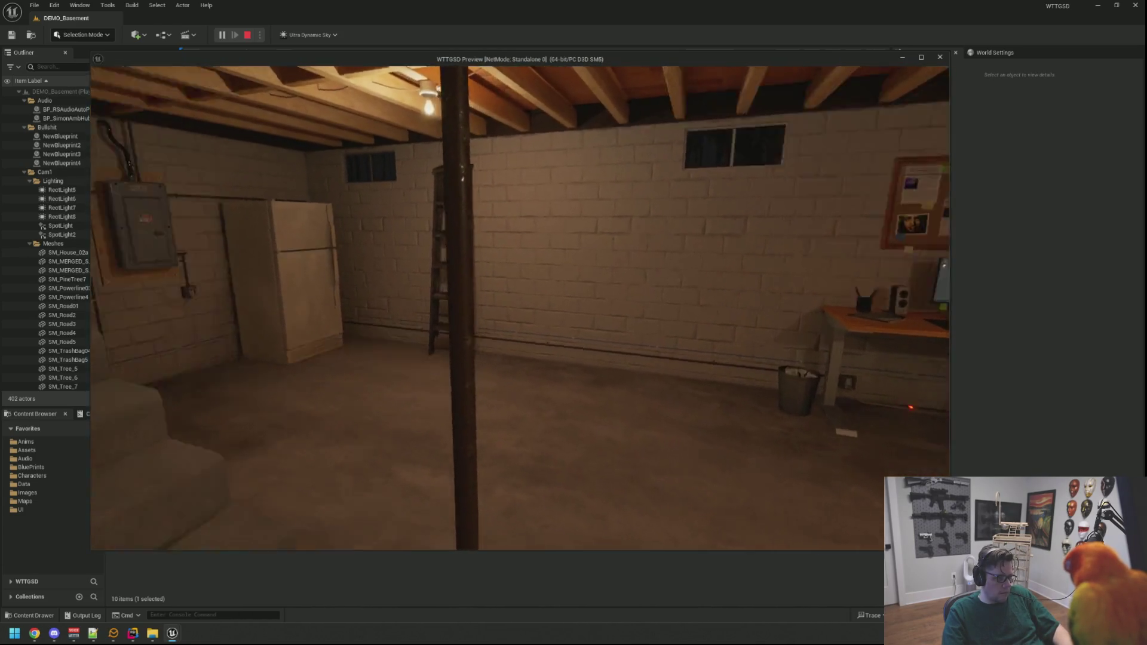
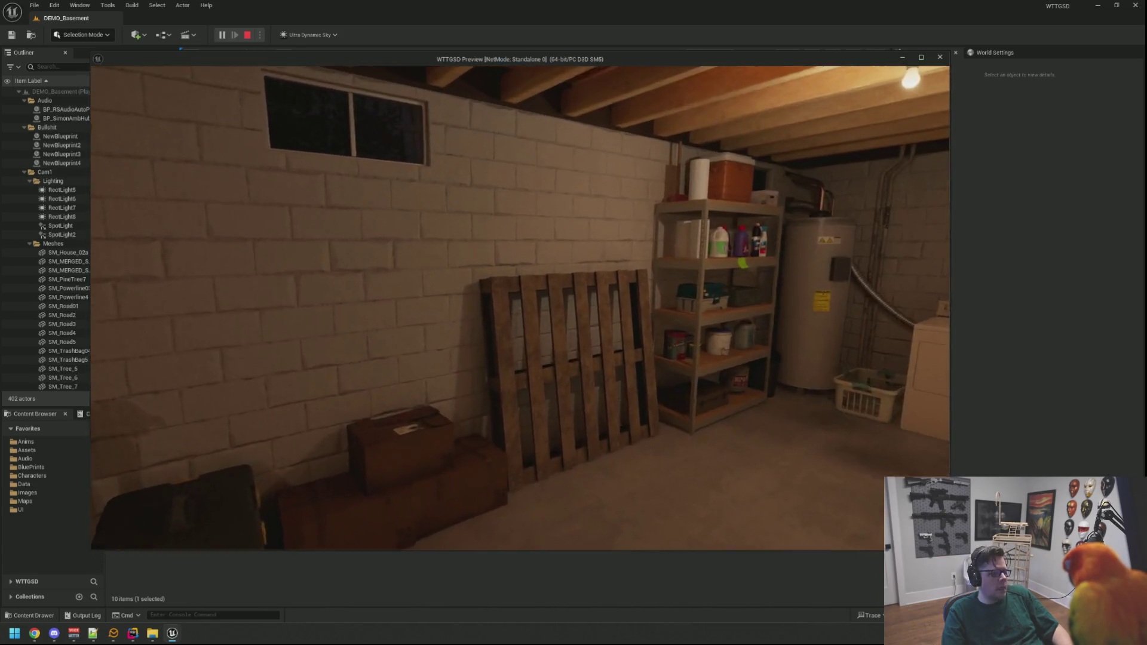
Walk past the washers and filing cabinet to the basement desk and sit at the A.D.O.S computer
key(w)
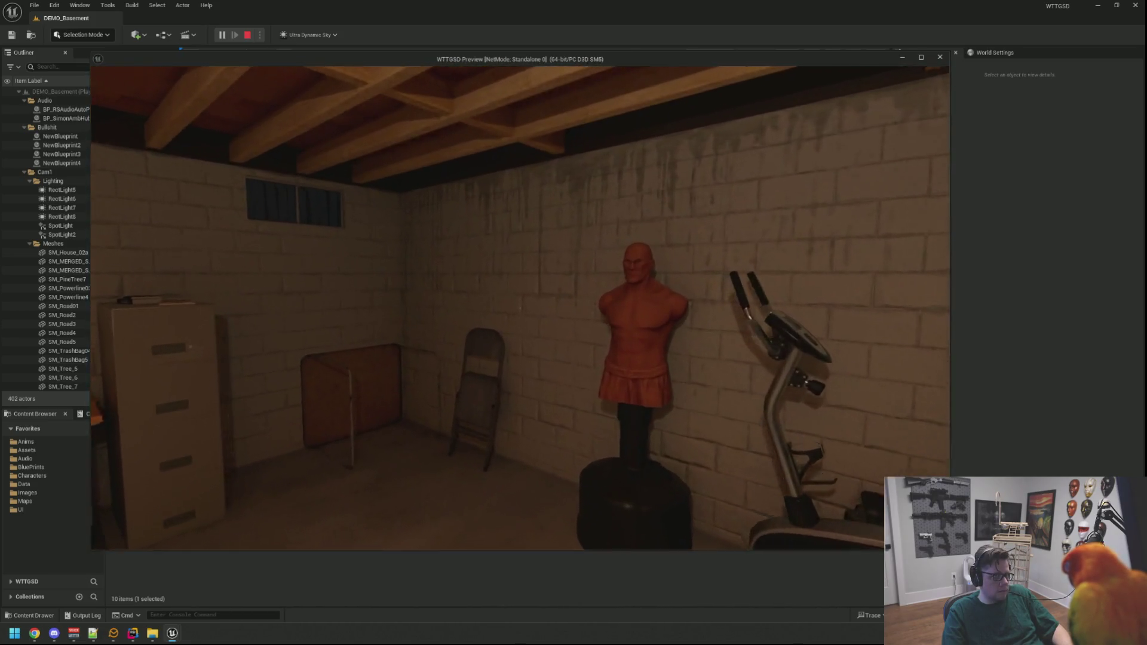
key(w)
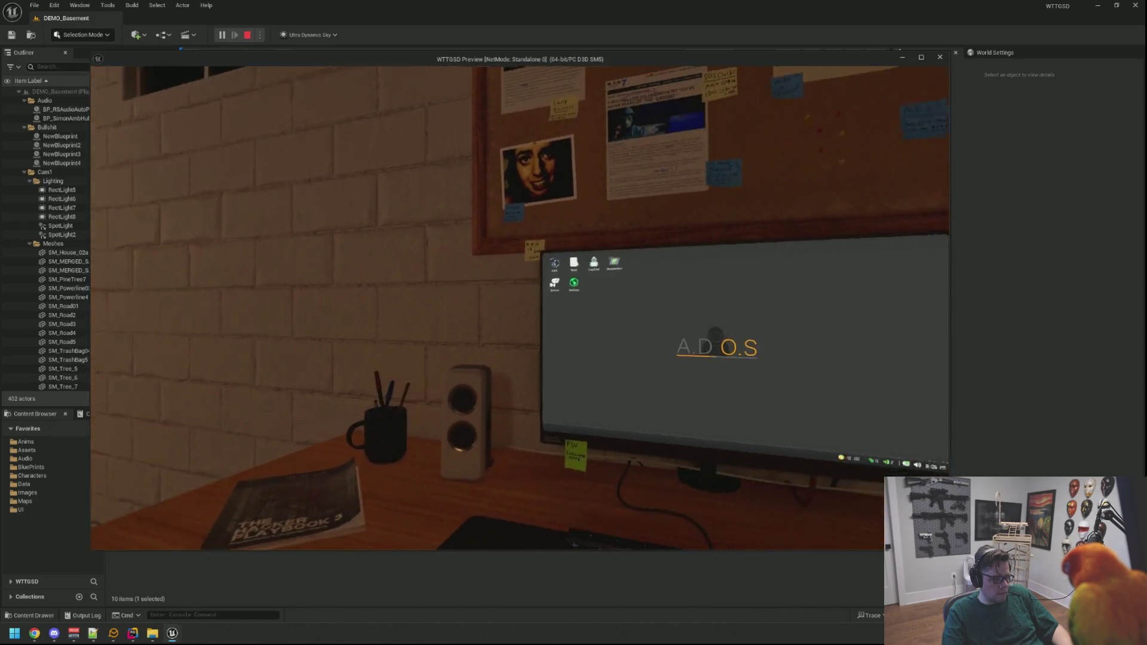
key(e)
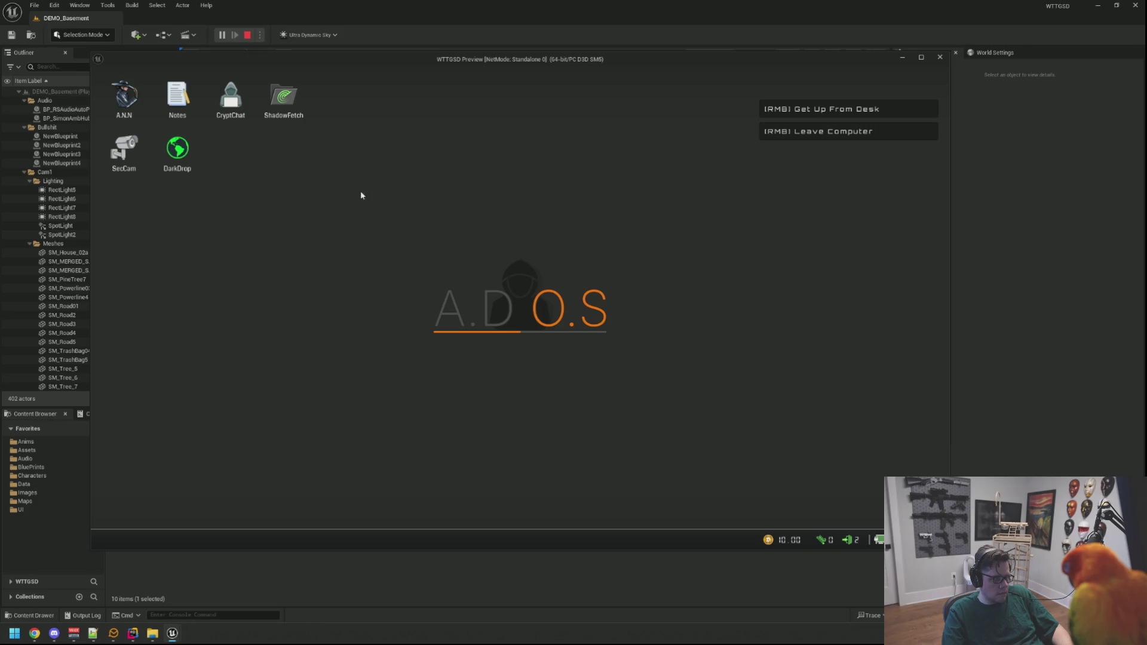
Check and close SecCam, open Kari's CryptChat message, then run TriggerHack 1 from the console
click(131, 144)
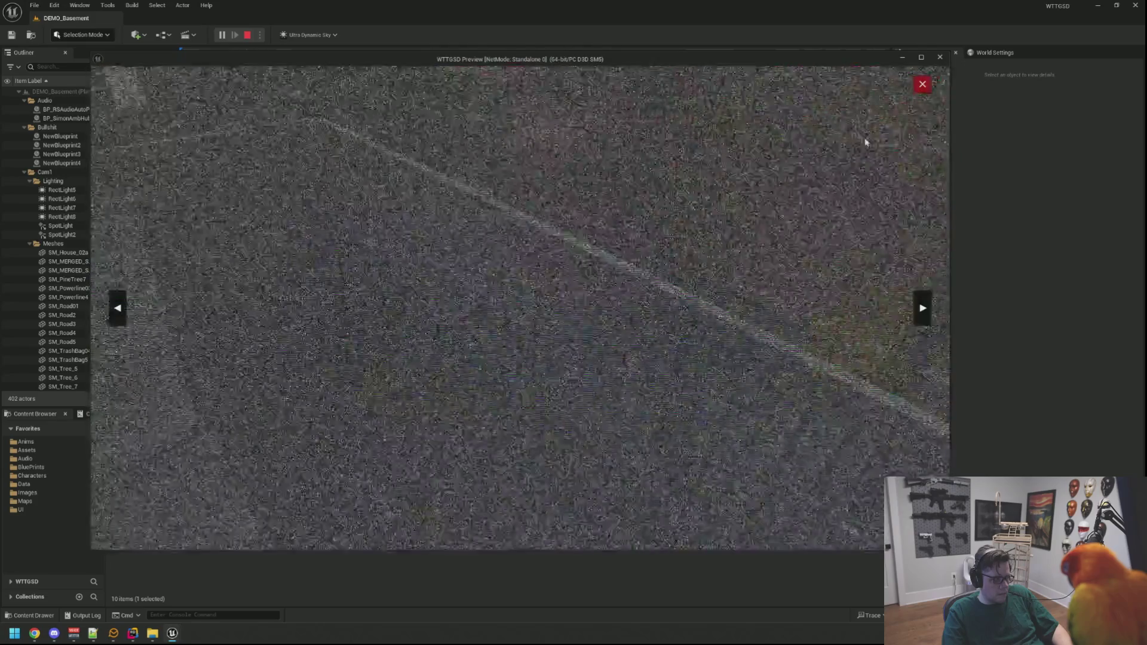
click(923, 86)
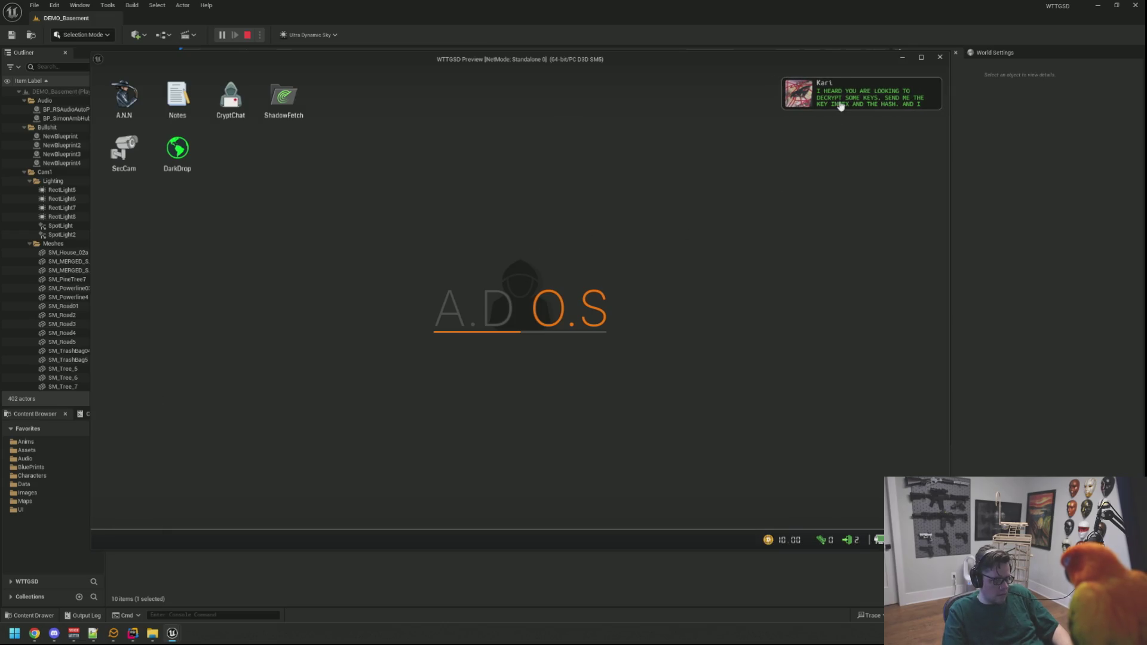
click(840, 105)
mouse_move(364, 112)
mouse_down()
mouse_move(654, 123)
mouse_move(511, 134)
mouse_move(335, 199)
mouse_move(309, 188)
mouse_up()
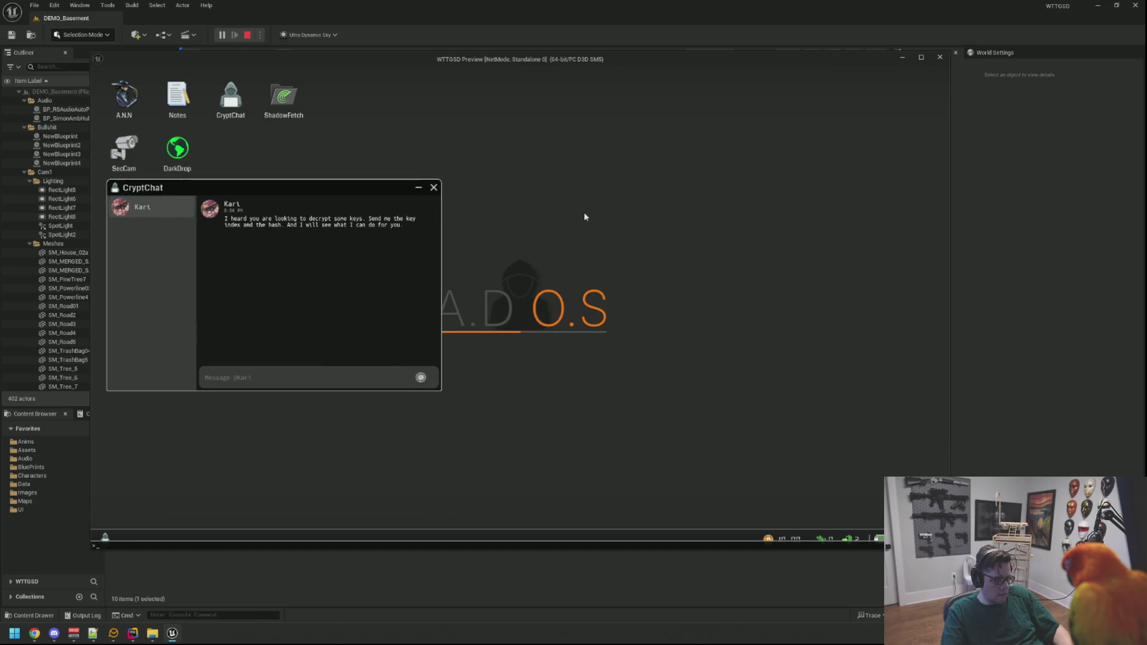
key(Up)
key(Up)
key(Up)
key(Return)
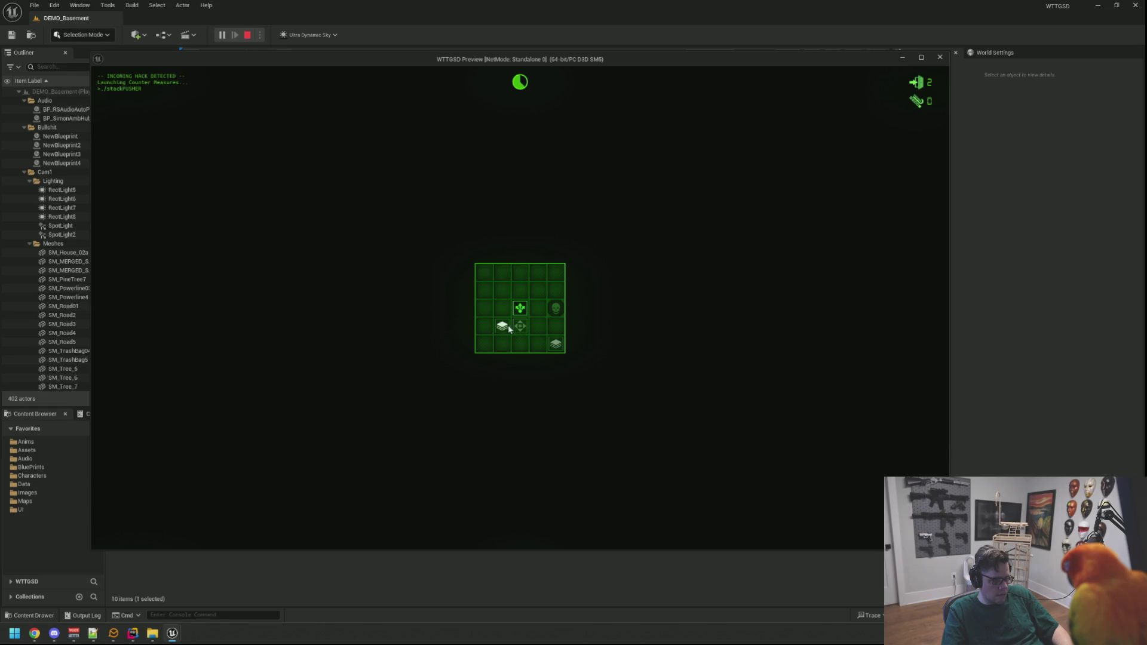
Solve the stackPUSHER grid to block the hack and buy Backdoor Hack in DarkDrop
click(521, 324)
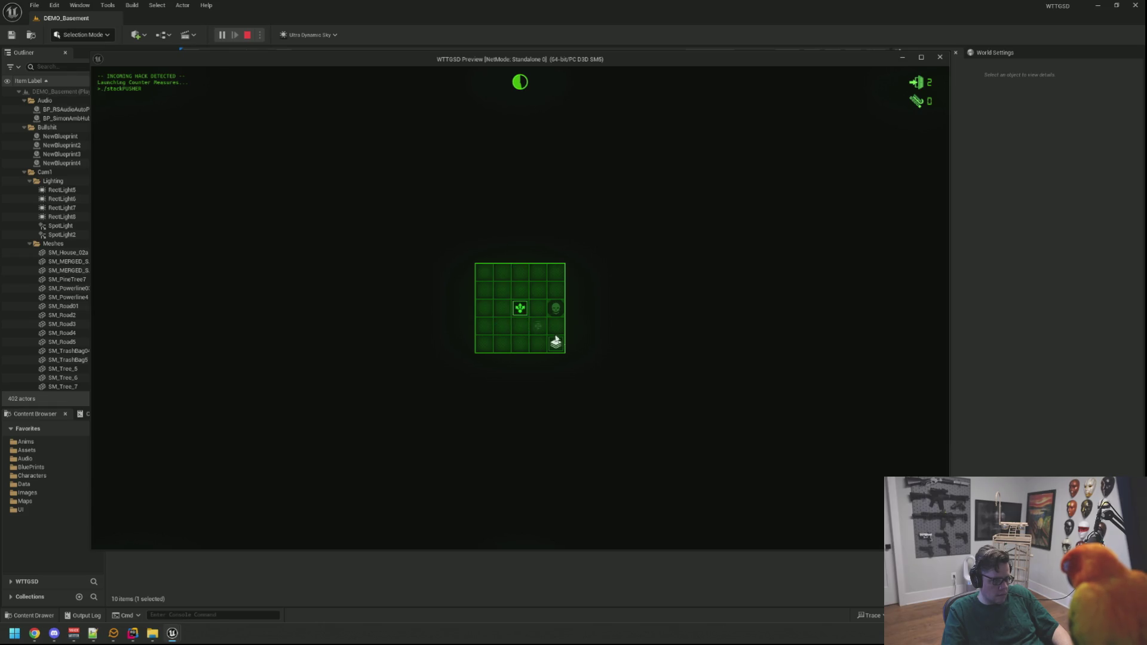
click(530, 307)
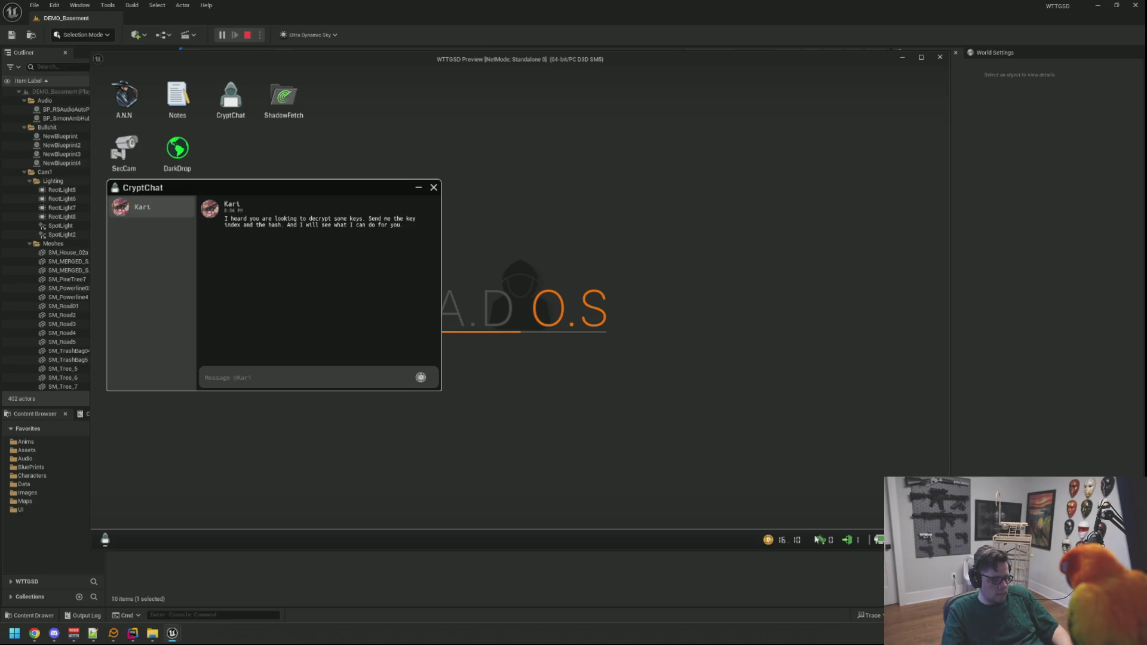
double_click(177, 150)
drag(224, 111, 760, 152)
click(754, 241)
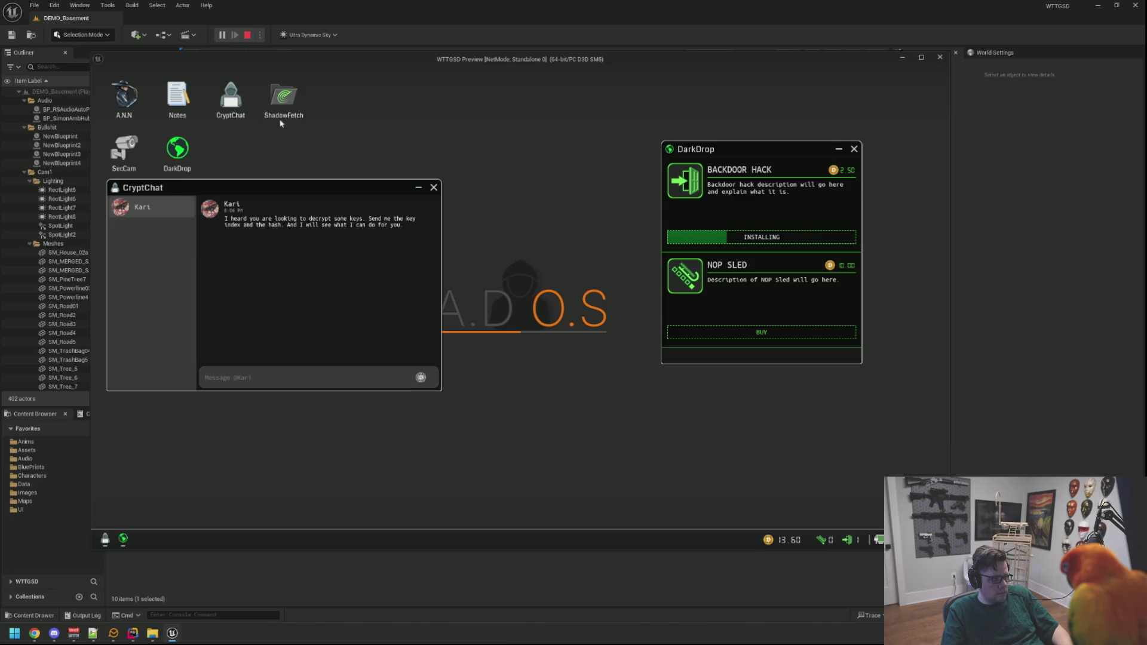
After Backdoor Hack installs, get up from the desk and stop the playtest
mouse_move(245, 186)
mouse_down()
mouse_move(246, 234)
mouse_move(246, 208)
mouse_up()
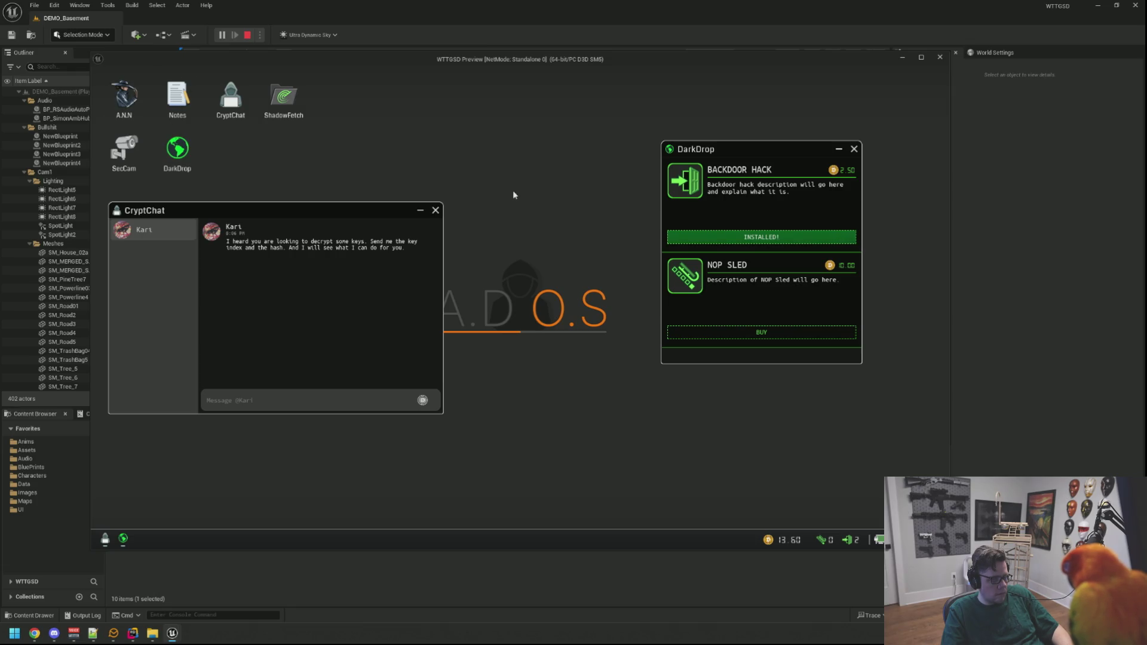
right_click(543, 204)
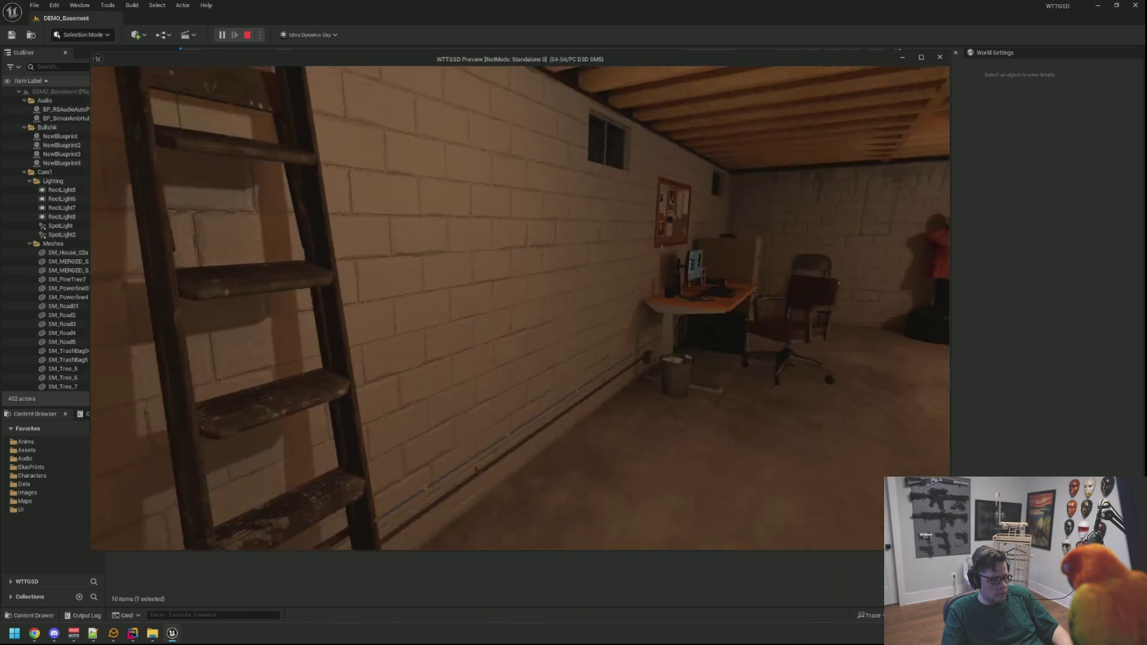
key(Escape)
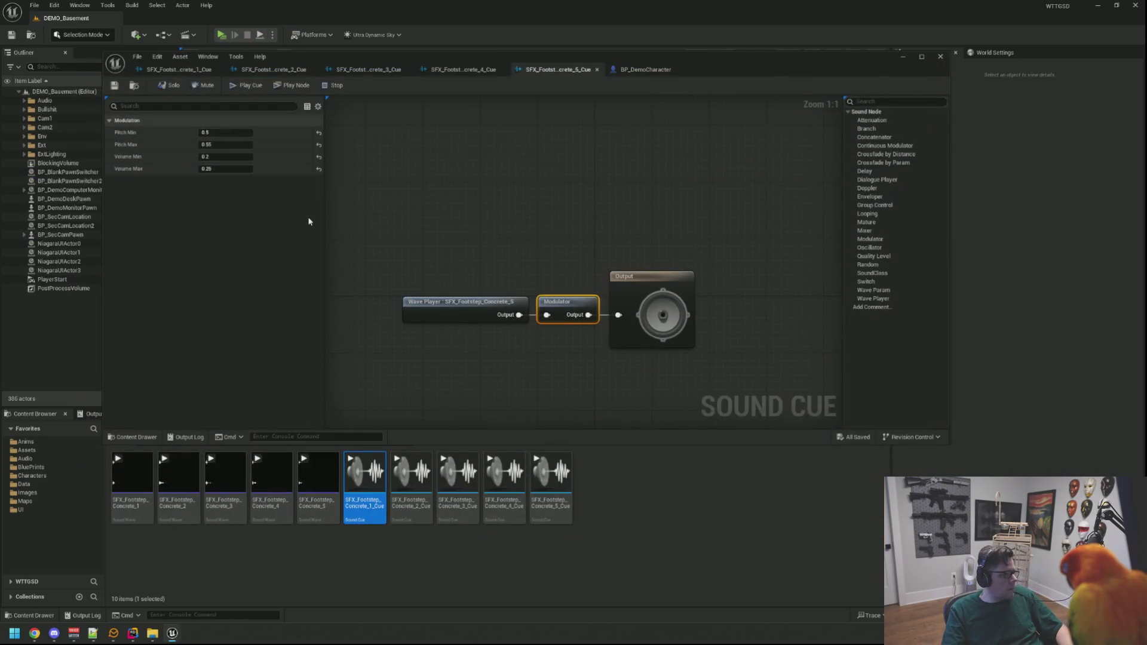
Close the leftover sound cue and character blueprint tabs, back to the level viewport
click(678, 69)
click(597, 70)
click(502, 69)
click(408, 69)
click(313, 70)
click(218, 69)
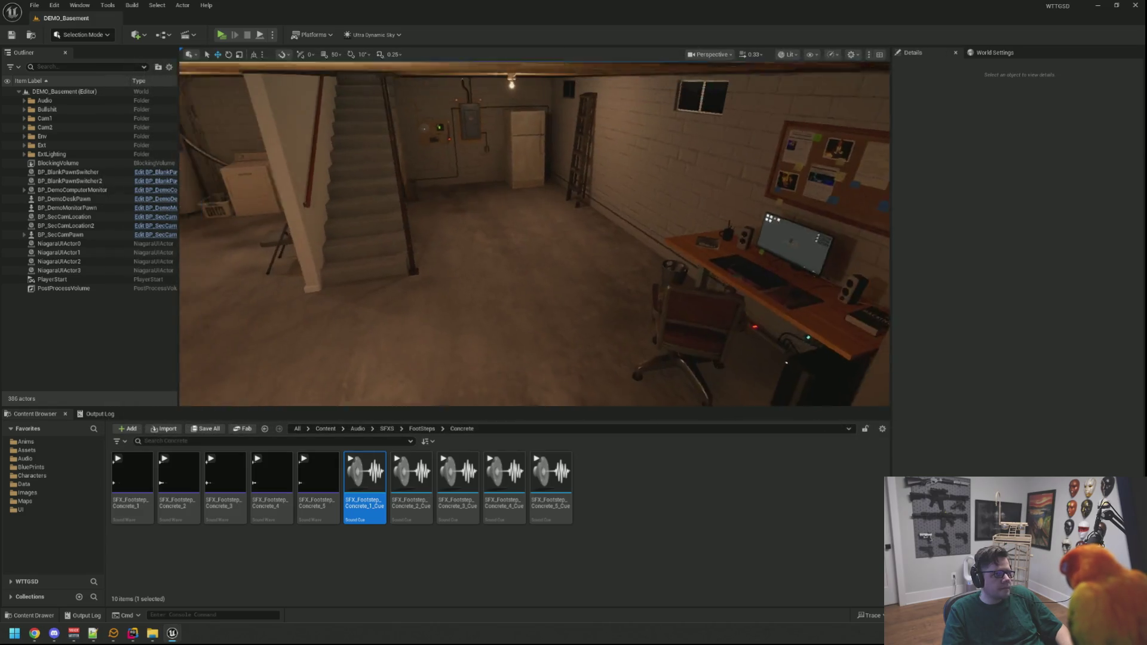
drag(441, 211, 440, 211)
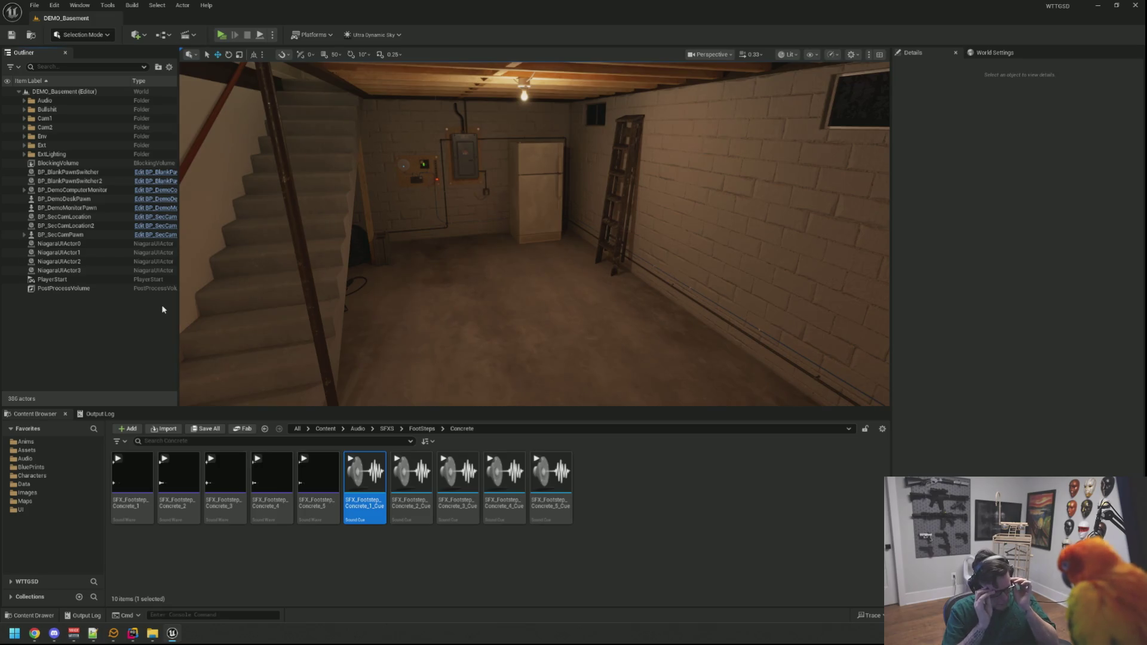
Browse to Content/Audio/SFXS/Ambience and open the SFX_PlayerAmbDemo sound wave
click(359, 429)
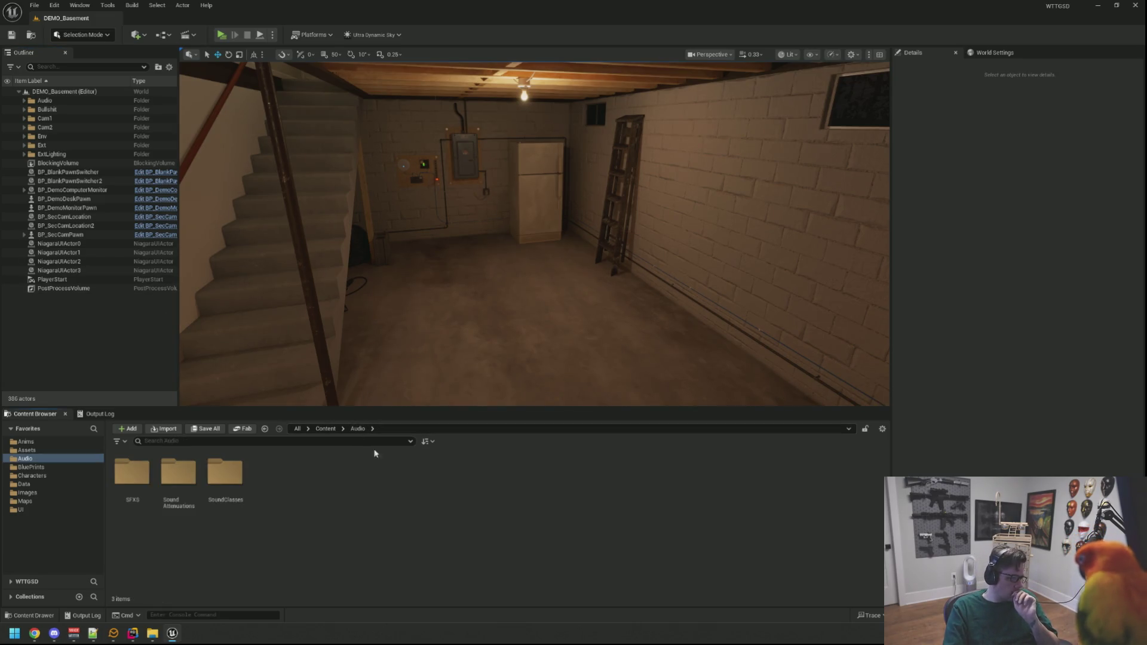
double_click(132, 472)
double_click(132, 473)
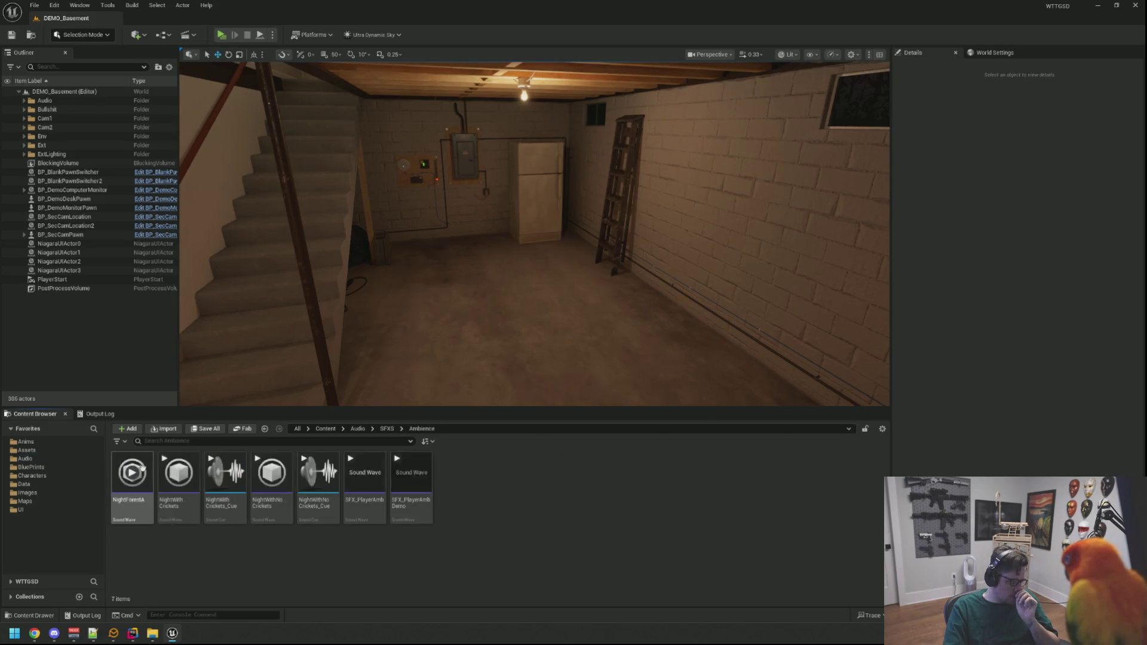
double_click(412, 508)
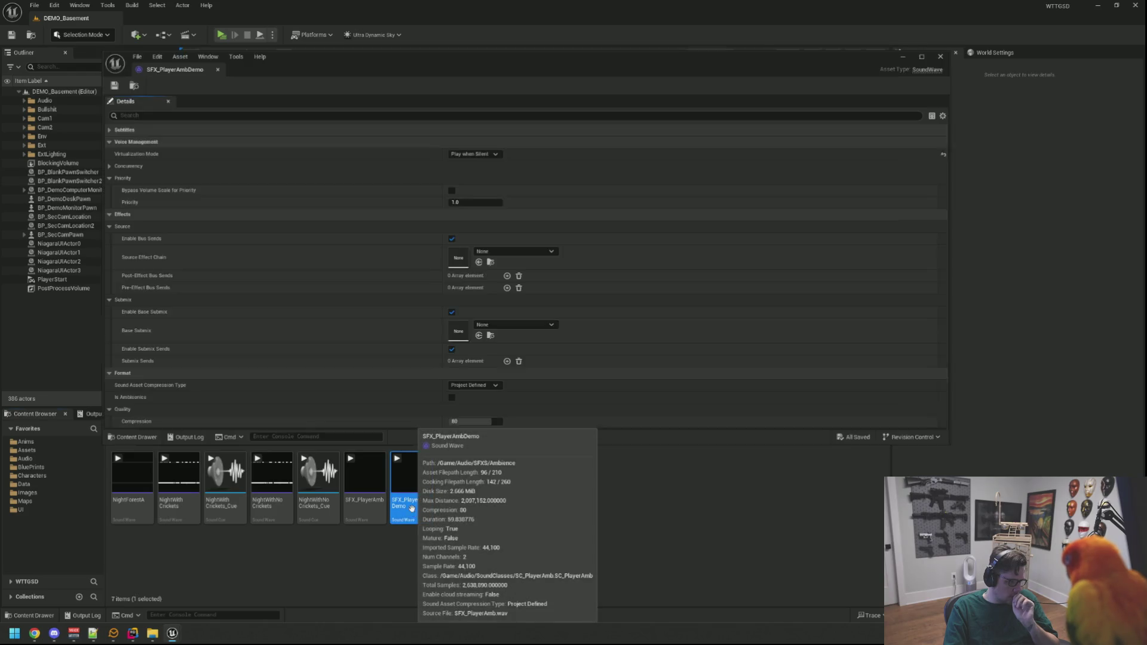
scroll(412, 264, down, 5)
Set SFX_PlayerAmbDemo's Volume to 1.5, save and close it, and launch a new playtest
click(470, 296)
key(Return)
key(ctrl+s)
click(217, 69)
click(95, 415)
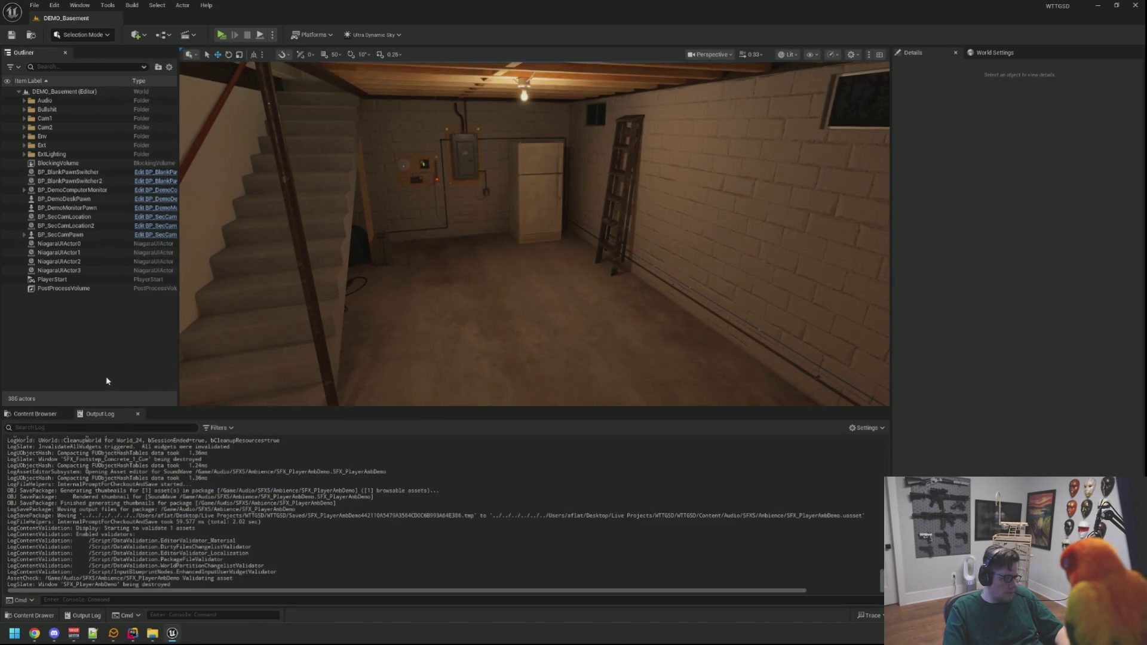
click(225, 35)
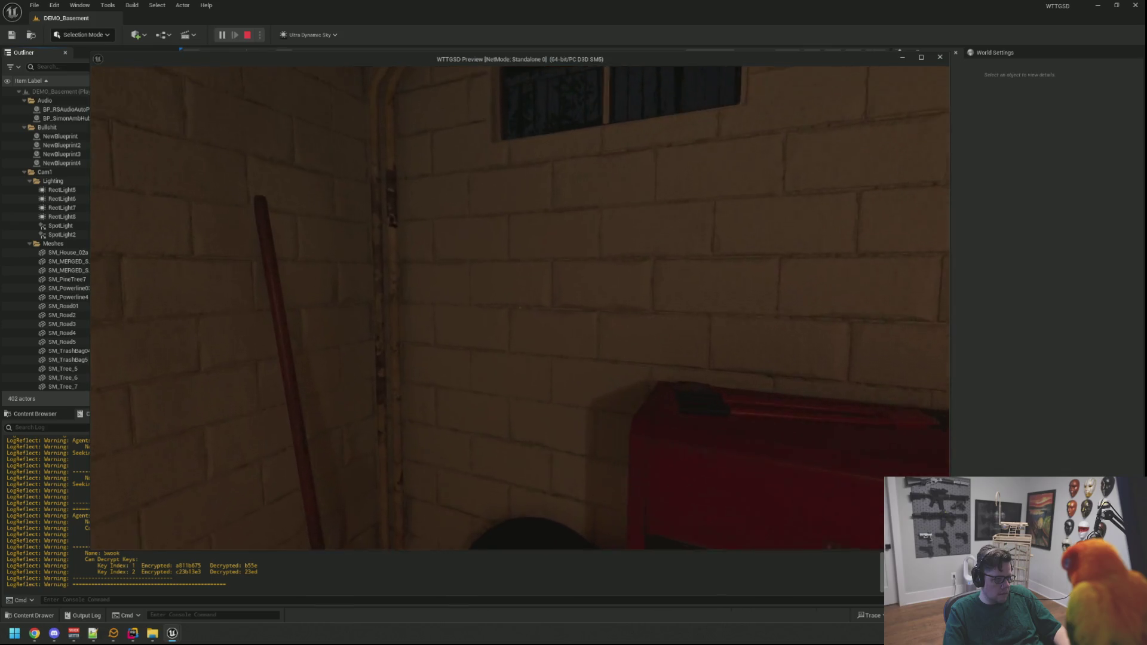
Walk the character past the shelves and washers up to the desk chair
key(w)
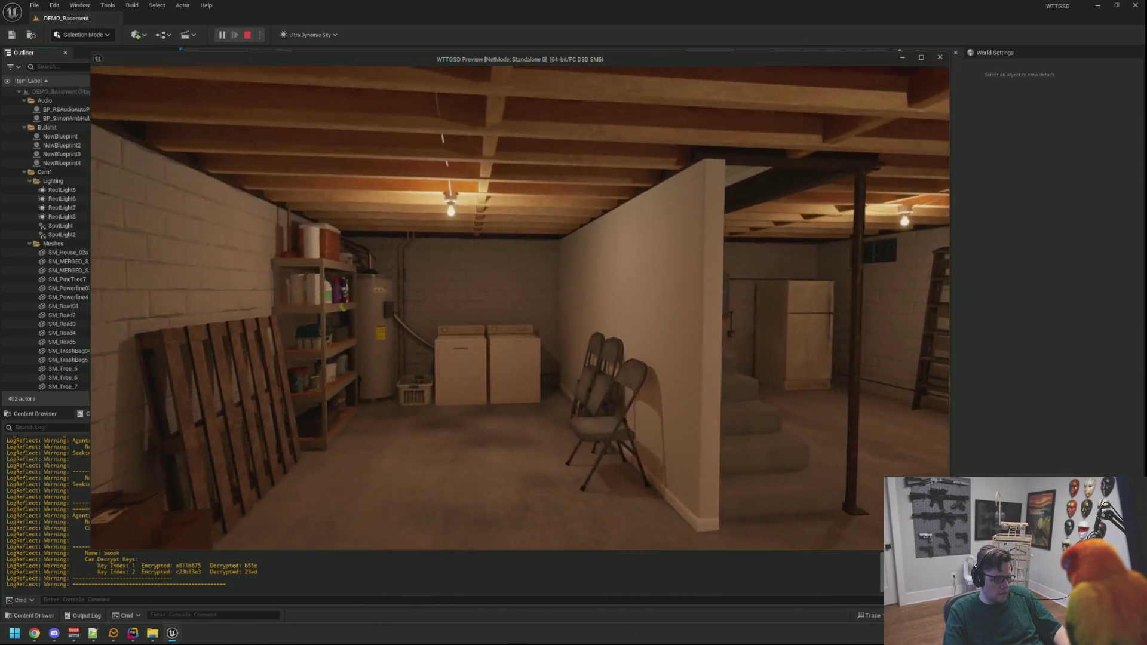
key(w)
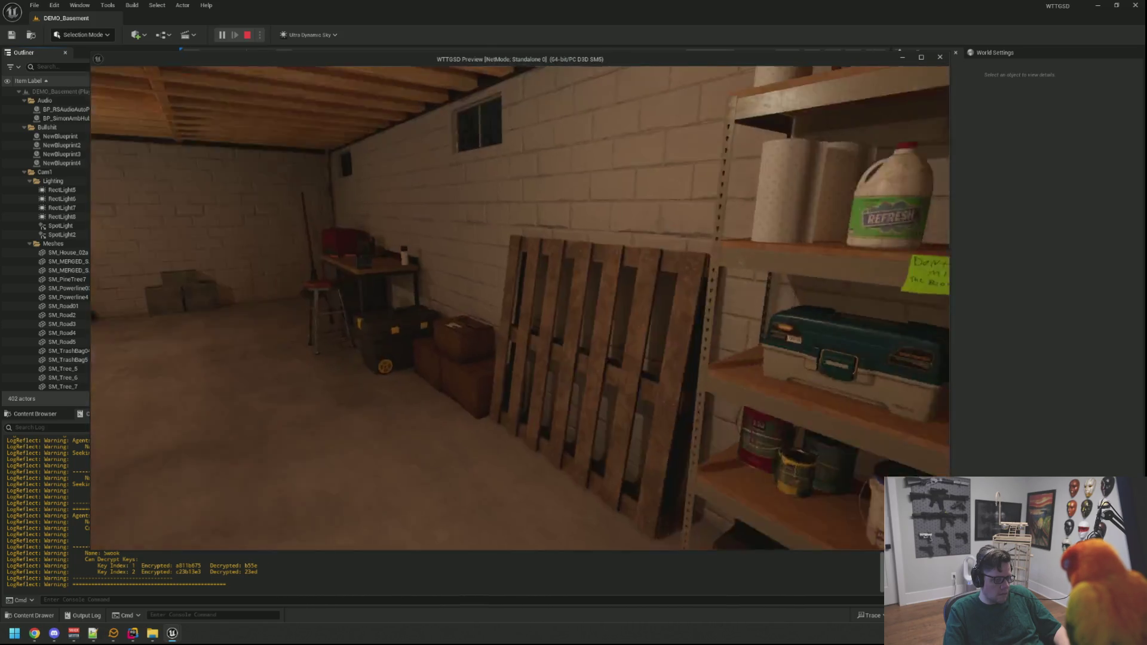
key(w)
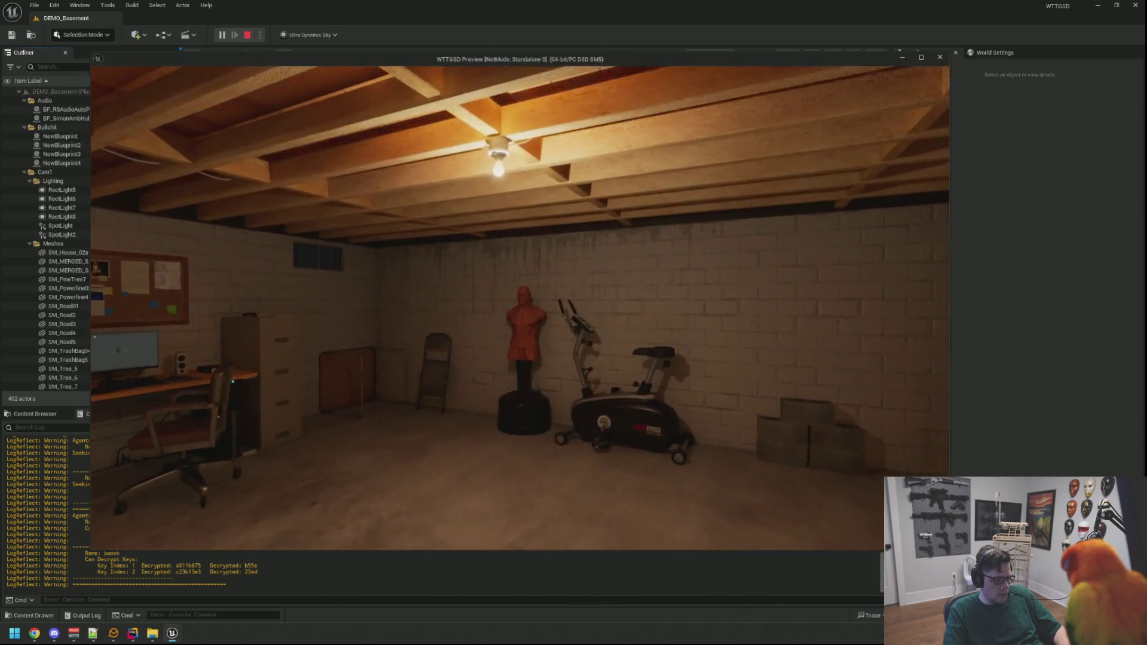
key(w)
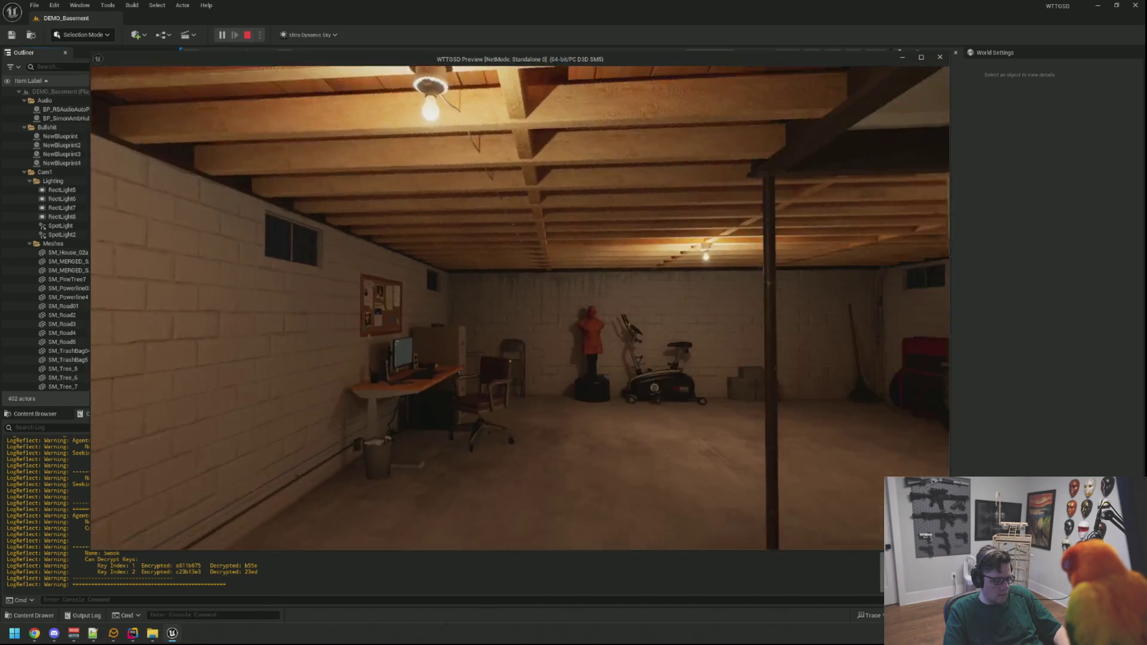
key(w)
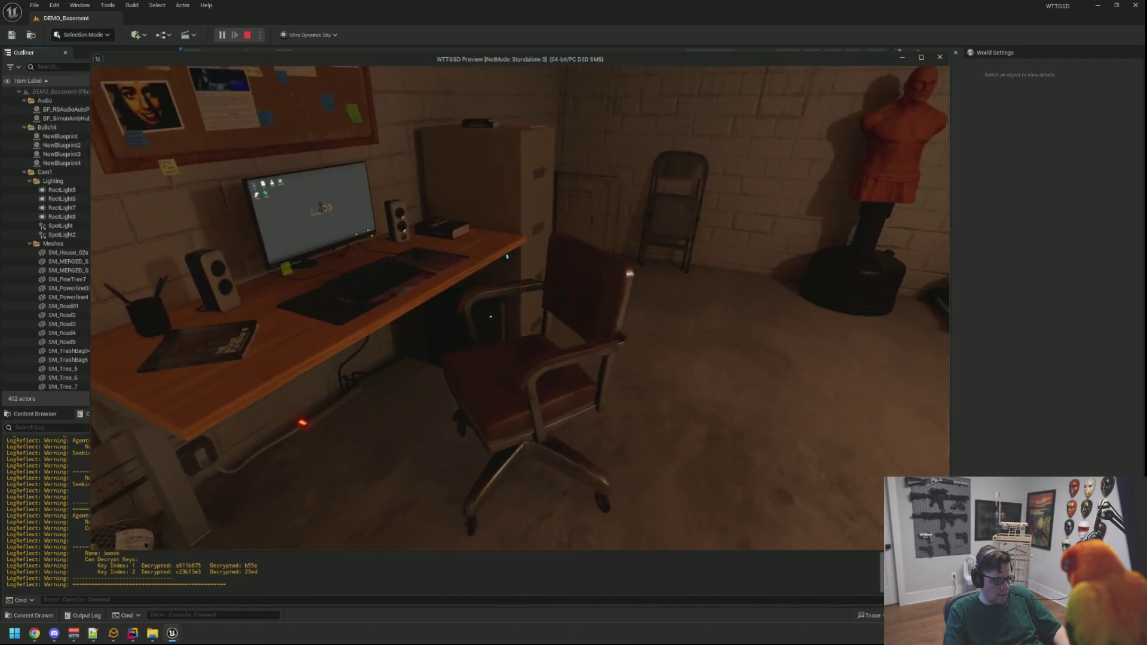
mouse_move(520, 308)
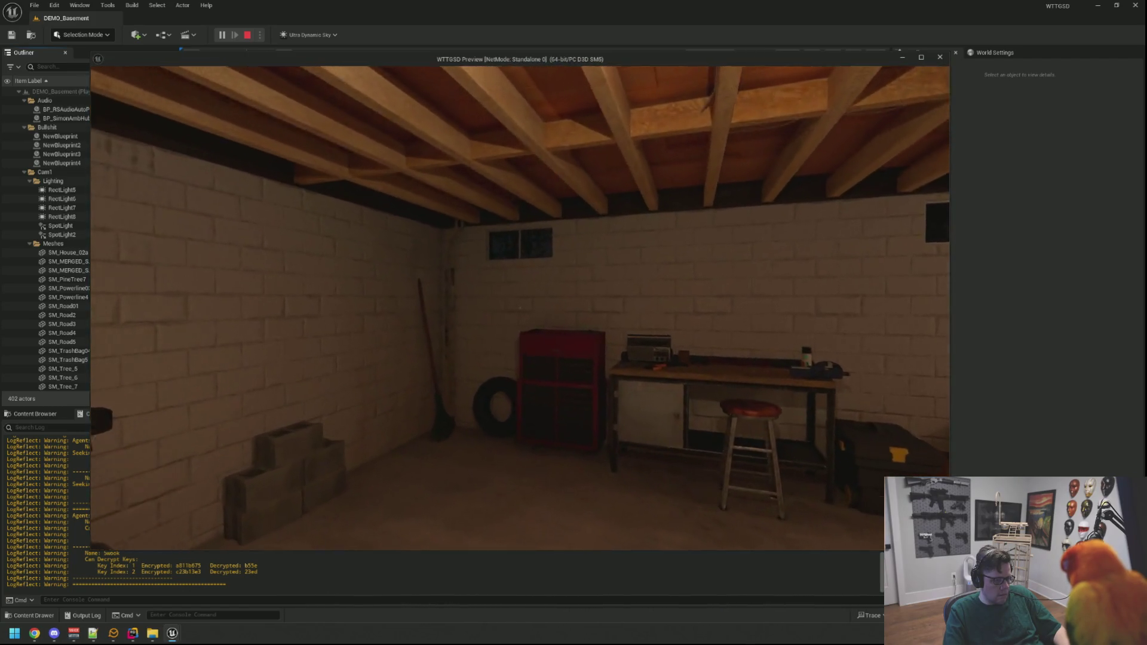
Walk a lap to the shelves and back, then sit at the desk
key(w)
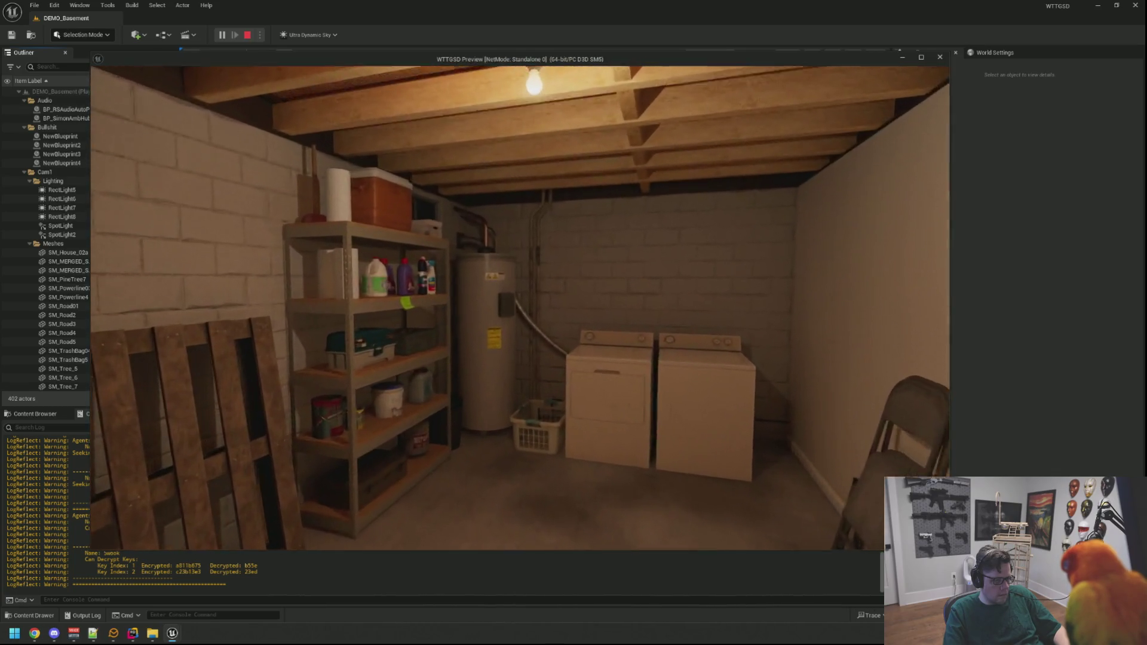
key(w)
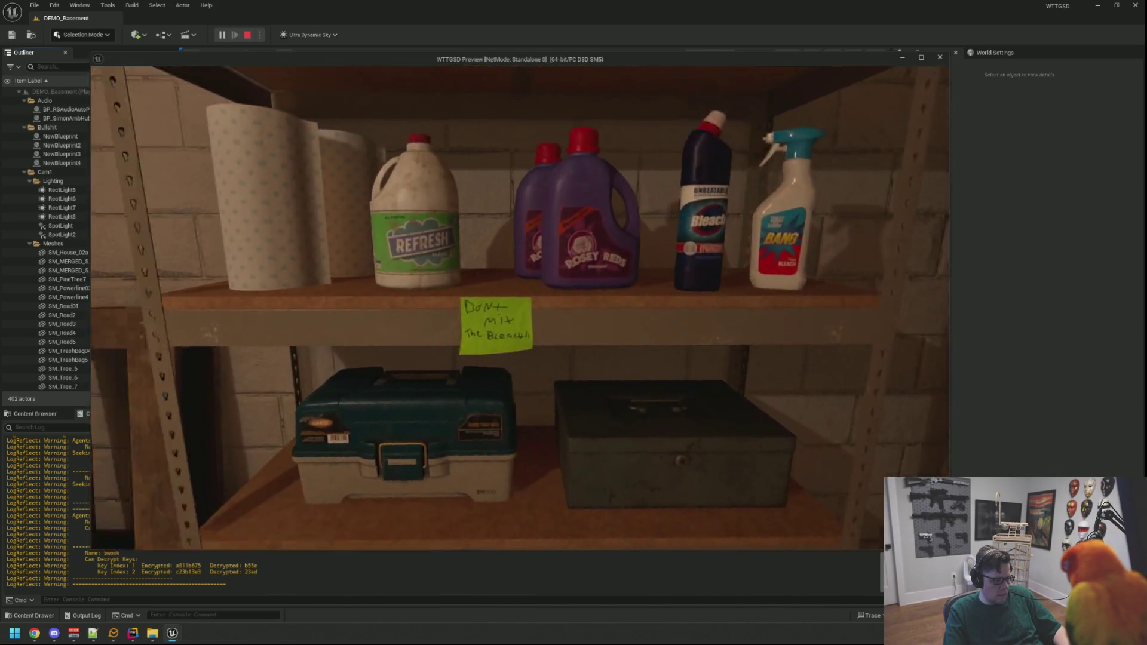
key(w)
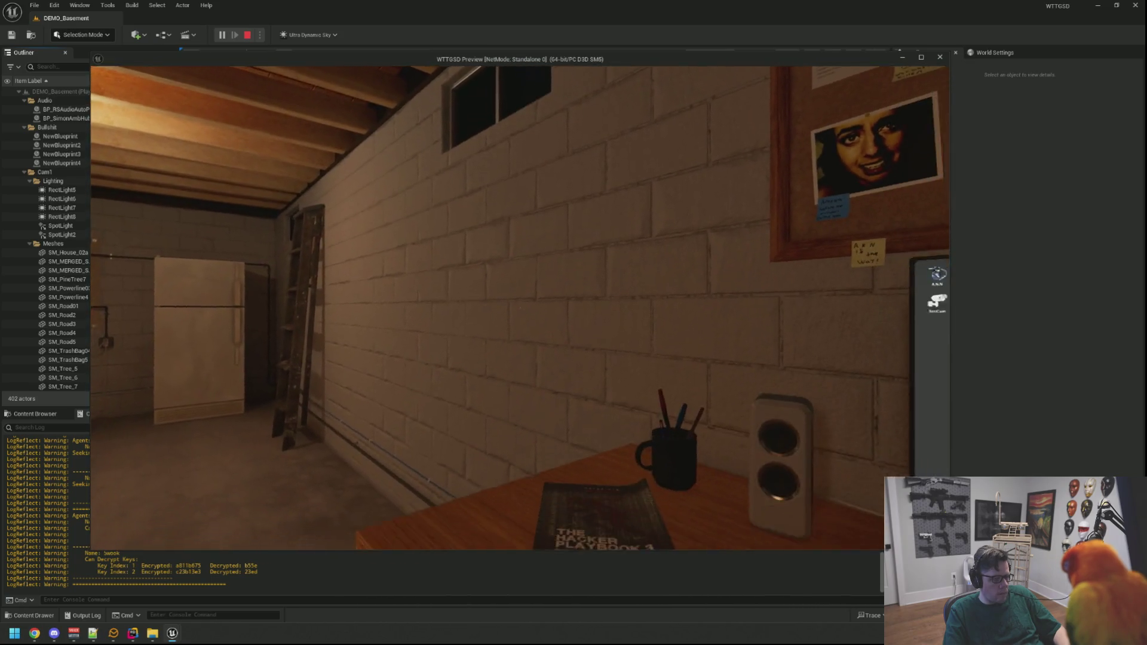
click(520, 308)
Switch from the game preview back to the main editor and its Output Log
click(520, 308)
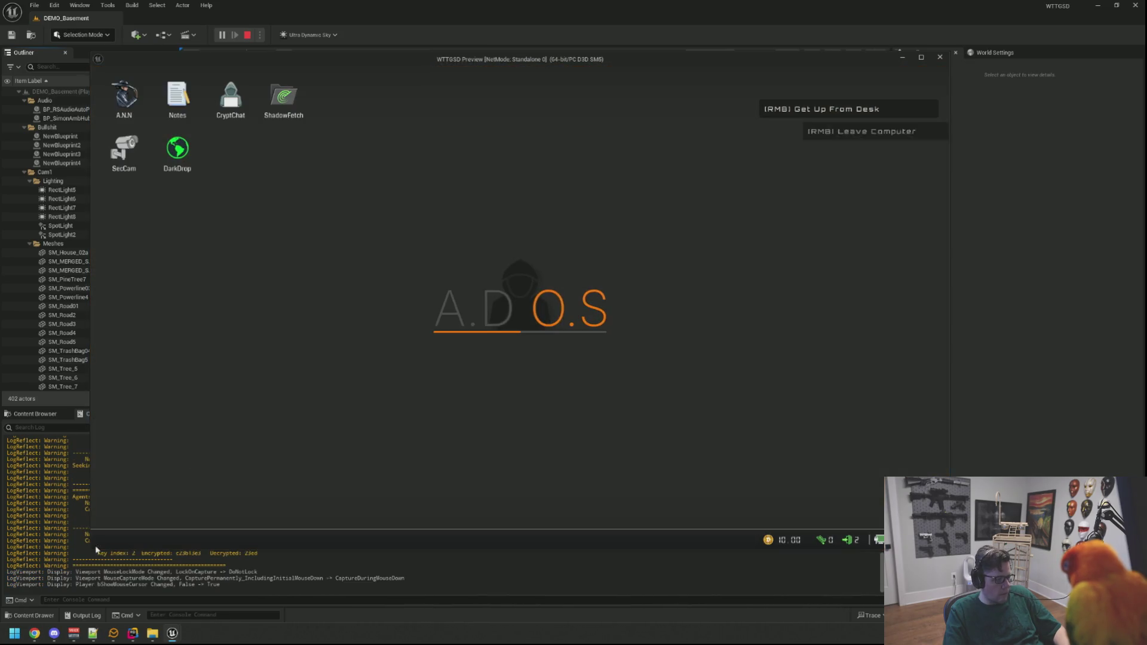
click(232, 497)
scroll(232, 496, up, 10)
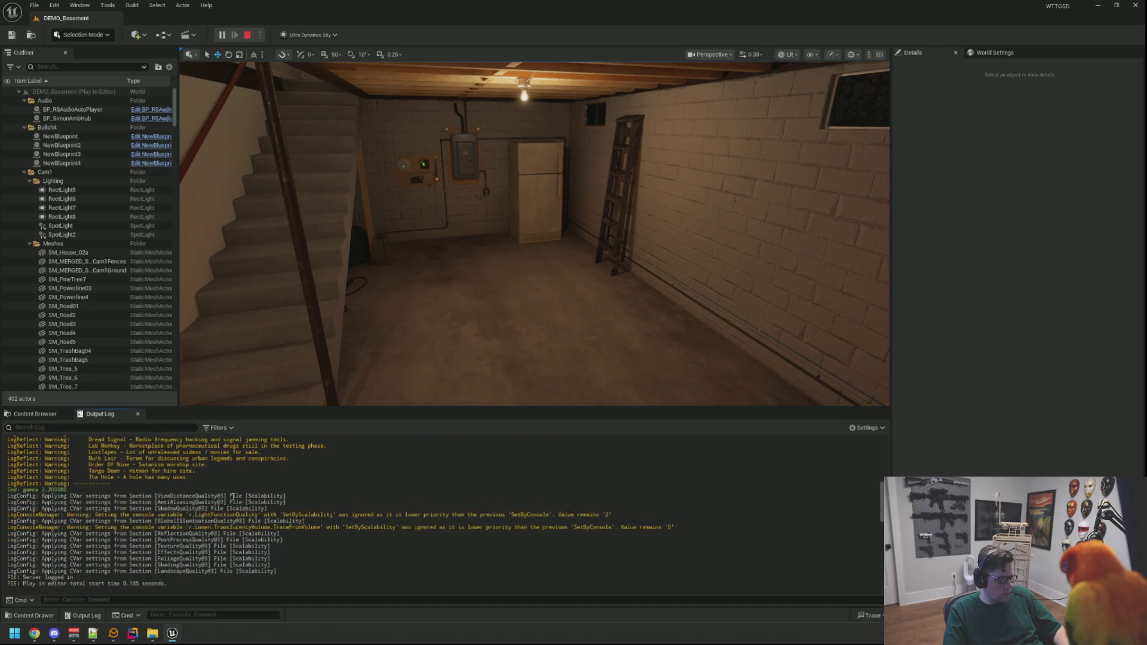
Copy the wiki address from the Output Log and load it in the in-game A.N.N browser
drag(229, 544, 95, 543)
mouse_move(172, 633)
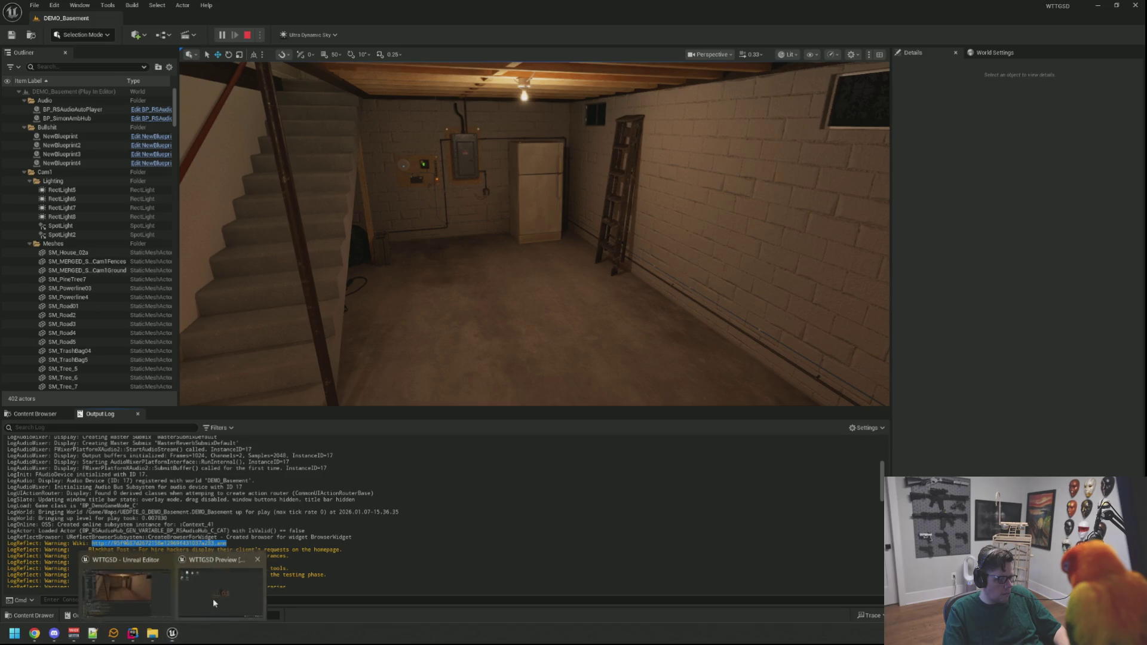
click(209, 604)
double_click(144, 115)
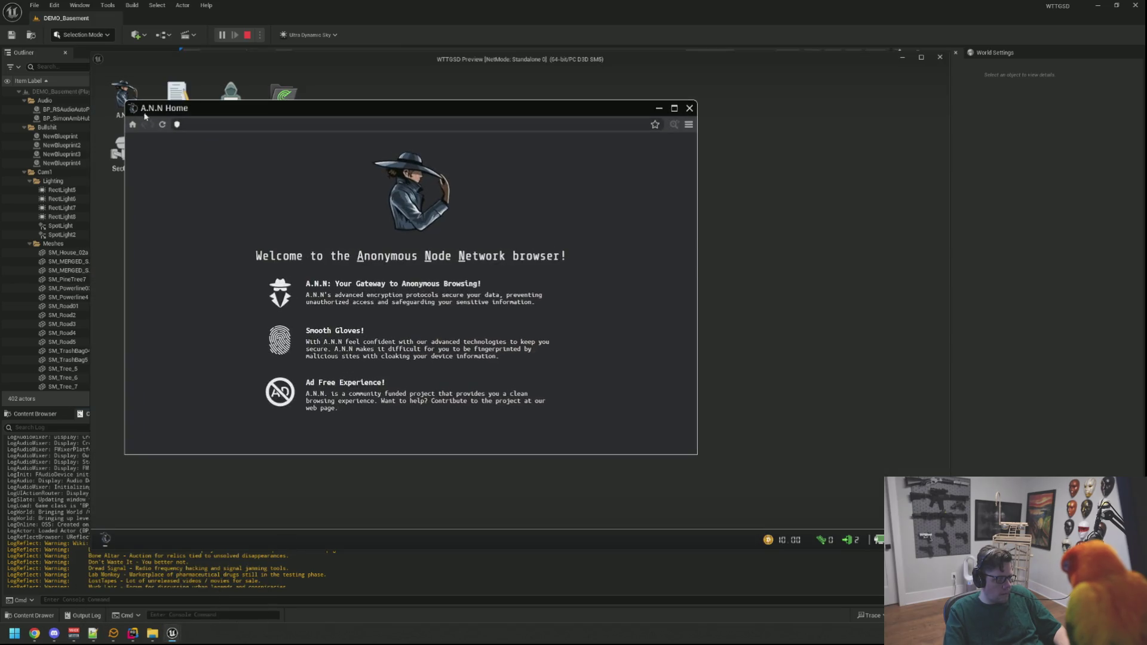
click(218, 124)
text(http://95f9687d2672158e12969f431037a283.ann)
key(Return)
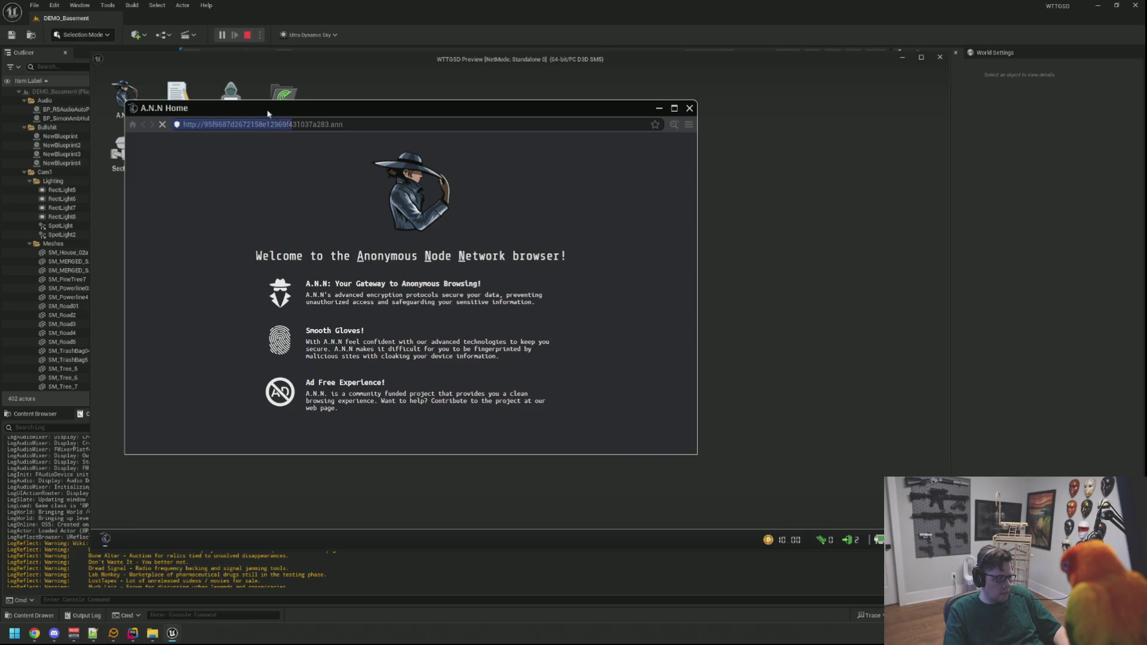
Resize and reposition the A.N.N browser window toward the centre-right of the screen
drag(673, 459, 504, 476)
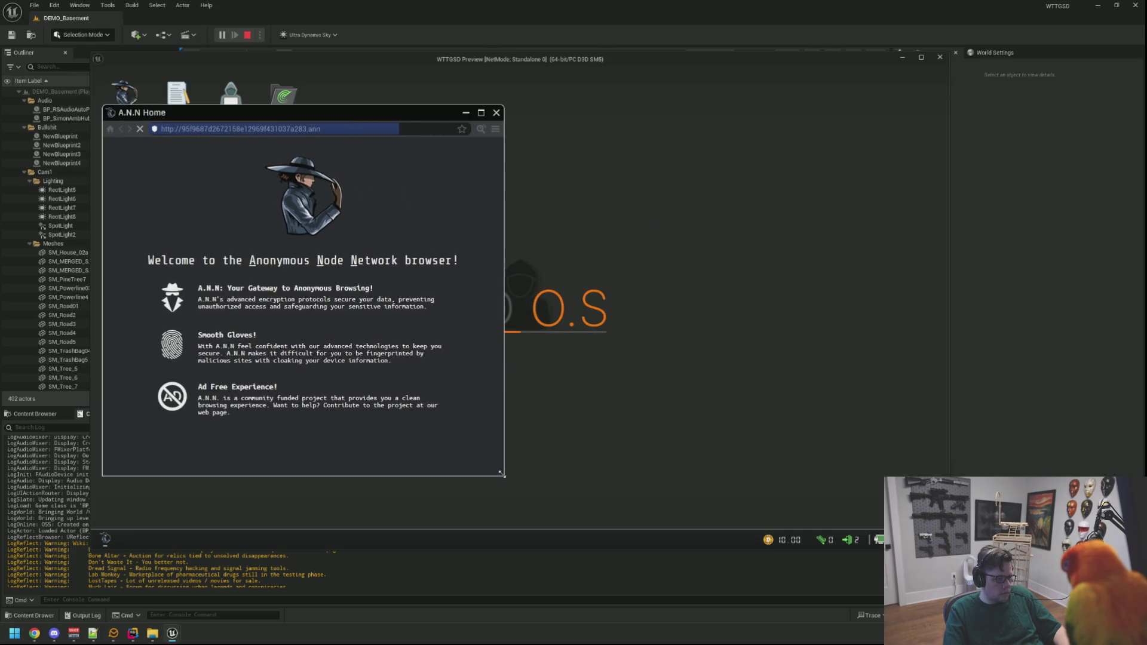
mouse_move(295, 115)
mouse_down()
mouse_move(671, 111)
mouse_move(594, 87)
mouse_move(603, 78)
mouse_up()
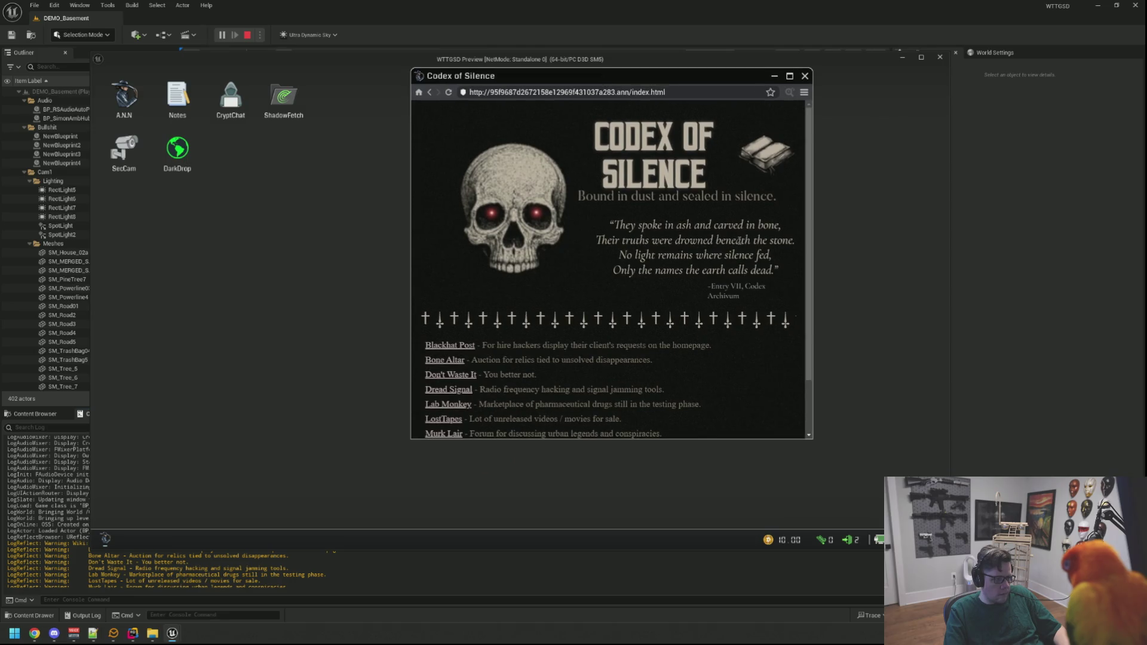
drag(814, 441, 892, 484)
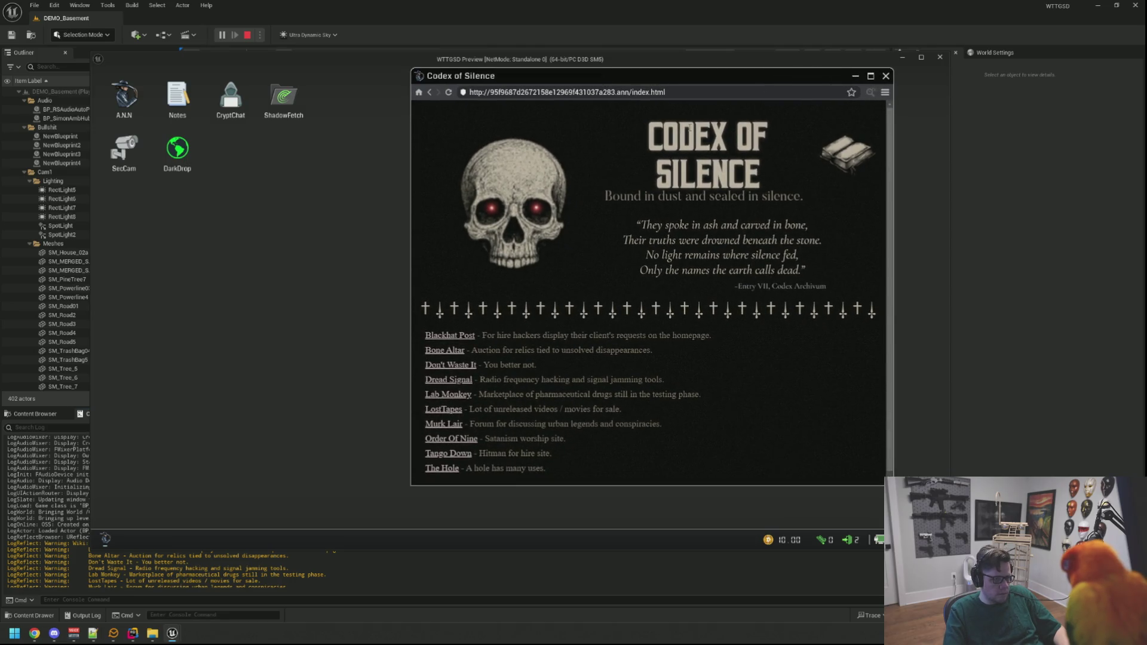
mouse_move(655, 73)
mouse_down()
mouse_move(715, 75)
mouse_move(697, 70)
mouse_up()
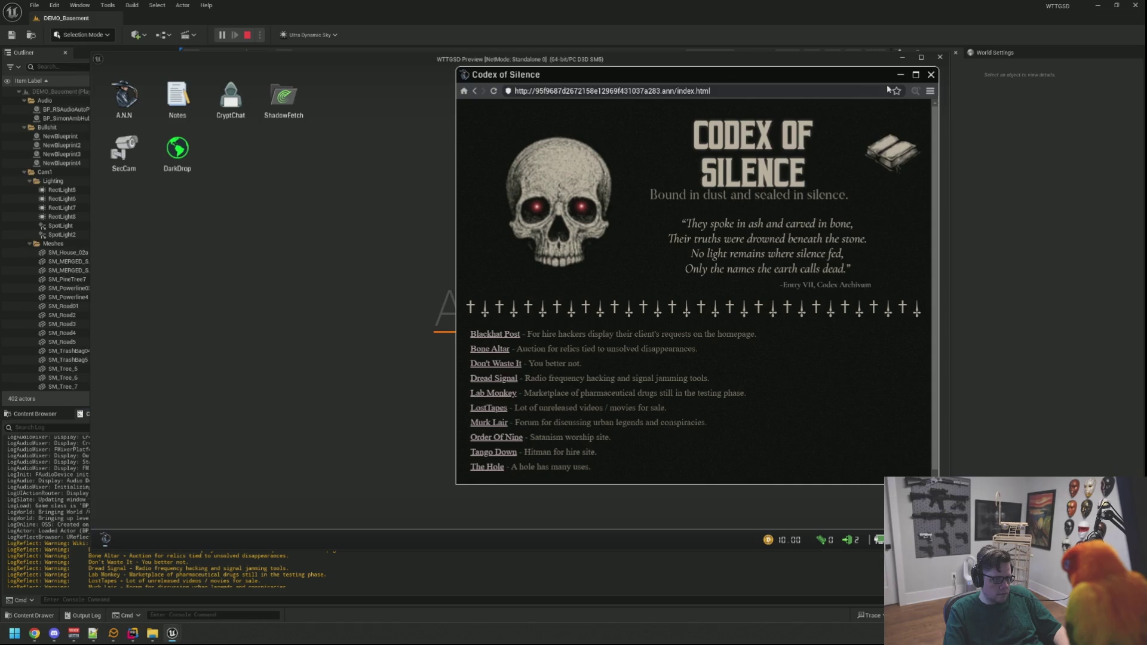
click(931, 91)
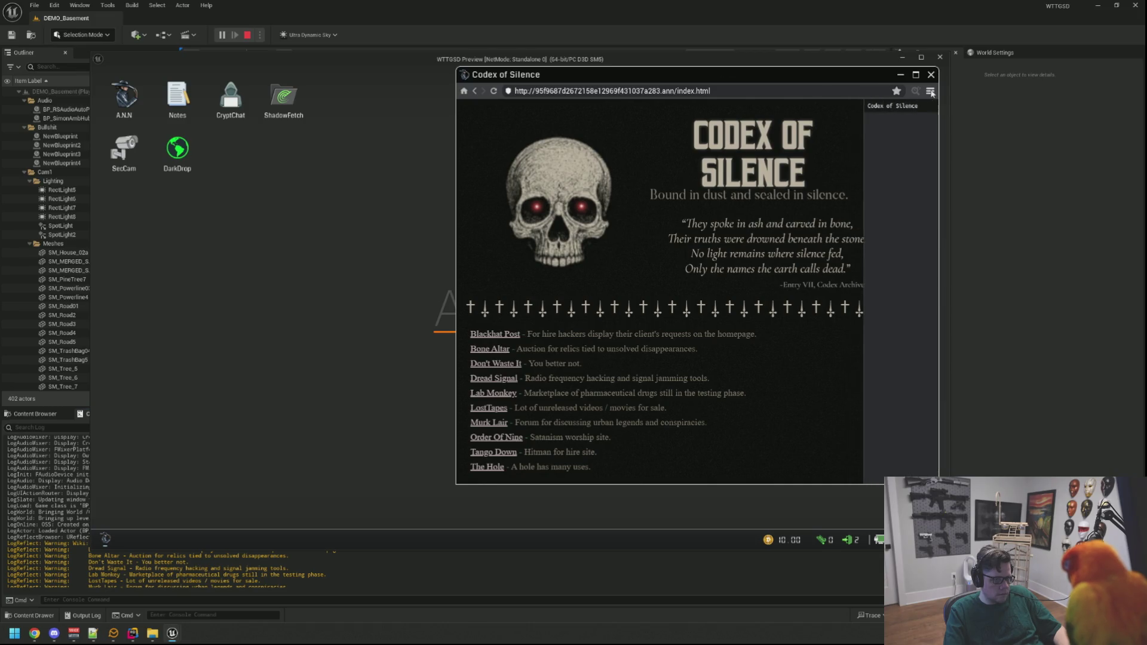
click(606, 237)
Open the Tango Down site from the link list and step back from the screen
scroll(546, 301, down, 1)
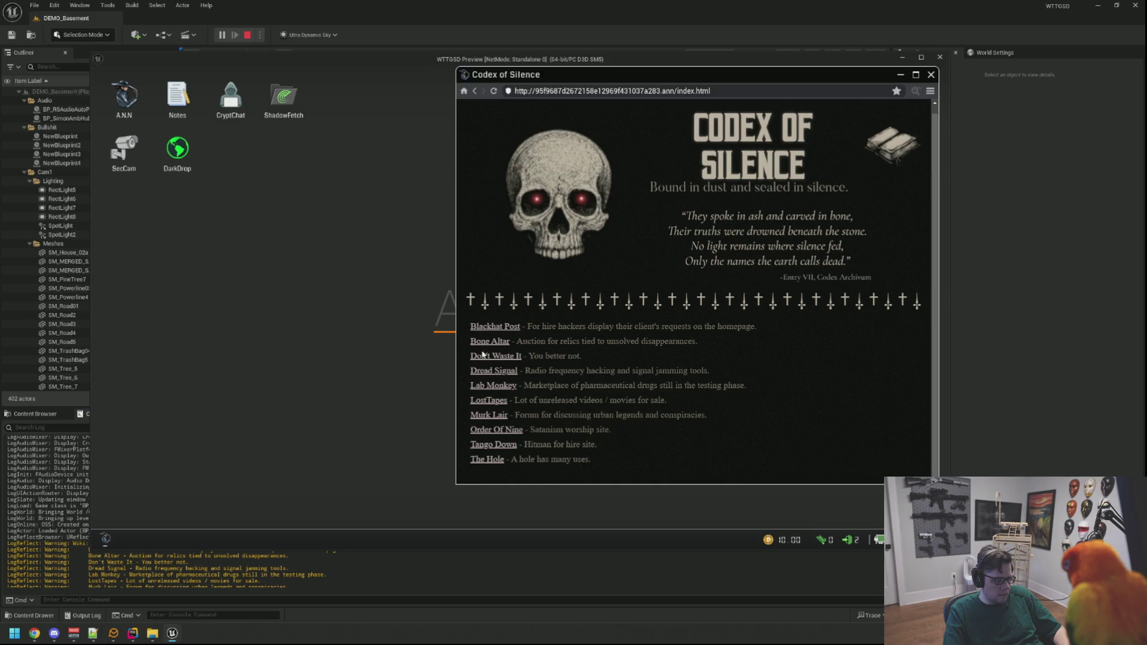
click(495, 447)
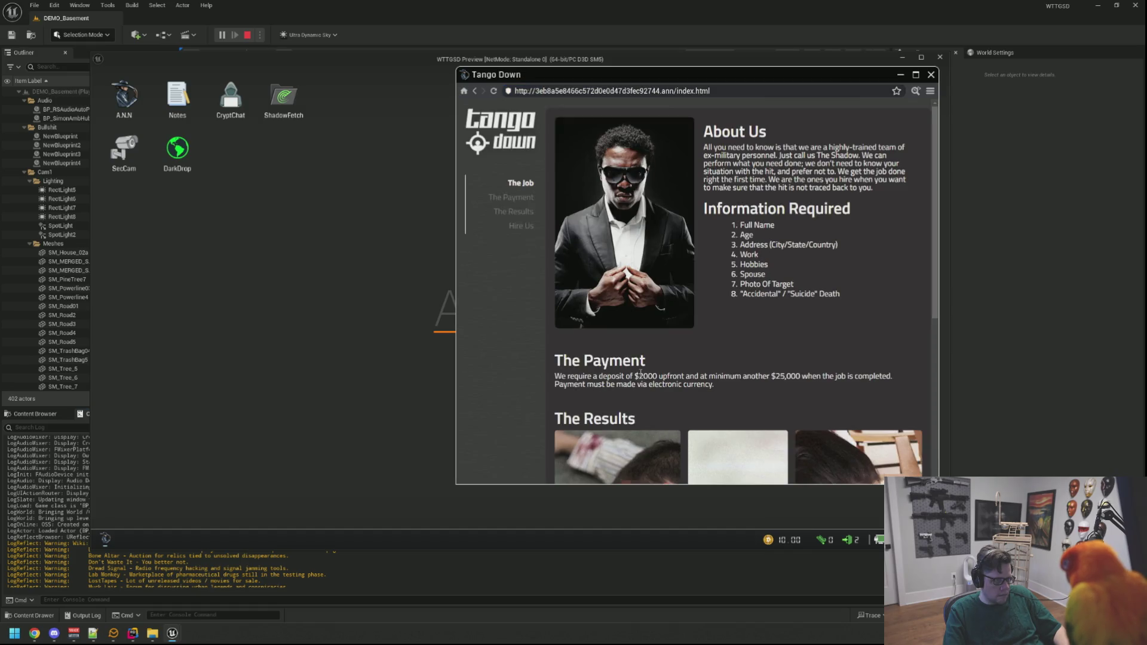
right_click(416, 338)
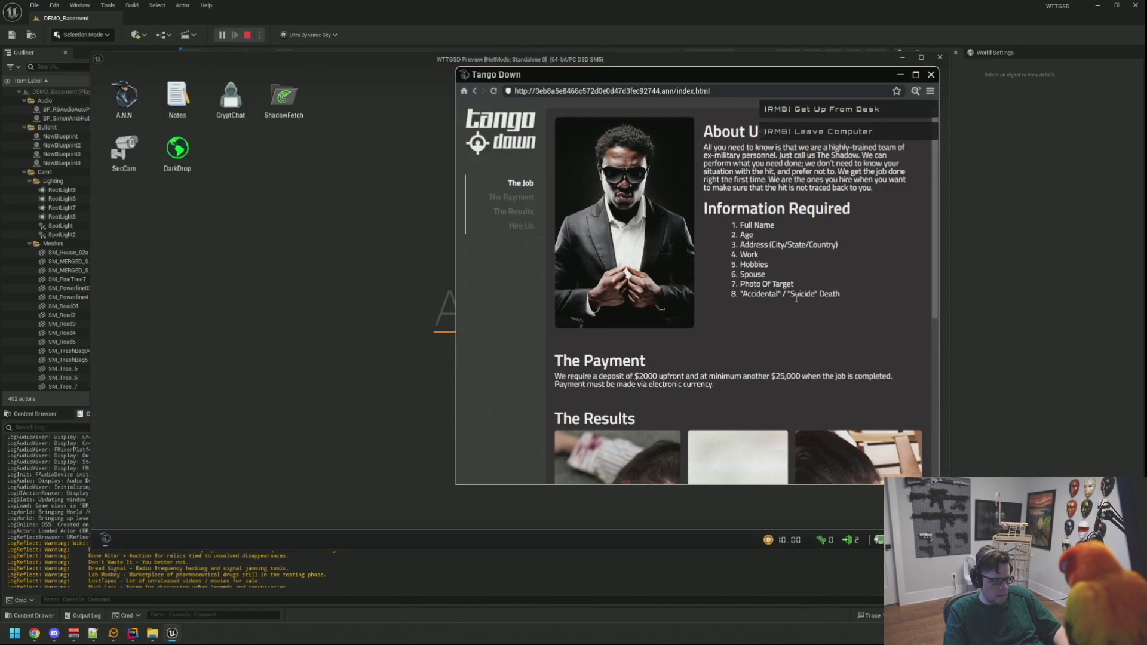
Open the Tango Down page source and select its hidden file:// .fetch link
click(916, 91)
mouse_move(514, 184)
mouse_down()
mouse_move(468, 134)
mouse_move(409, 106)
mouse_up()
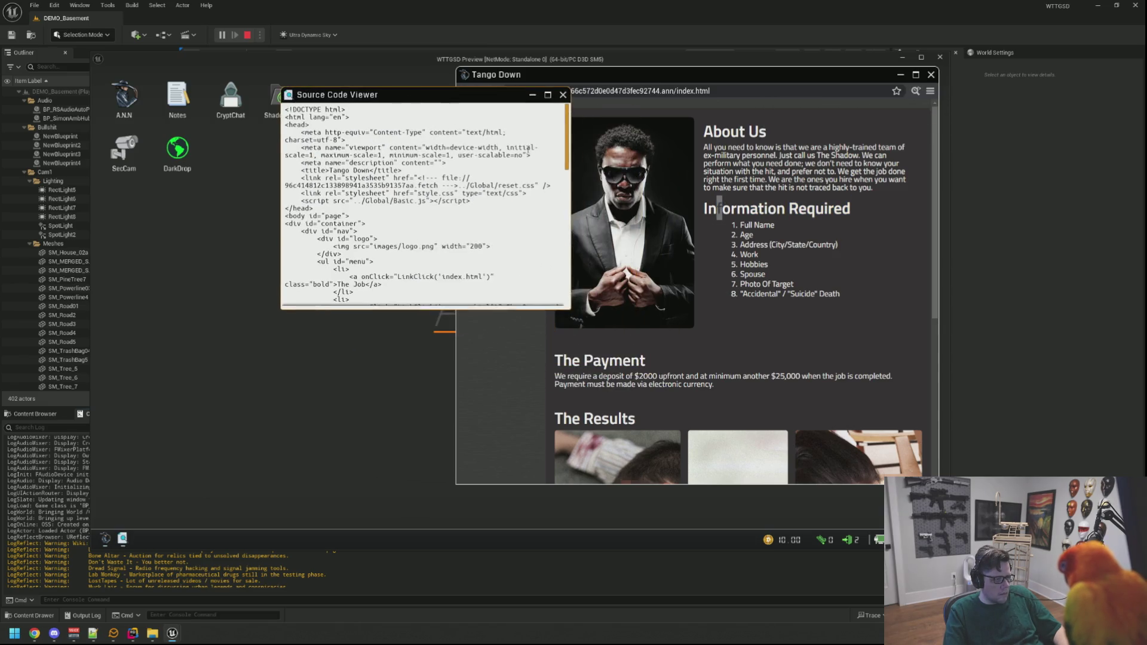
drag(564, 307, 759, 335)
drag(626, 172, 443, 171)
key(ctrl+c)
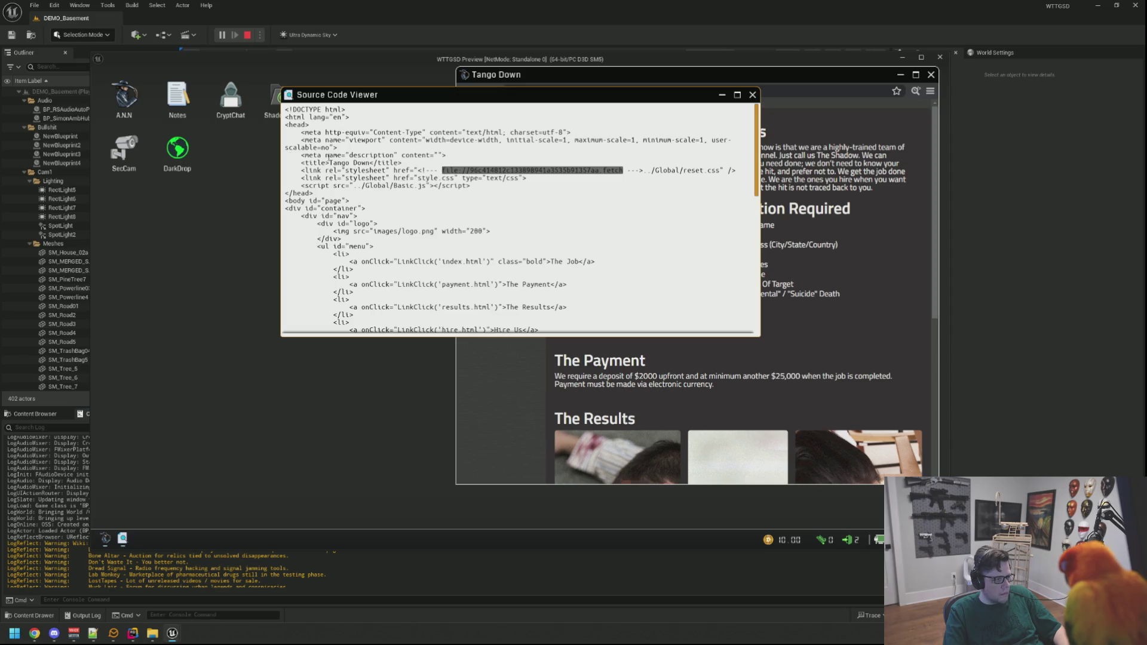
Paste the .fetch link into Notes and arrange Notes beside the source viewer
double_click(177, 96)
key(ctrl+v)
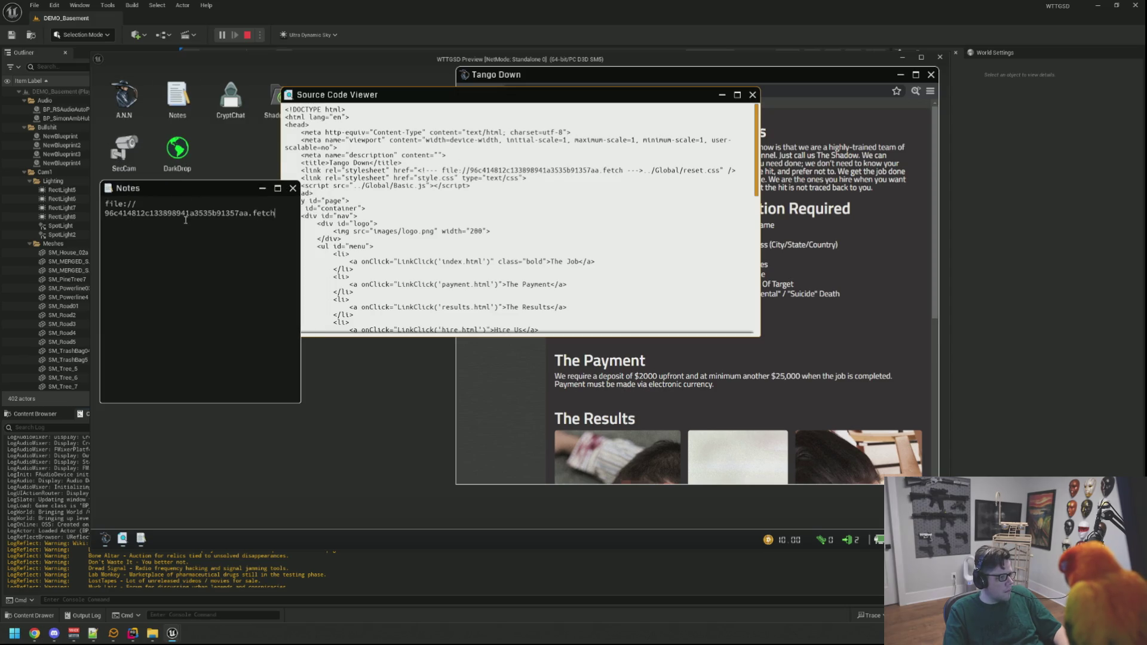
drag(302, 405, 355, 389)
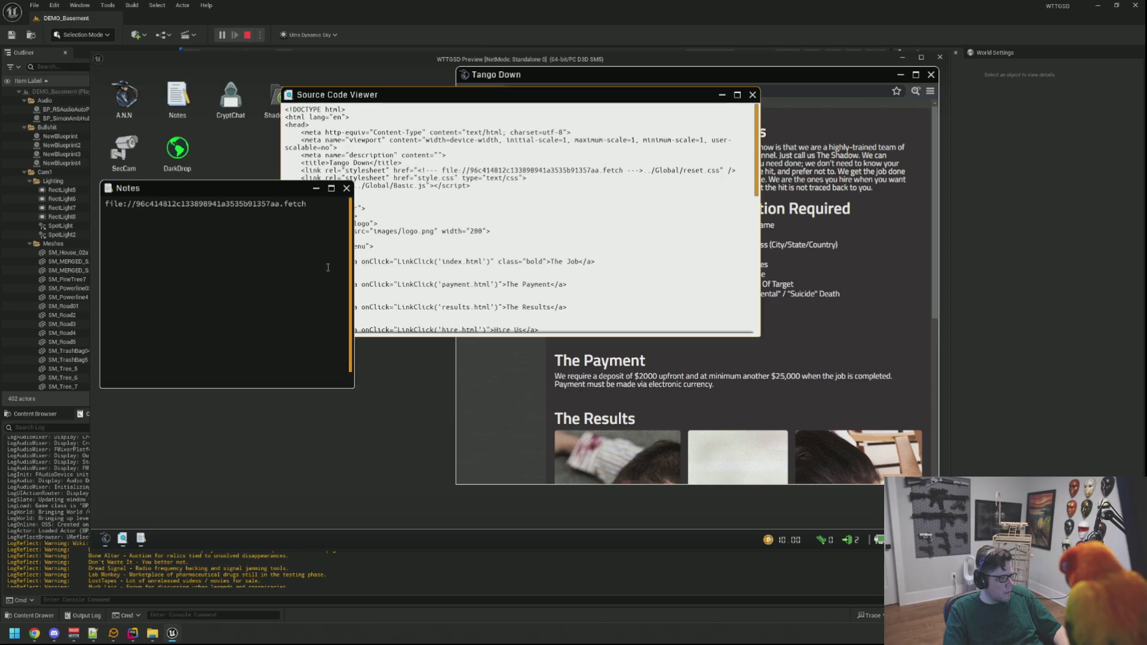
drag(257, 191, 285, 244)
drag(385, 101, 562, 134)
Validate the link in ShadowFetch (DX5069Q.mp4, 8.5 DOS Coin) and note DX5069Q in Notes
double_click(278, 102)
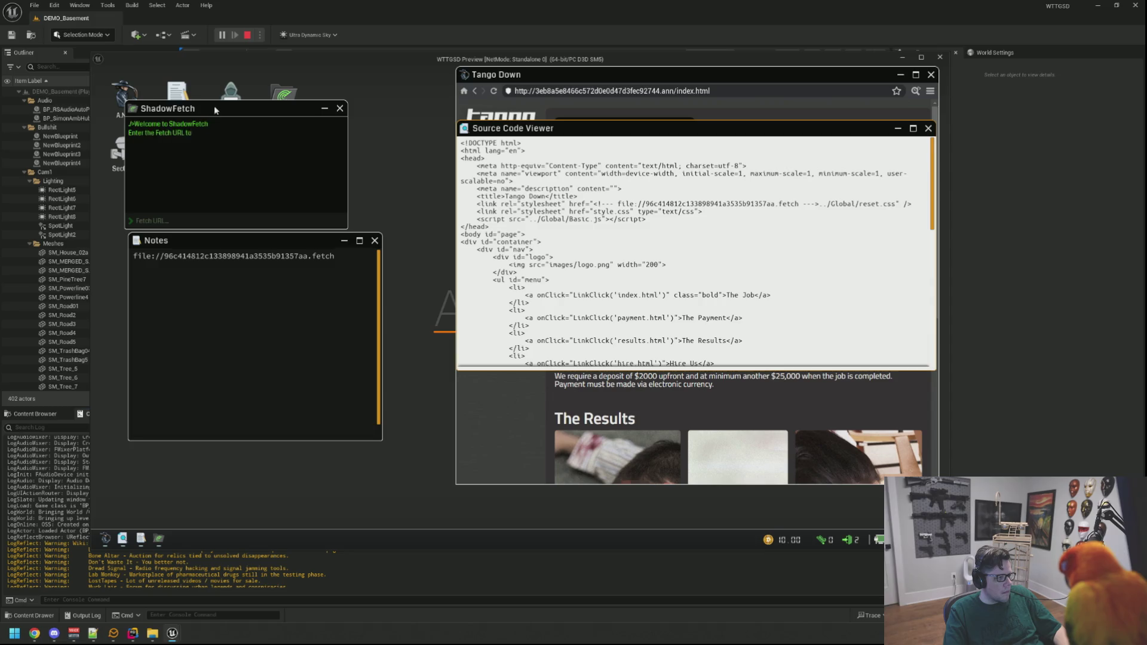
key(ctrl+v)
key(Return)
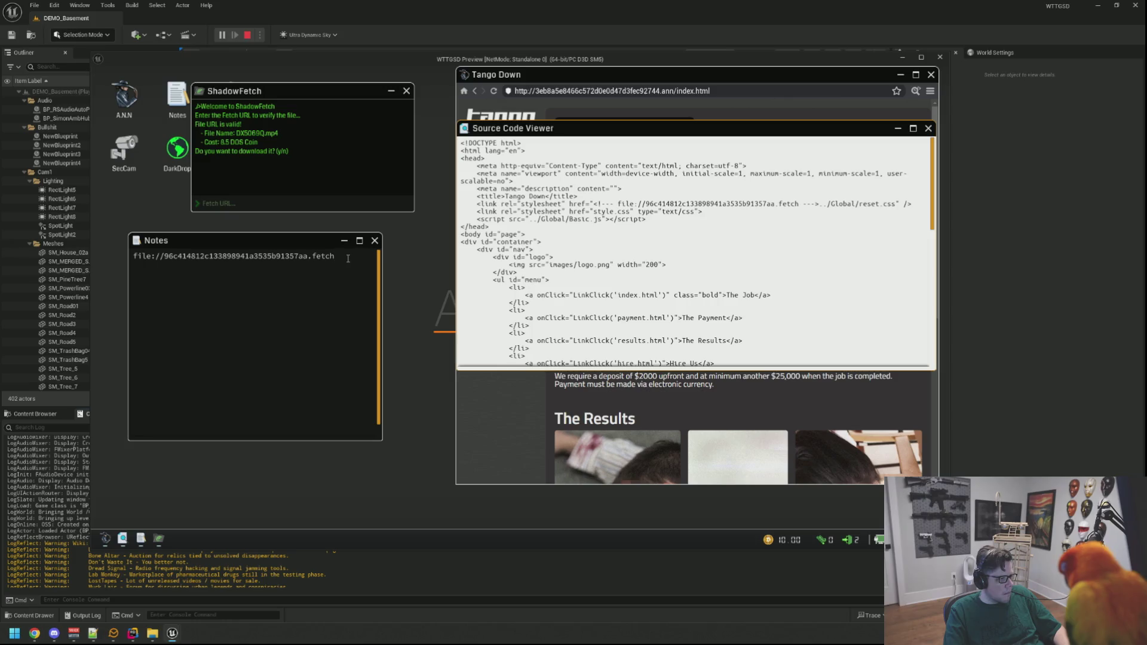
key(Return)
text(DX506)
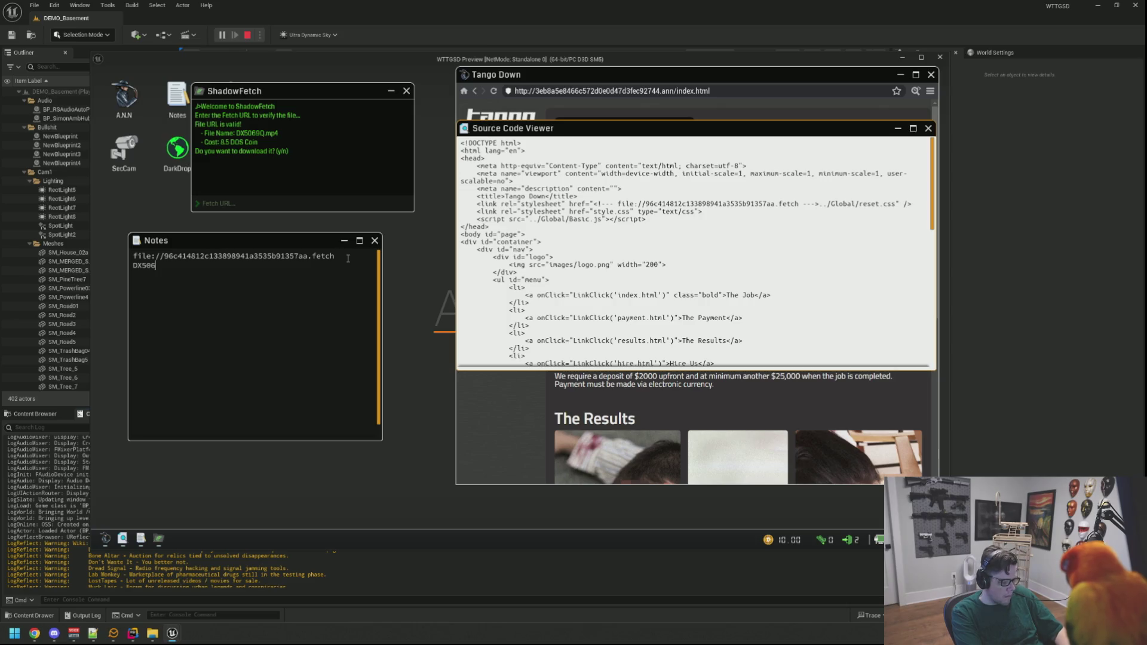
text(9Q)
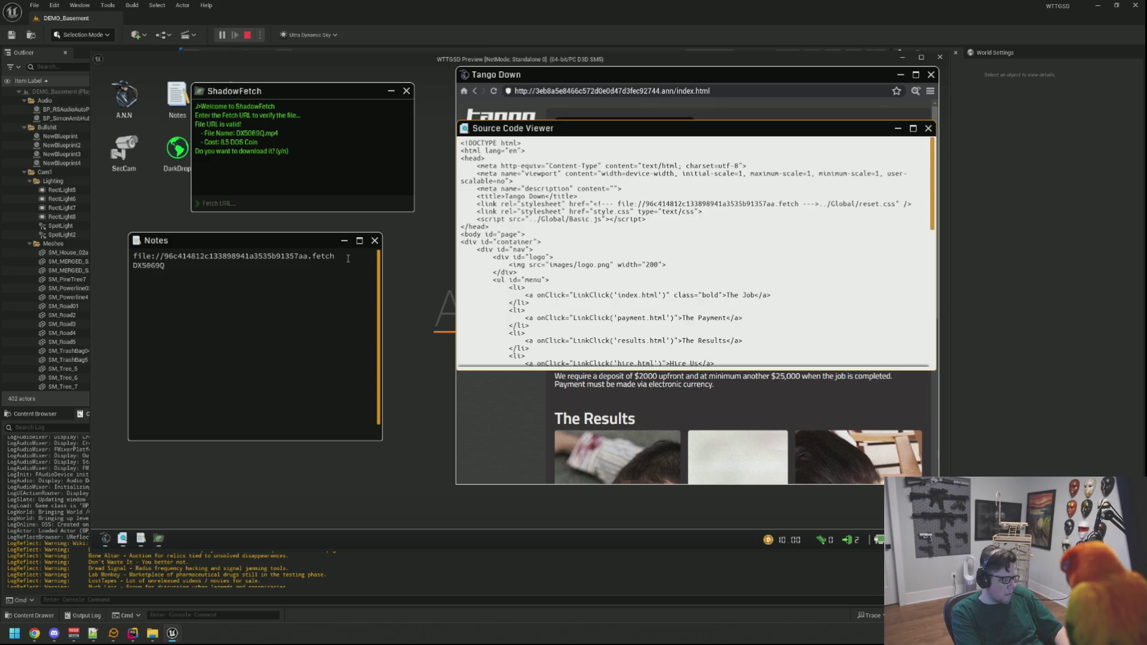
Scroll through the page source, then close the source code viewer
scroll(624, 232, down, 3)
scroll(623, 232, down, 5)
scroll(638, 232, down, 6)
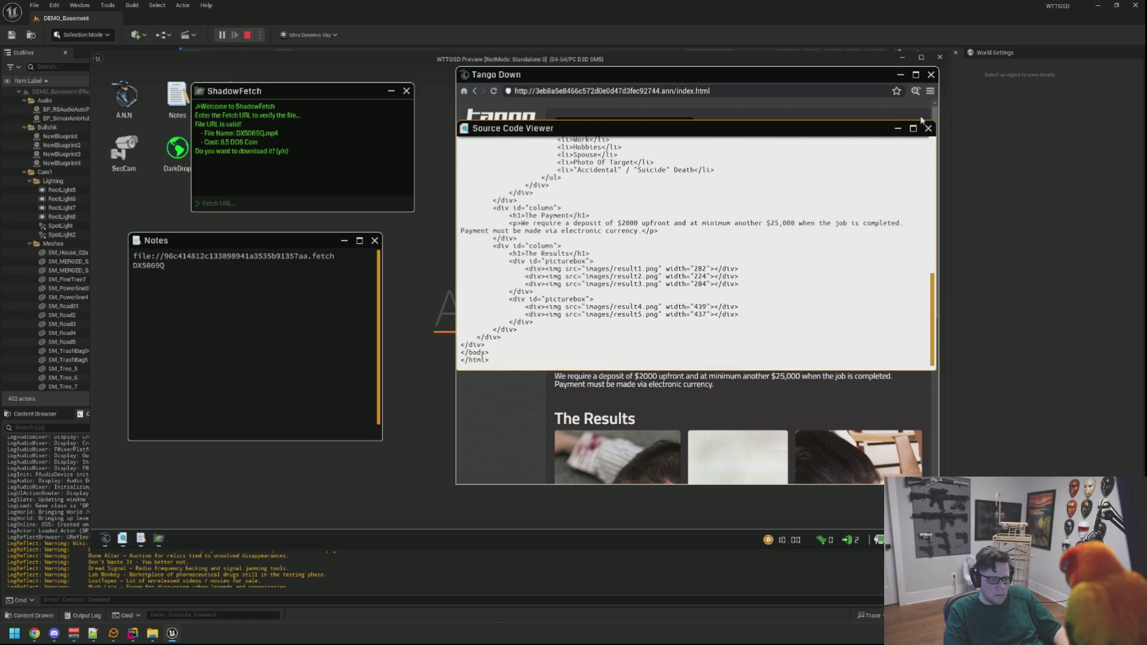
click(928, 128)
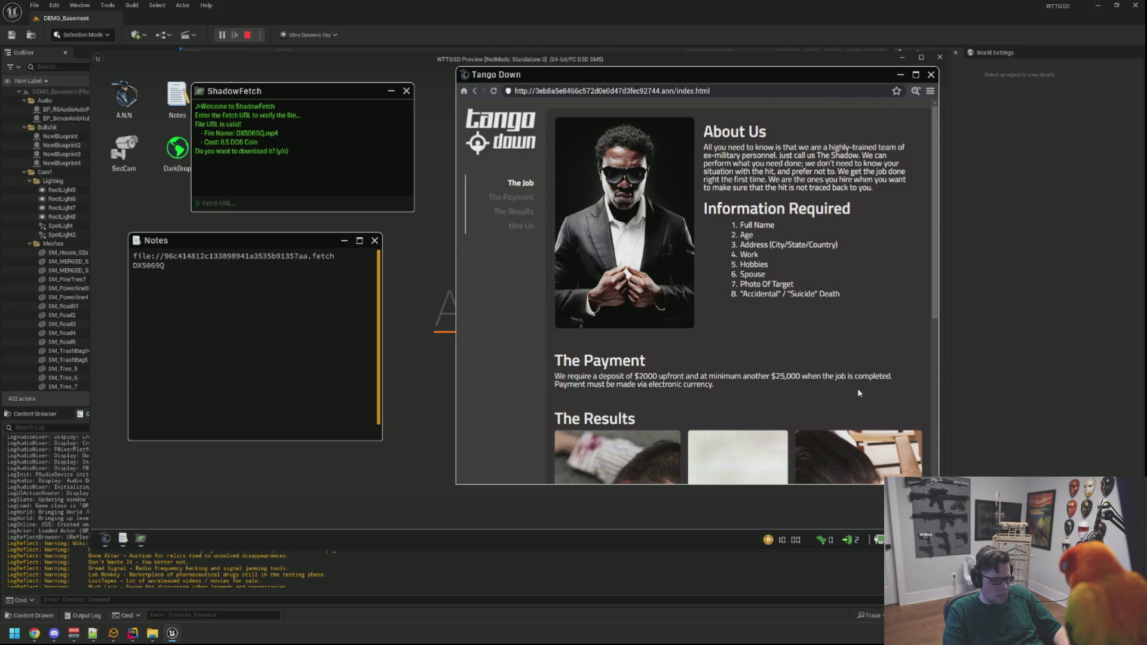
Open Tango Down's The Payment page, then step back from the computer
scroll(858, 391, down, 4)
scroll(641, 321, down, 1)
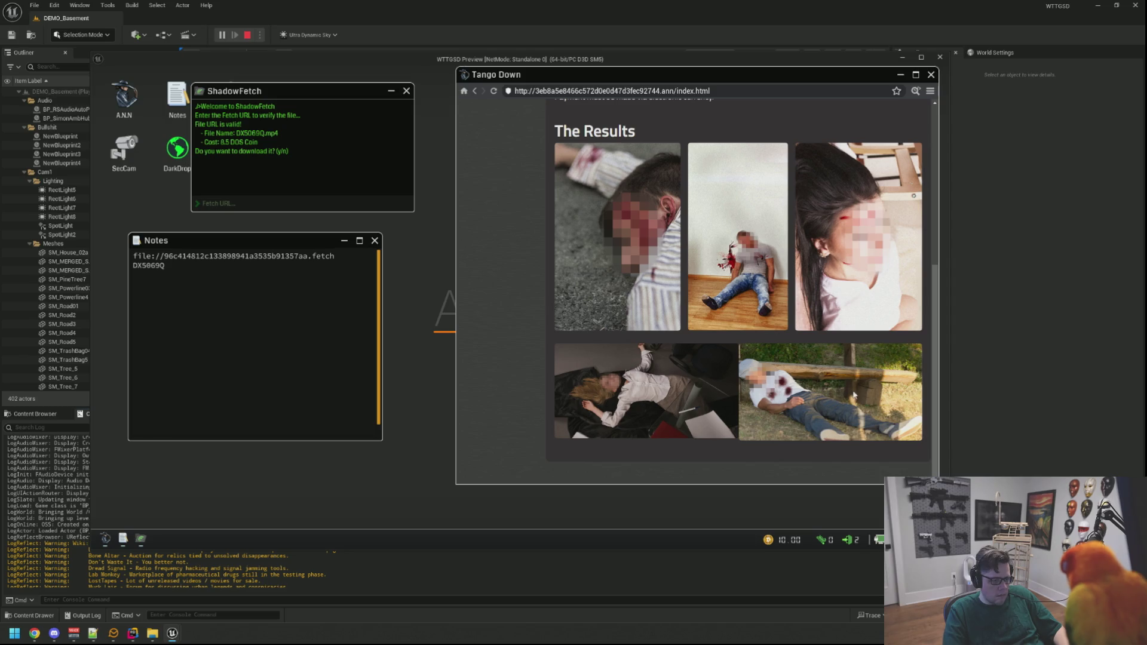
scroll(894, 314, up, 2)
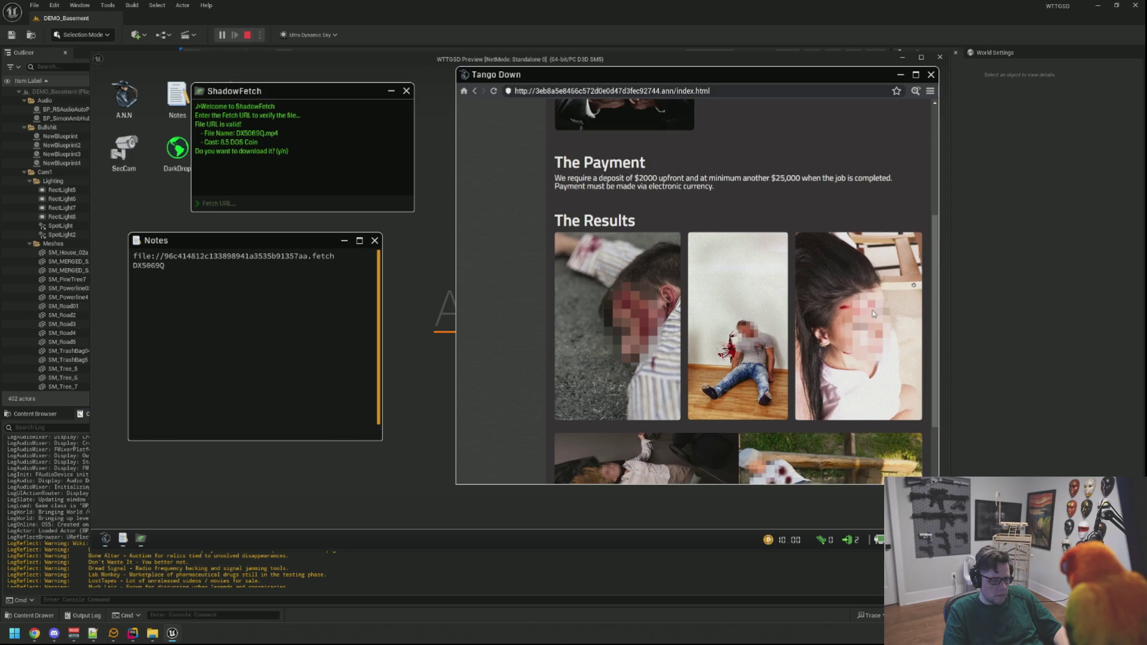
scroll(873, 314, up, 4)
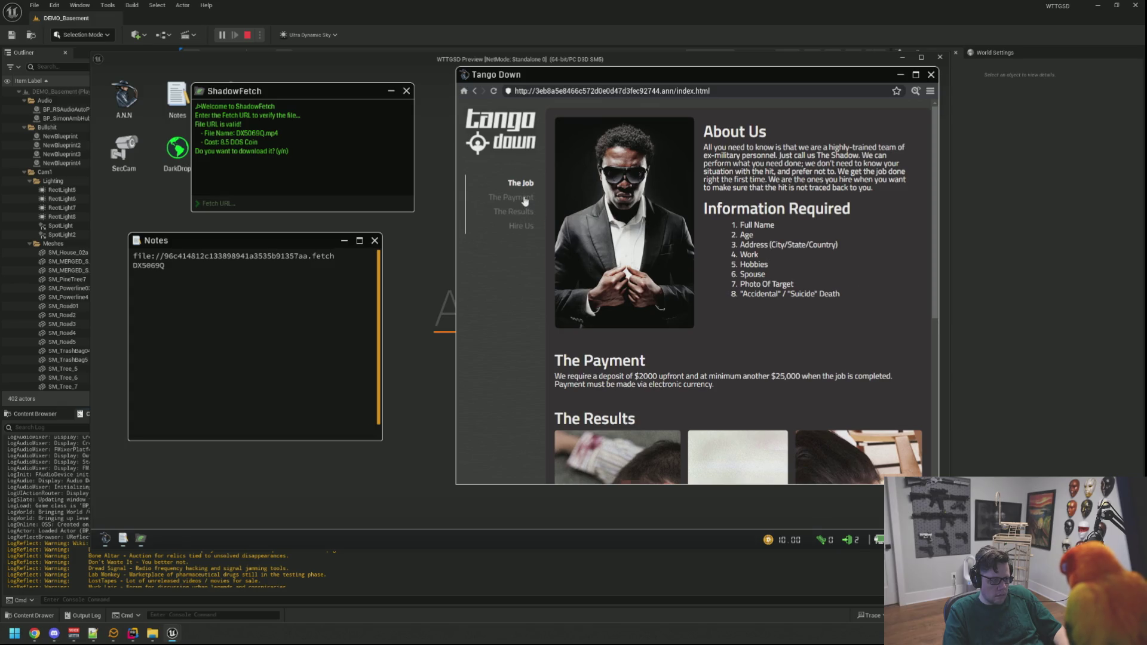
click(526, 199)
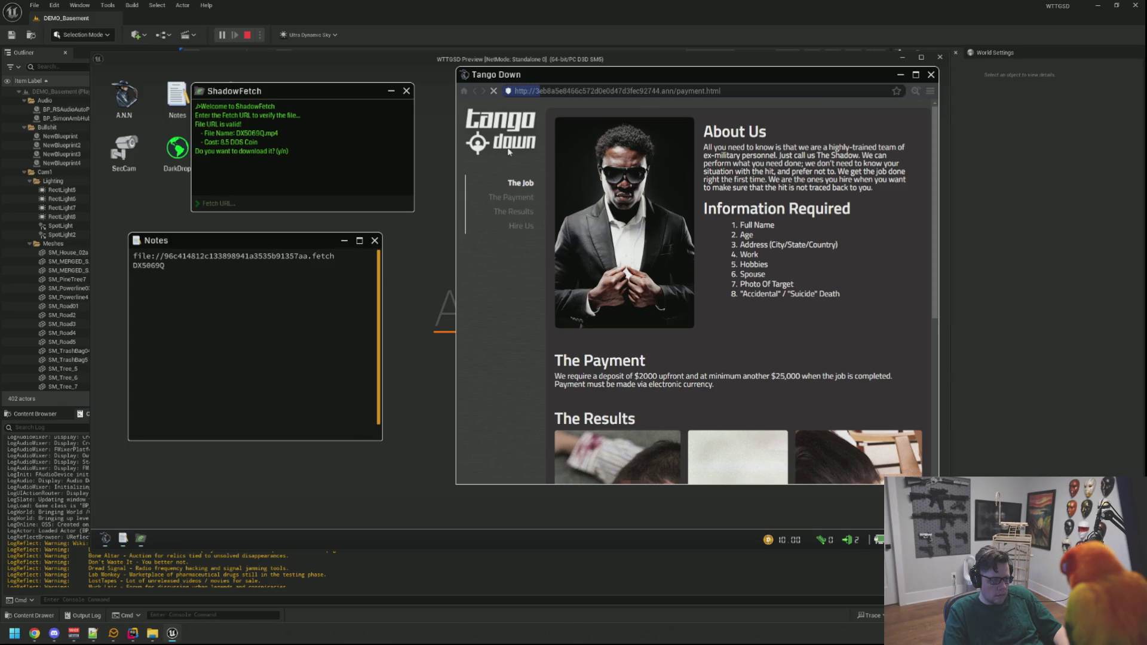
right_click(728, 193)
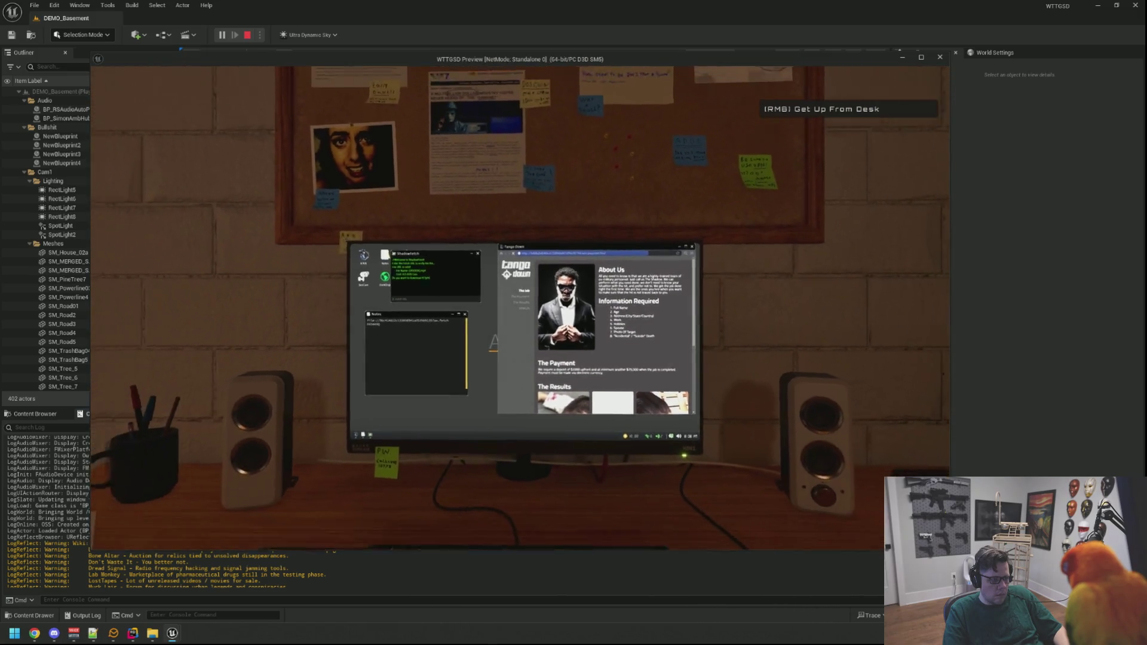
Get up from the desk and walk along the brick wall past the workbench
mouse_move(574, 323)
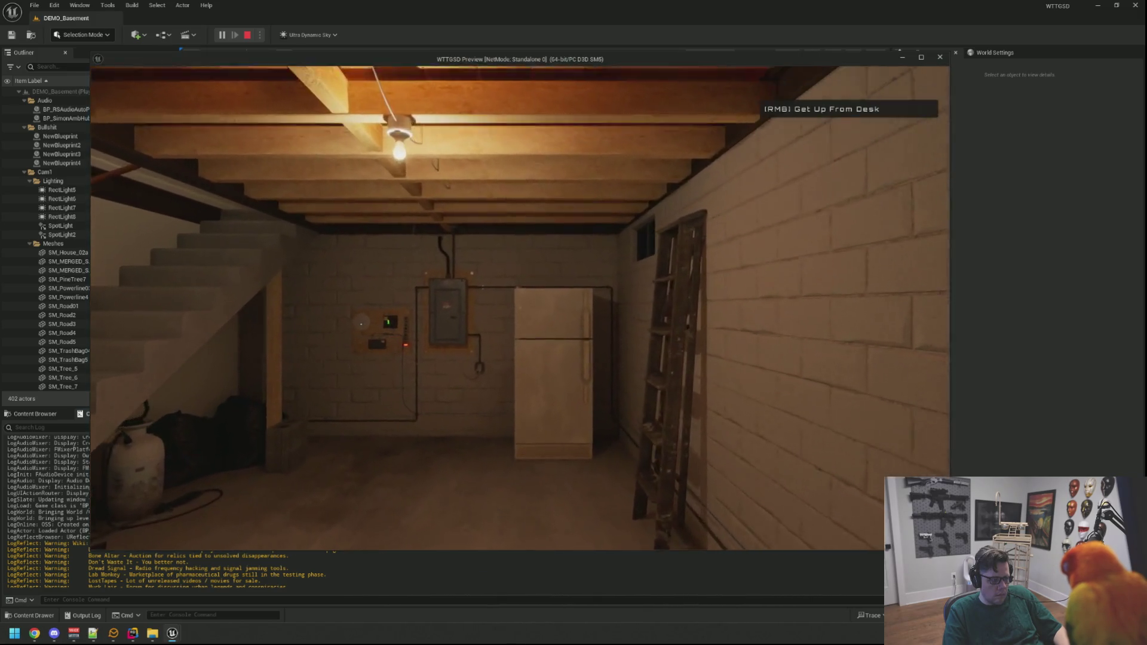
right_click(574, 323)
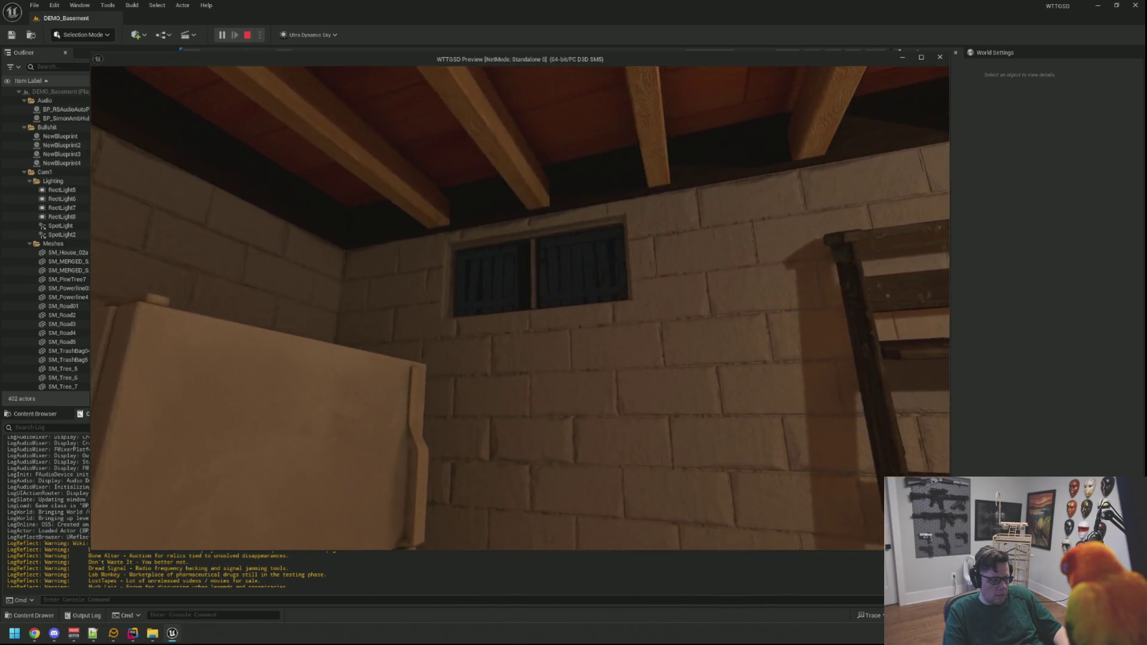
mouse_move(573, 323)
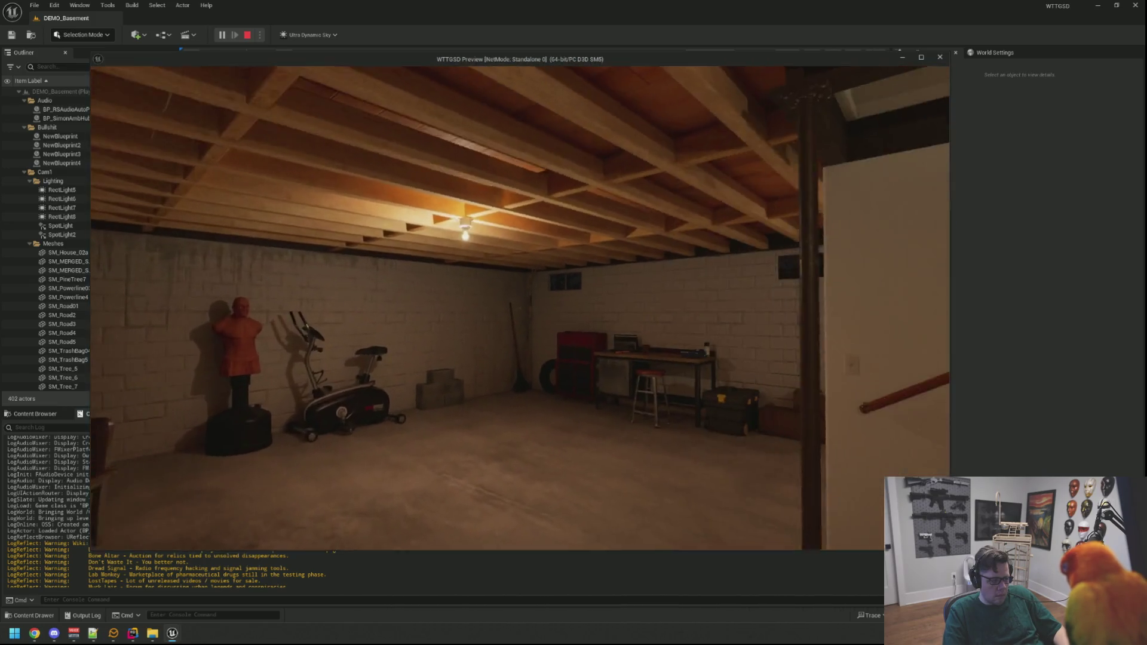
key(w)
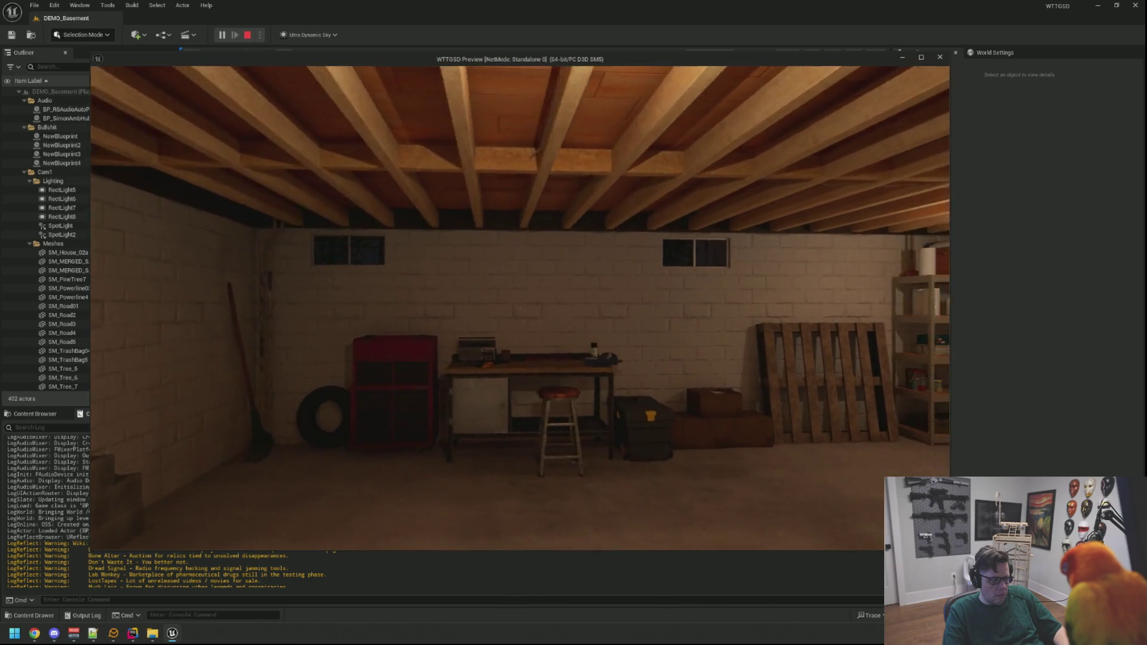
key(w)
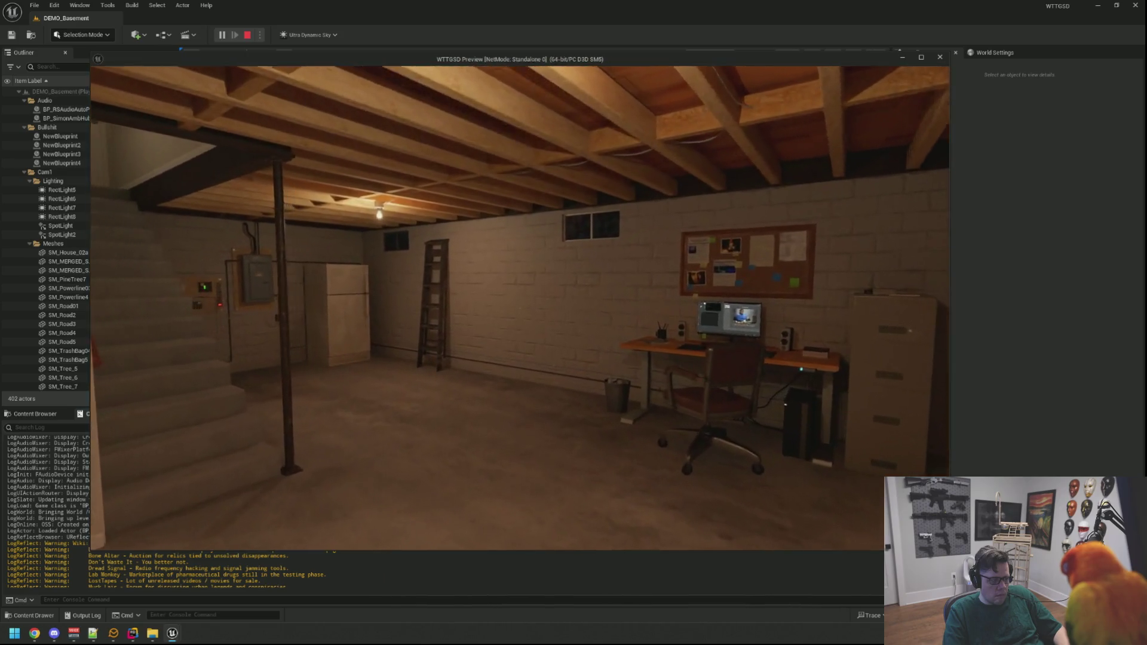
Walk to the desk, sit at the computer, and select the payment page's deposit wording
key(w)
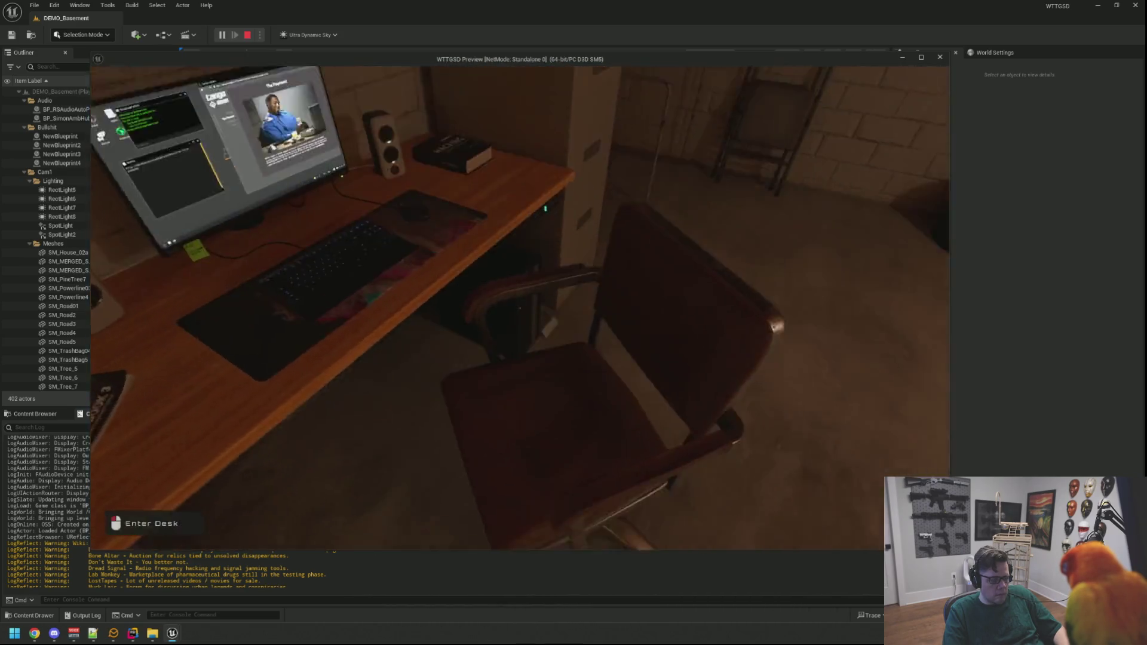
click(520, 308)
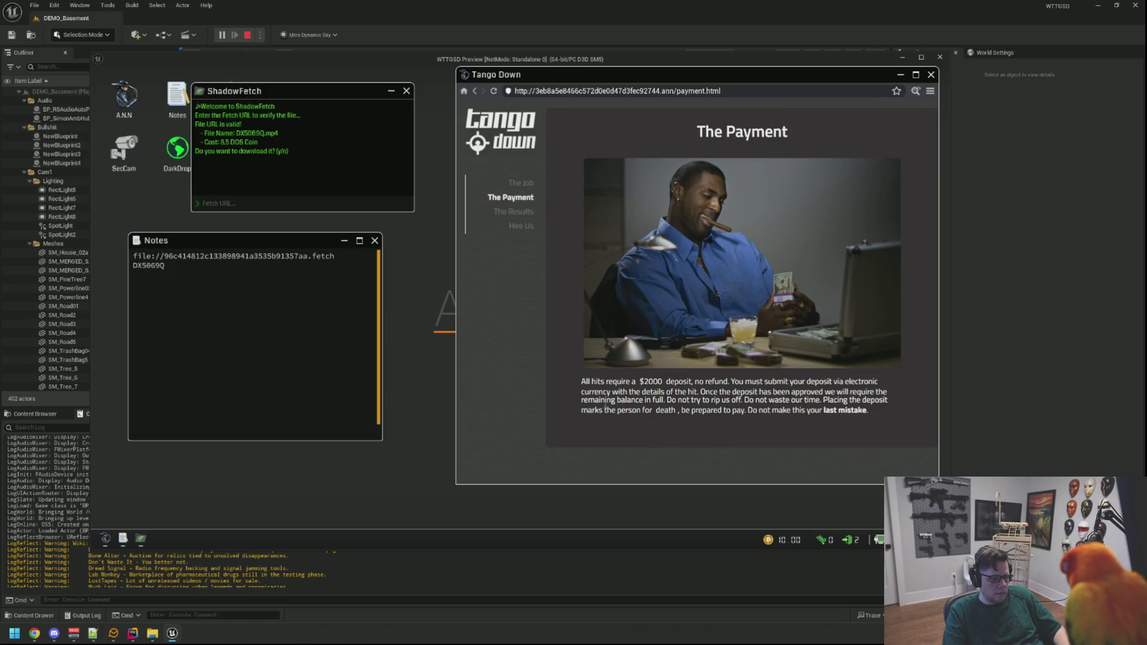
drag(937, 390, 711, 393)
Go to Tango Down's The Results page and scroll through its images
click(520, 215)
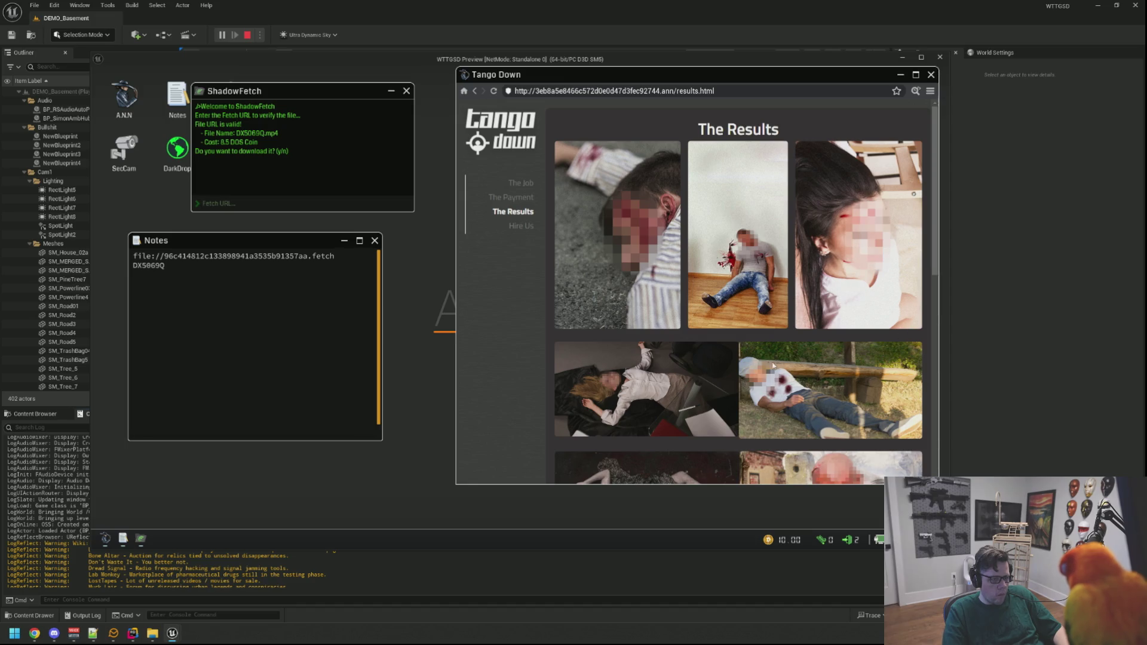
scroll(878, 386, down, 5)
scroll(863, 249, up, 2)
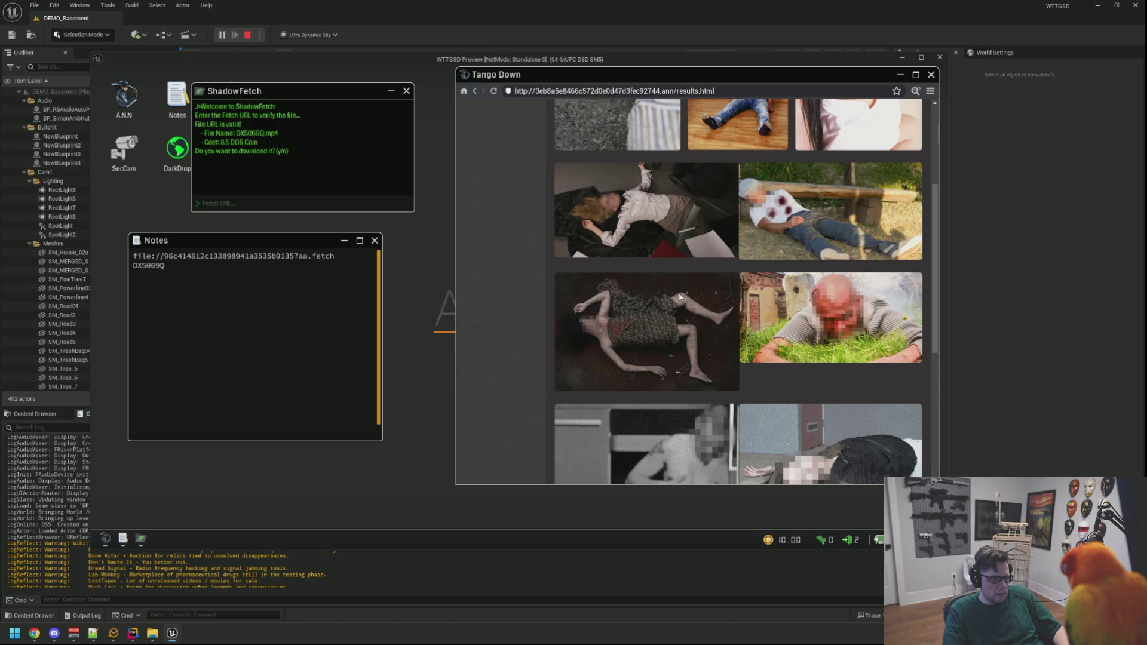
scroll(640, 356, down, 3)
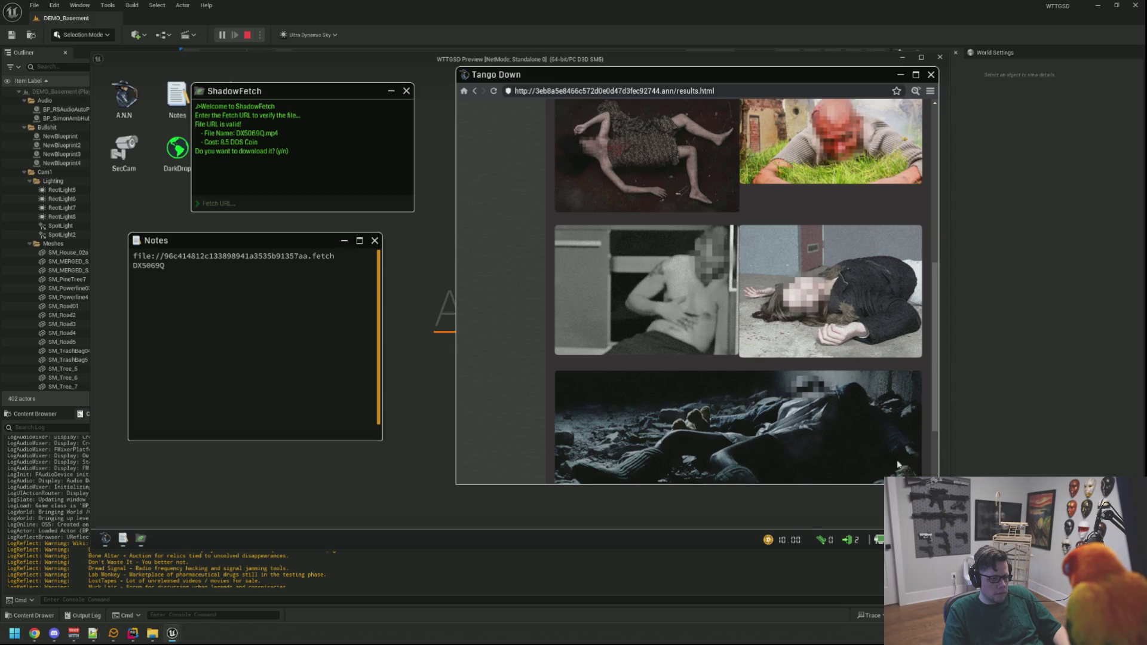
scroll(905, 470, down, 2)
scroll(920, 287, up, 8)
click(930, 92)
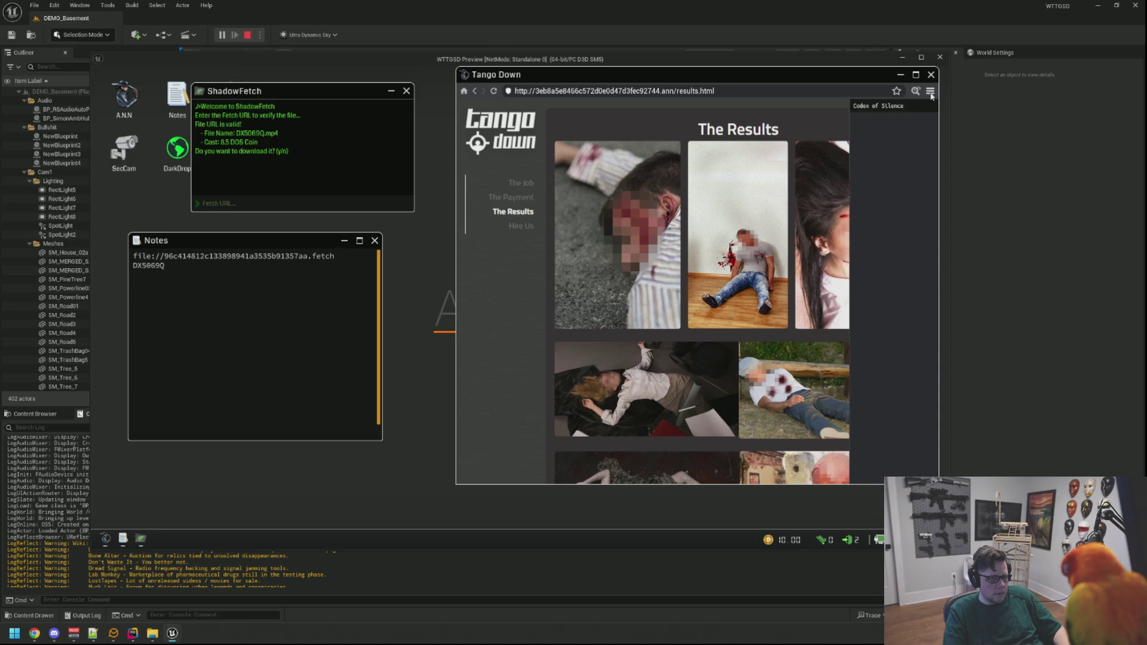
Read Tango Down's Hire Us page, then use the browser menu to return to Codex of Silence
click(931, 93)
click(520, 226)
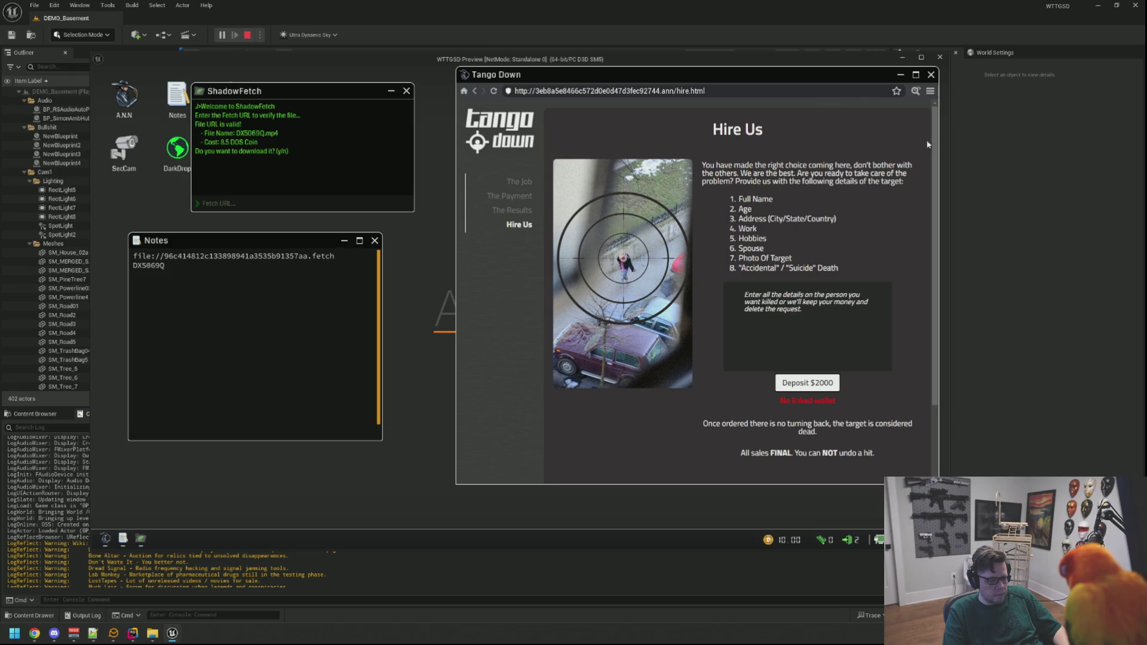
click(930, 91)
click(893, 111)
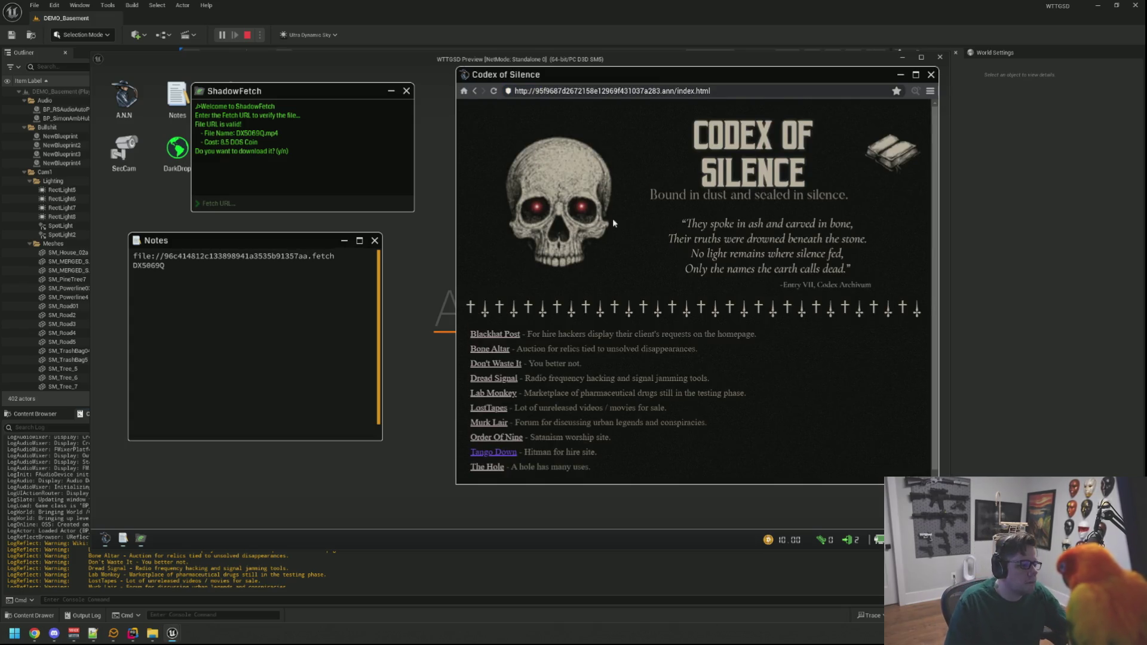
Go from Codex of Silence to the Don't Waste It site, then follow its middle image to holdit.html
scroll(613, 223, down, 1)
click(514, 362)
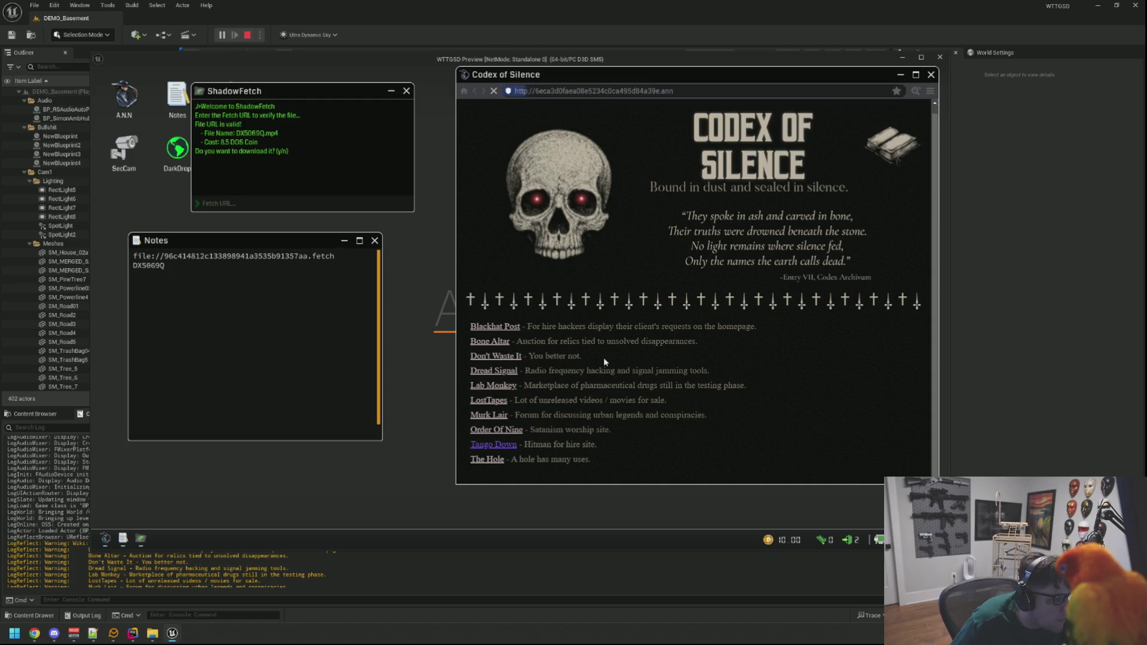
scroll(603, 357, up, 1)
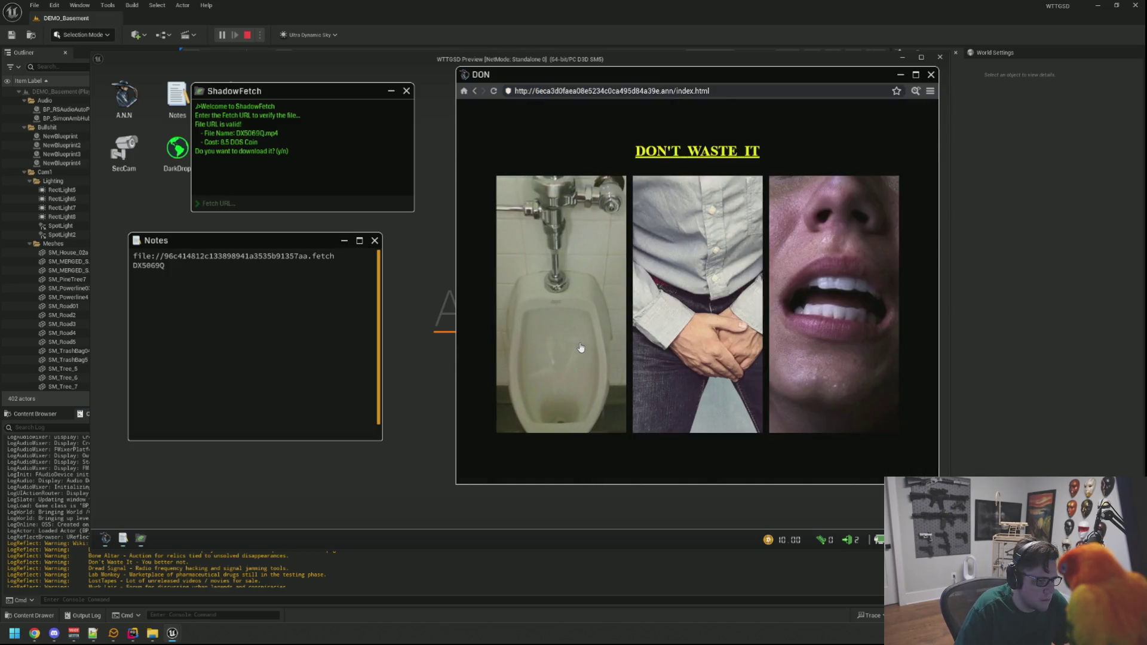
click(721, 344)
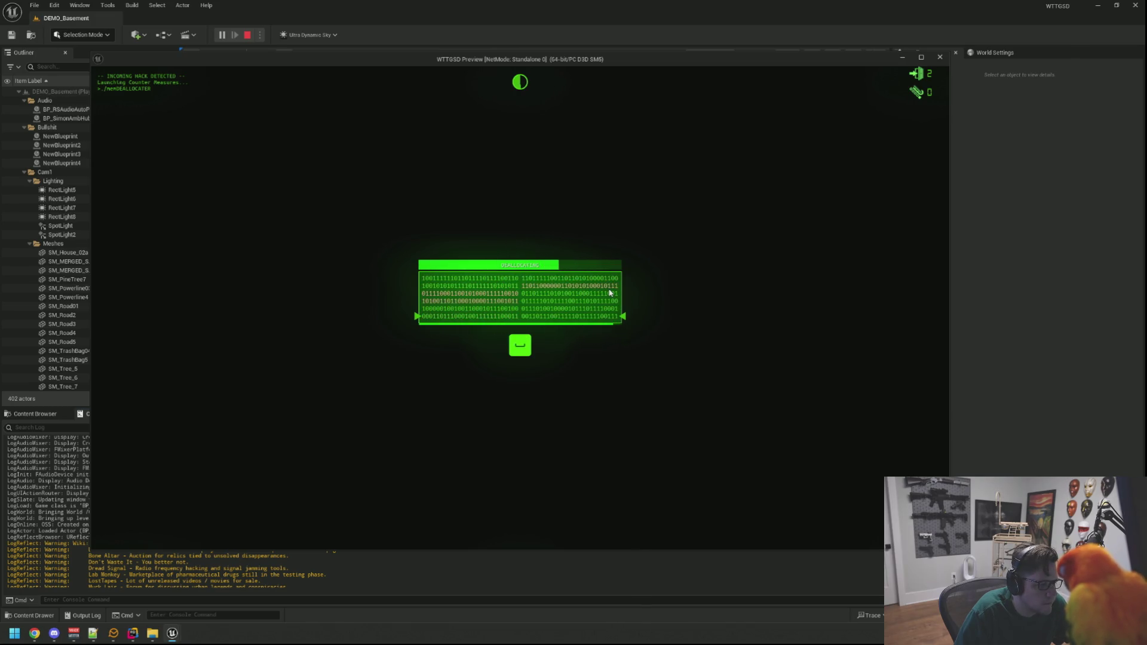
Block the memDEALLOCATER hack with the prompted Left arrow key
key(Left)
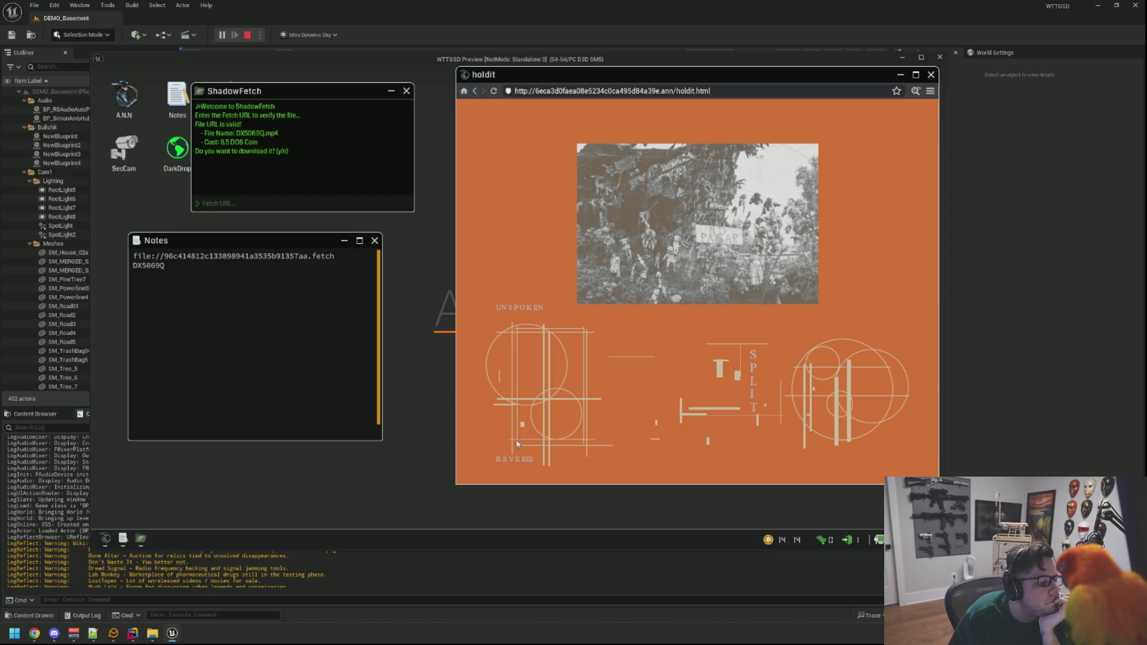
Copy the hidden file:// fetch link from the holdit page source into Notes
click(916, 91)
drag(338, 151, 539, 132)
drag(695, 341, 846, 356)
mouse_move(566, 194)
mouse_down()
mouse_move(500, 195)
mouse_move(653, 191)
mouse_up()
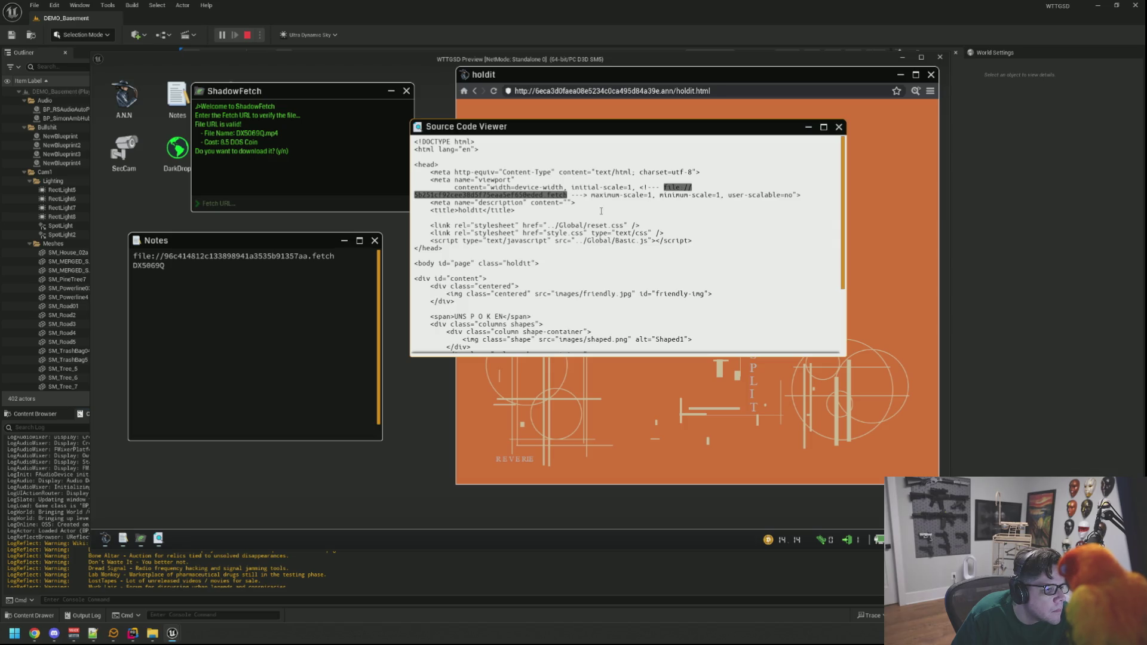
click(265, 265)
text(file://5b251cf92cee38d5f75eaa5ef650eded.fetch)
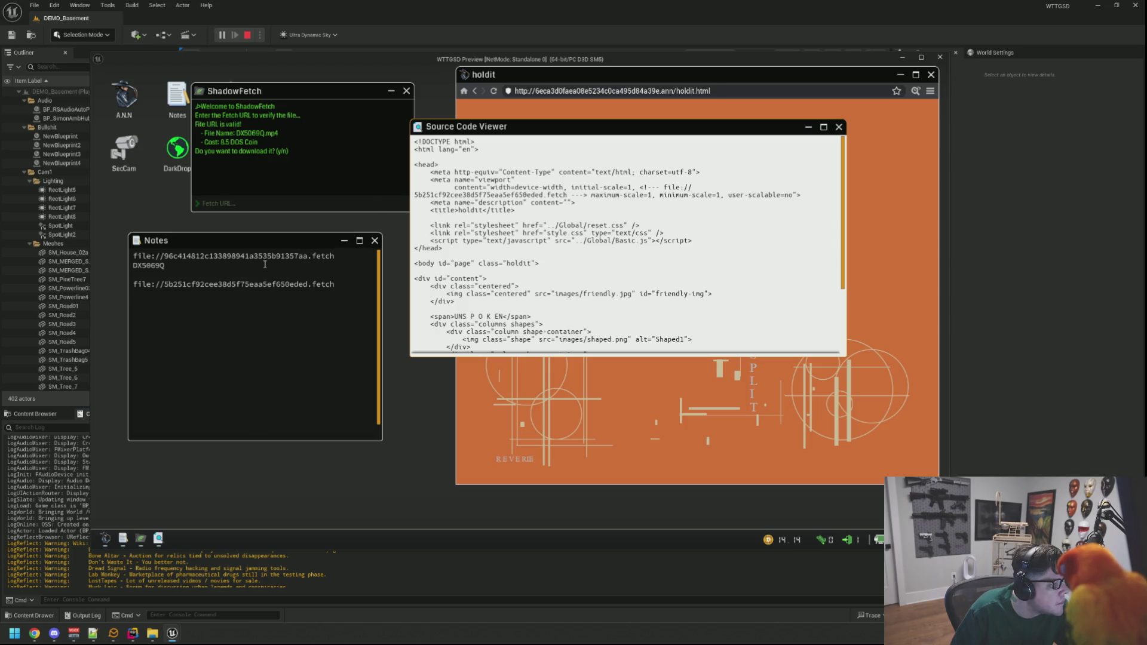
In ShadowFetch, cancel the DX5069Q.mp4 request and submit the new fetch link
click(318, 185)
text(n)
key(Return)
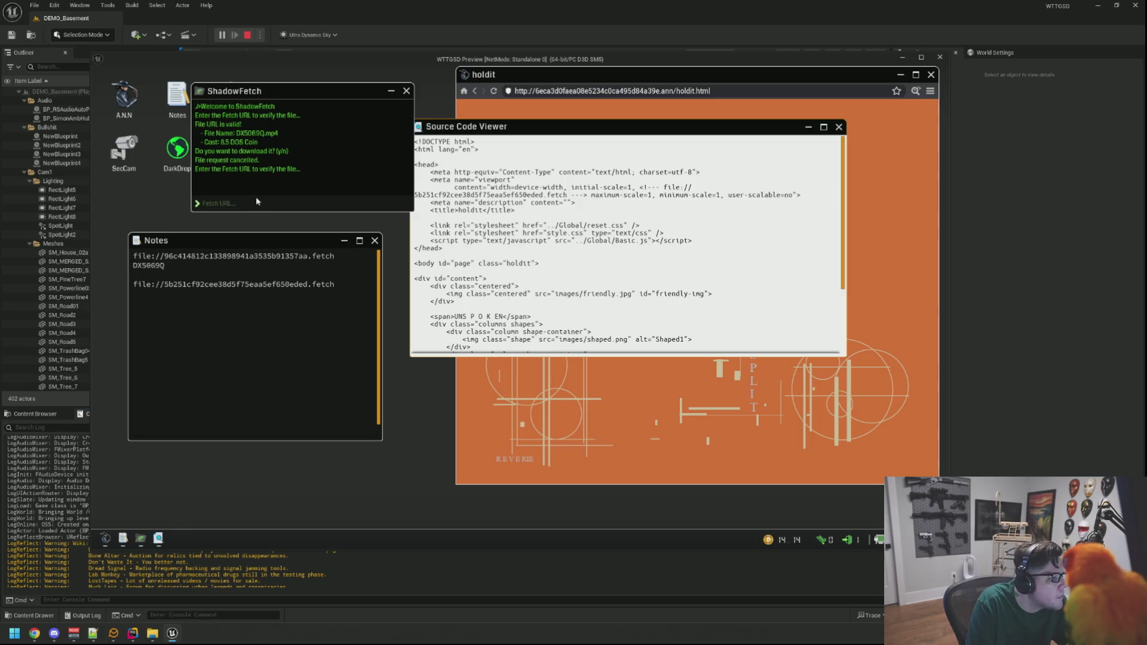
text(file://5b251cf92cee38d5f75eaa5ef650eded.fetch)
key(Return)
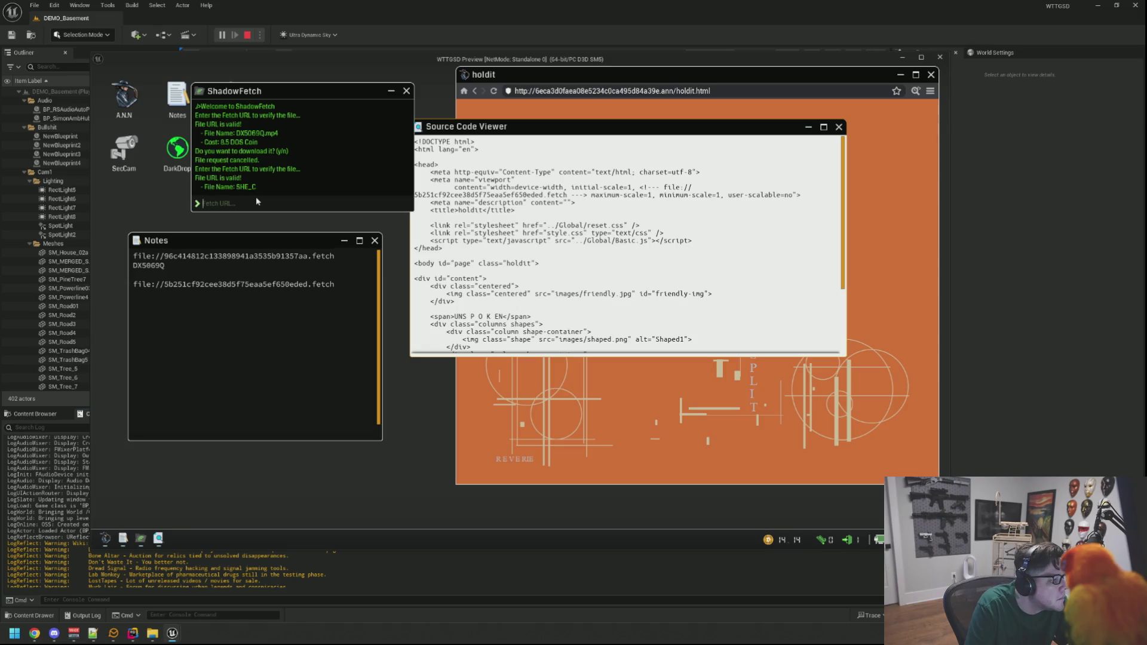
Note the file name in Notes and confirm the SHE_CANT_HIDE.mp4 download
click(274, 328)
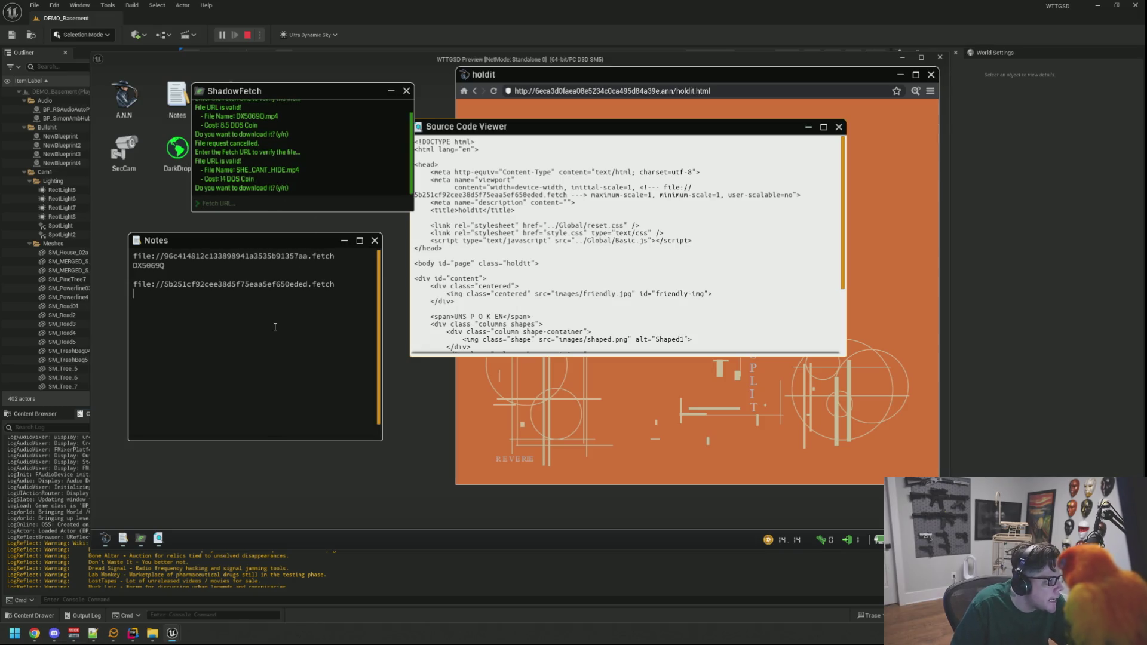
text(SHE_CANT_HIDE)
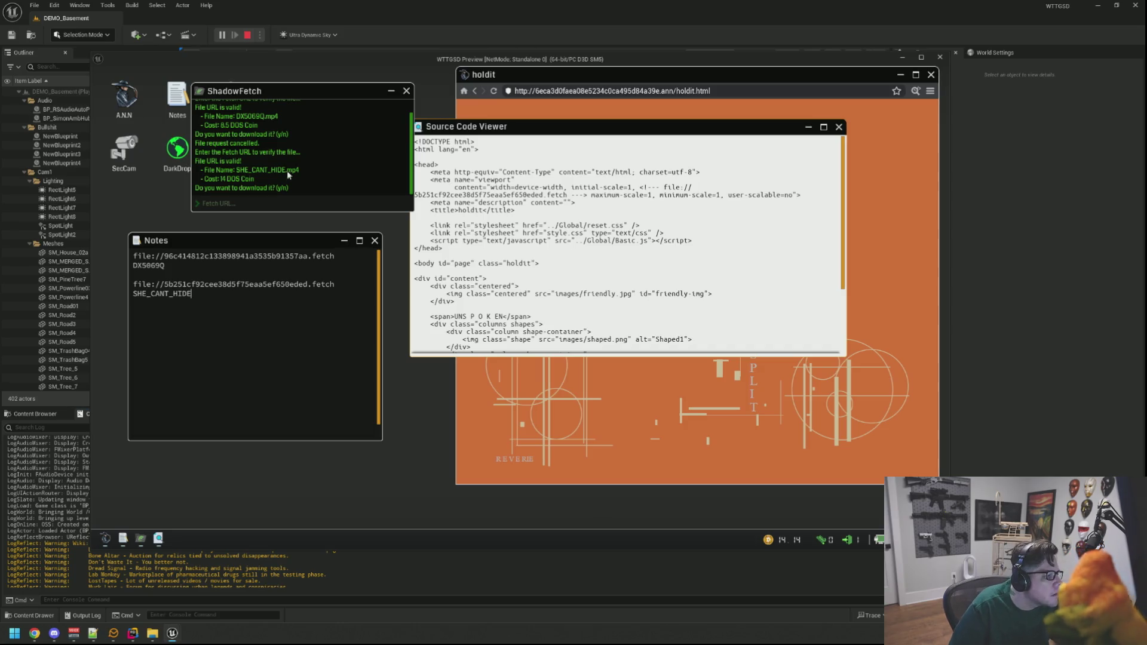
click(269, 203)
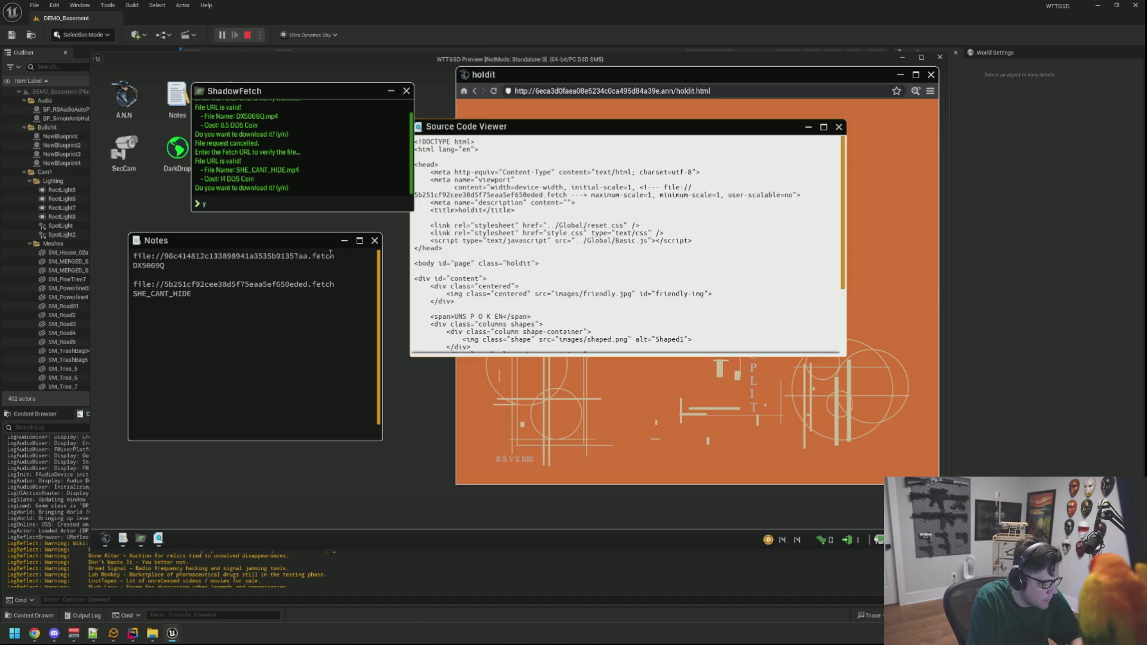
key(Return)
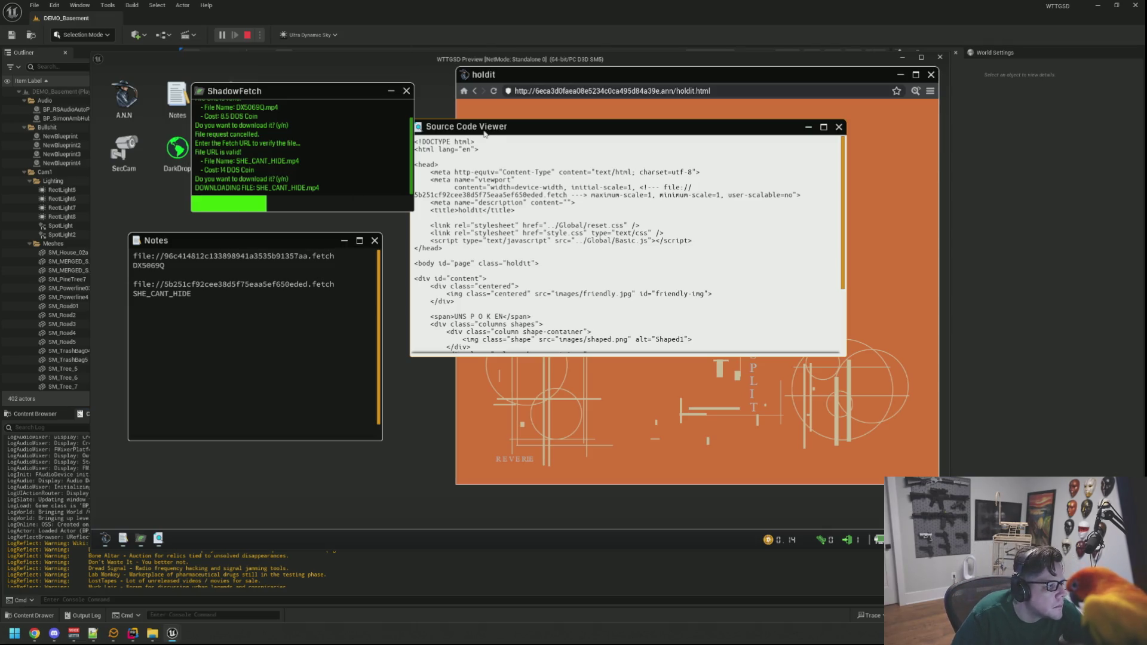
Rearrange the ShadowFetch and Notes windows, close the source viewer, and minimize the browser
drag(472, 126, 511, 121)
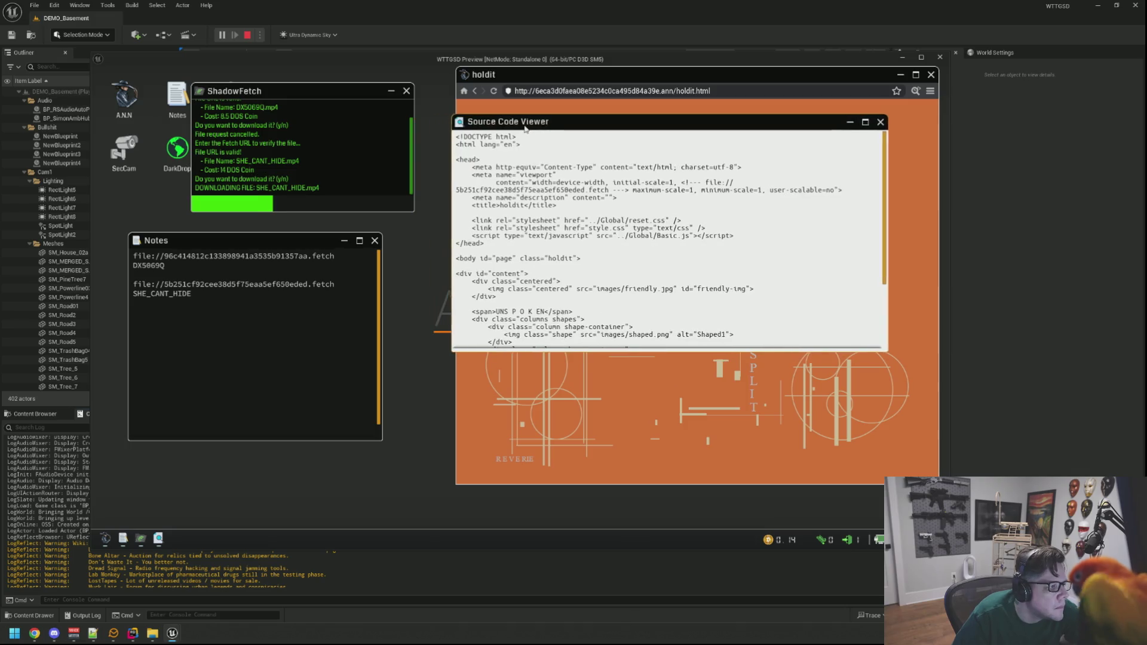
right_click(432, 286)
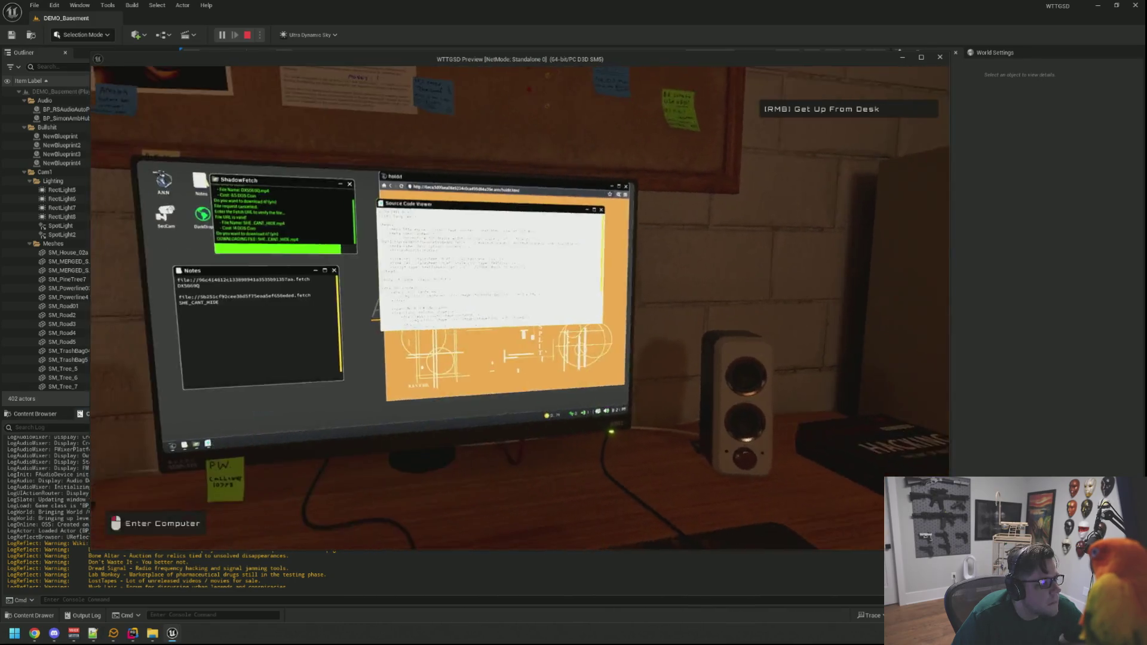
click(520, 309)
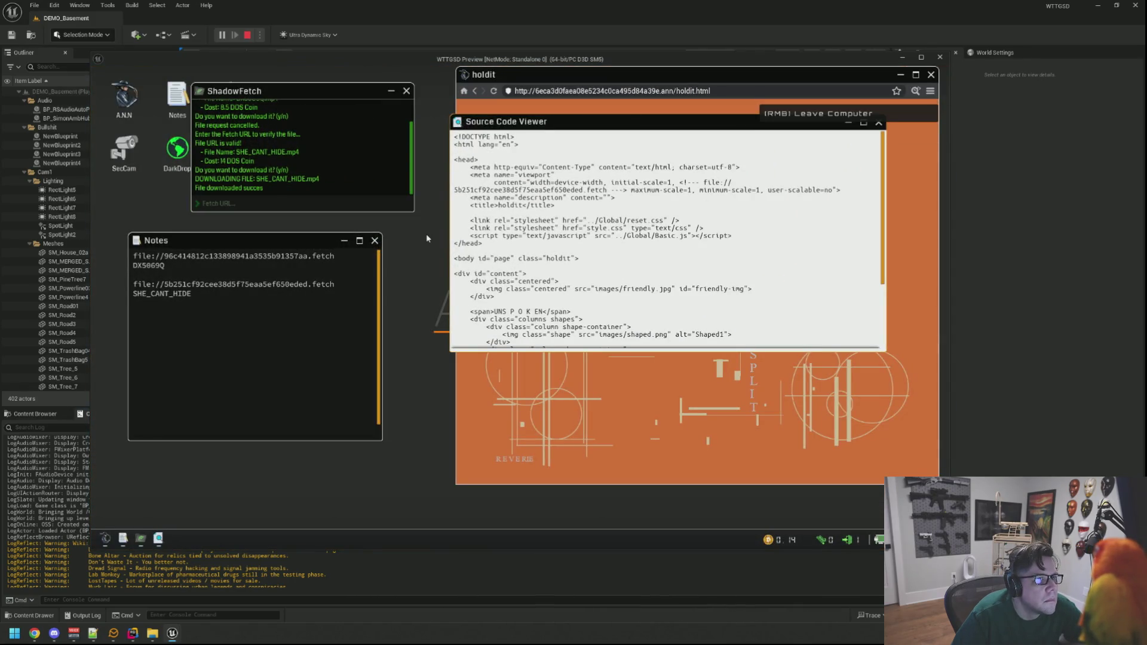
mouse_move(302, 101)
mouse_down()
mouse_move(411, 110)
mouse_move(313, 105)
mouse_up()
mouse_move(296, 245)
mouse_down()
mouse_move(502, 293)
mouse_move(339, 247)
mouse_up()
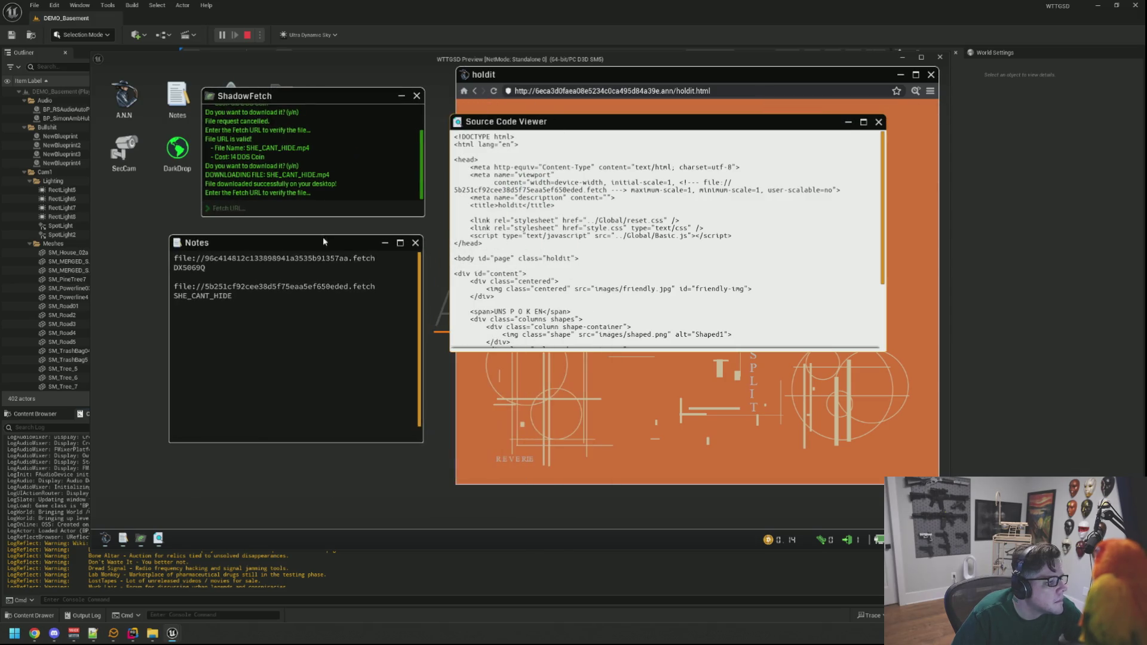
click(878, 121)
click(901, 76)
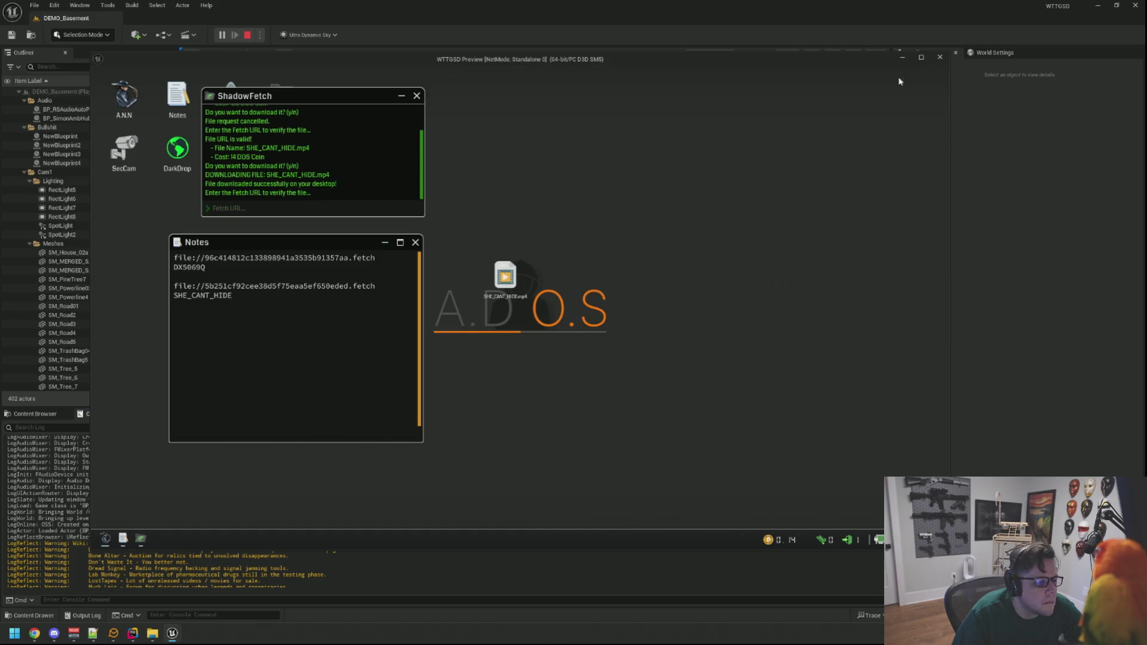
double_click(505, 276)
drag(652, 95, 418, 98)
drag(610, 250, 771, 358)
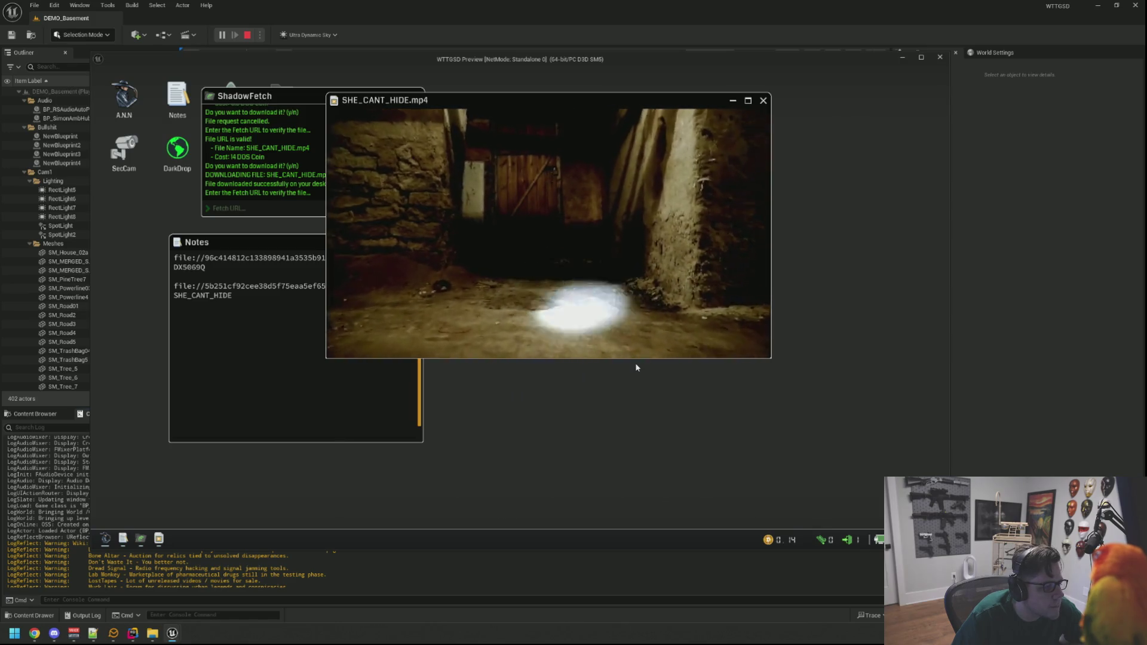
mouse_move(586, 347)
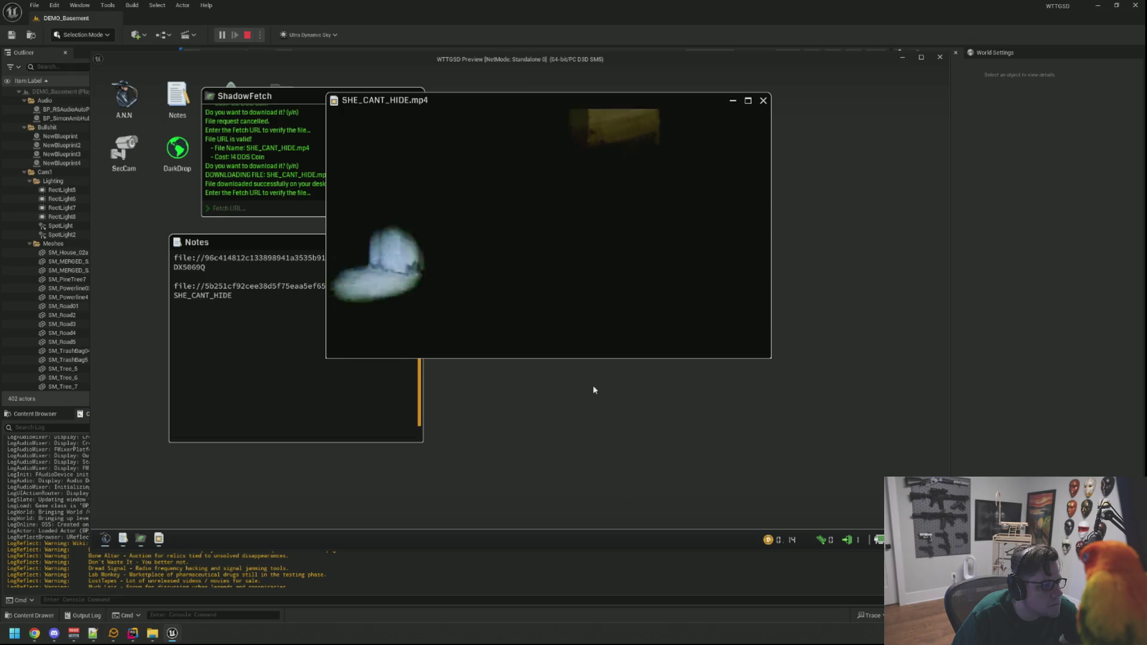
mouse_move(615, 262)
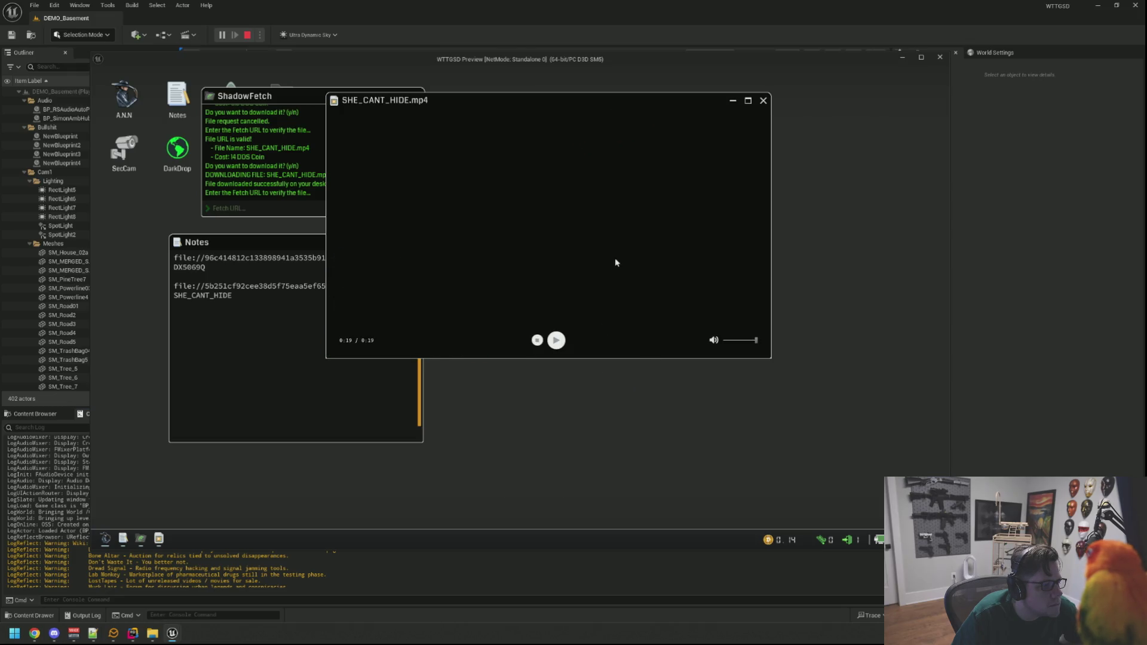
click(764, 100)
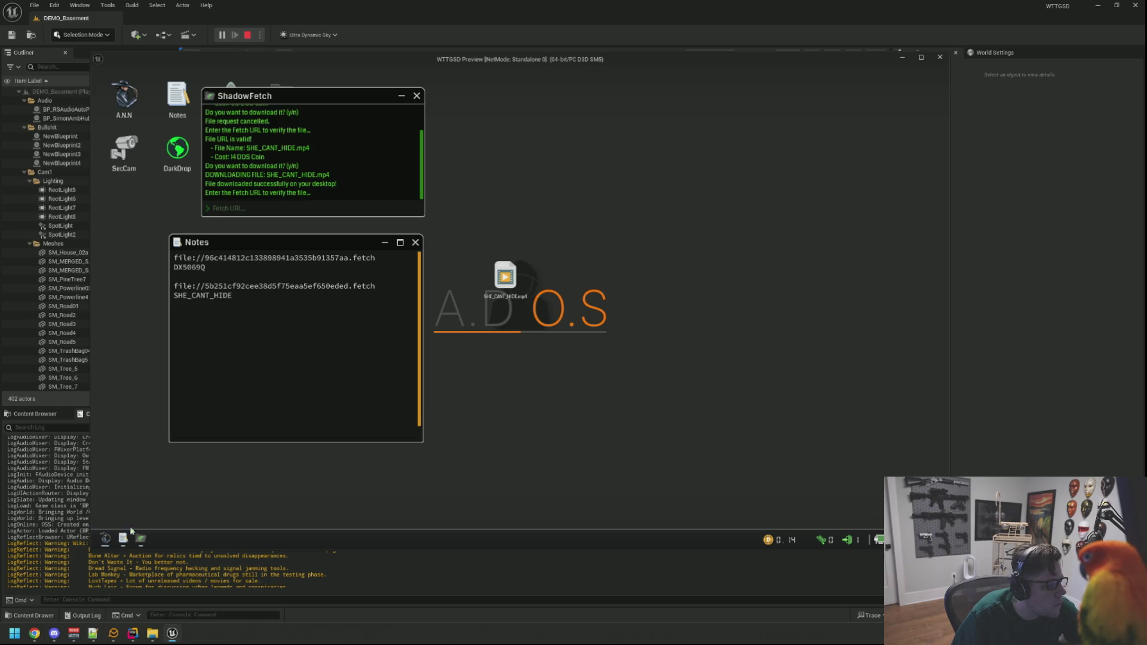
Open the A.N.N browser and move on from holdit to the yes.html page
click(107, 541)
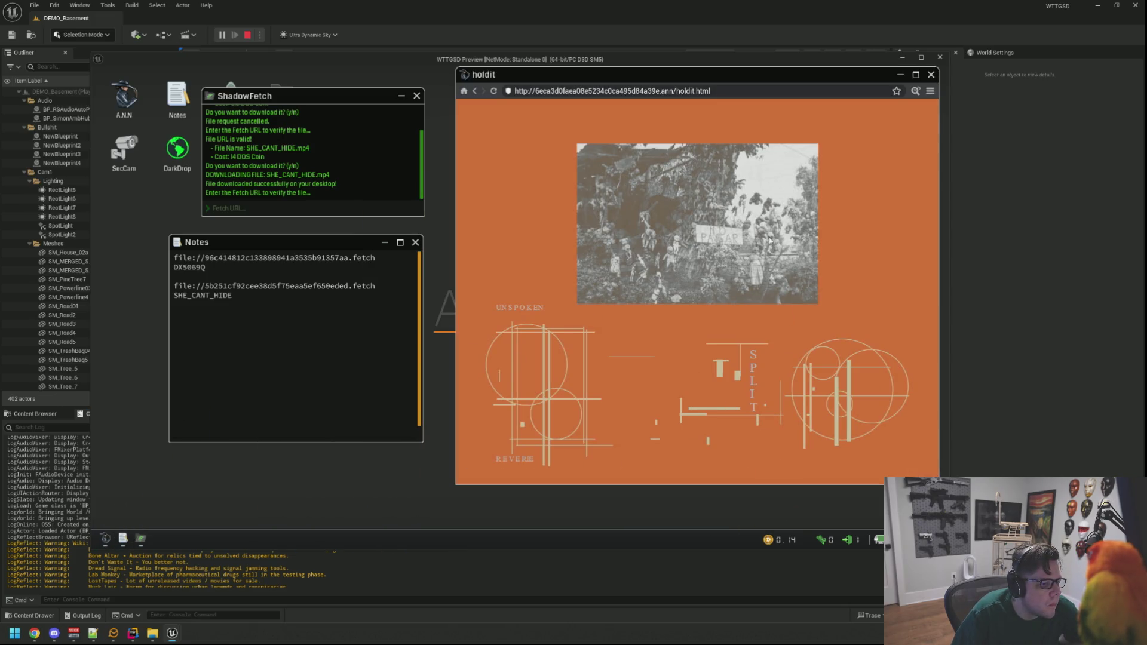
click(493, 91)
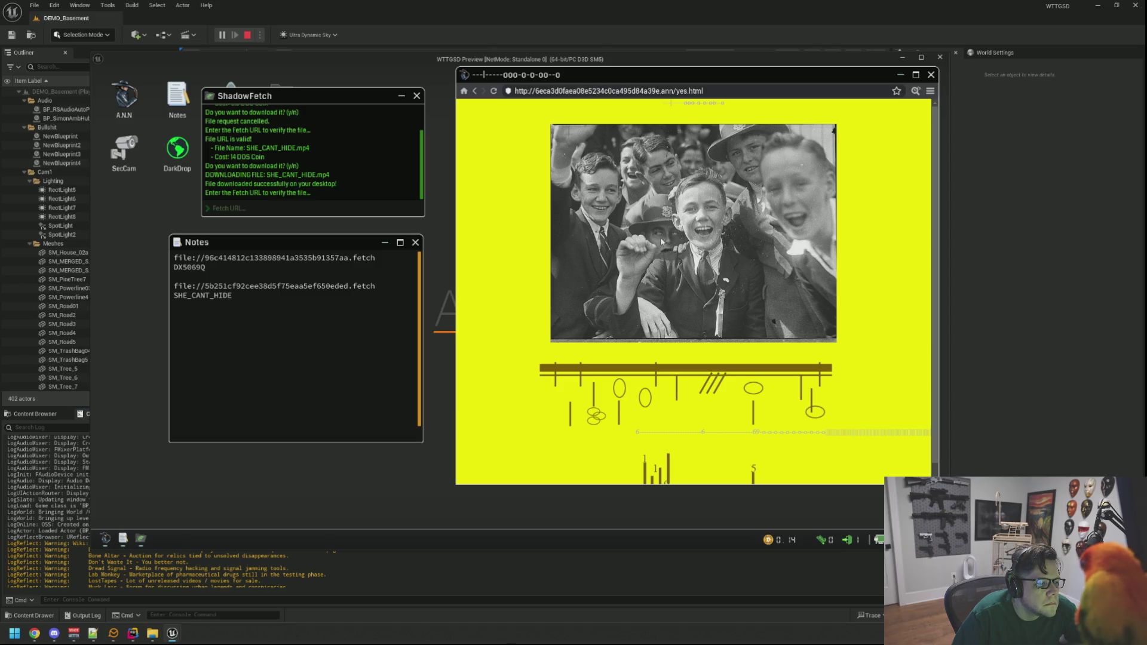
scroll(669, 245, down, 1)
scroll(615, 214, up, 1)
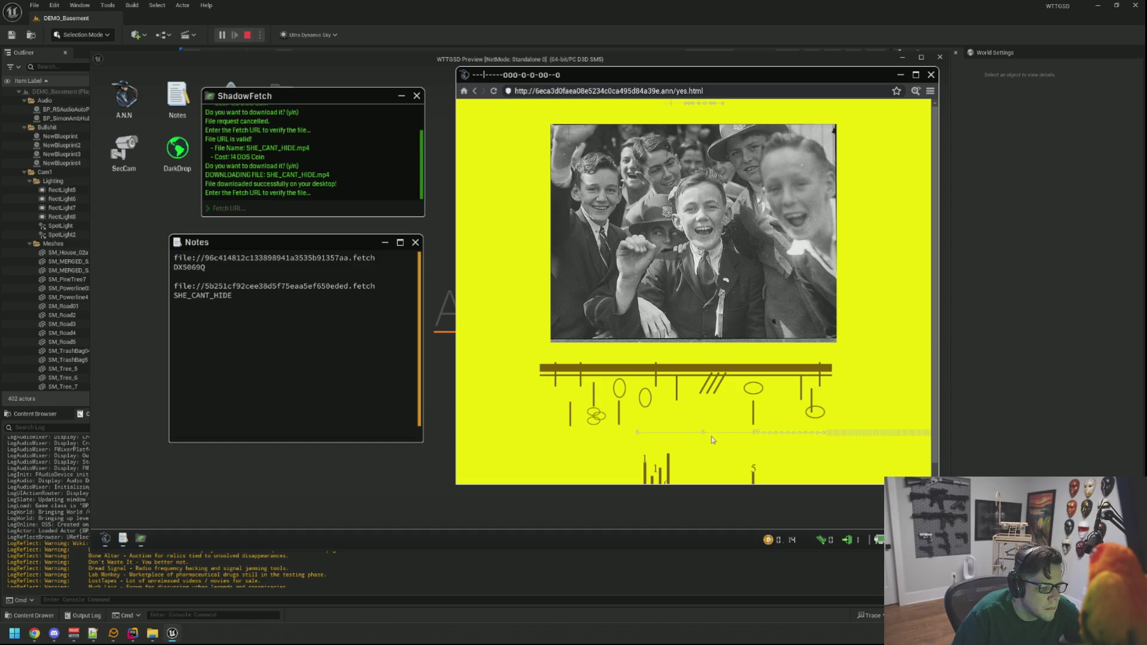
scroll(843, 344, down, 1)
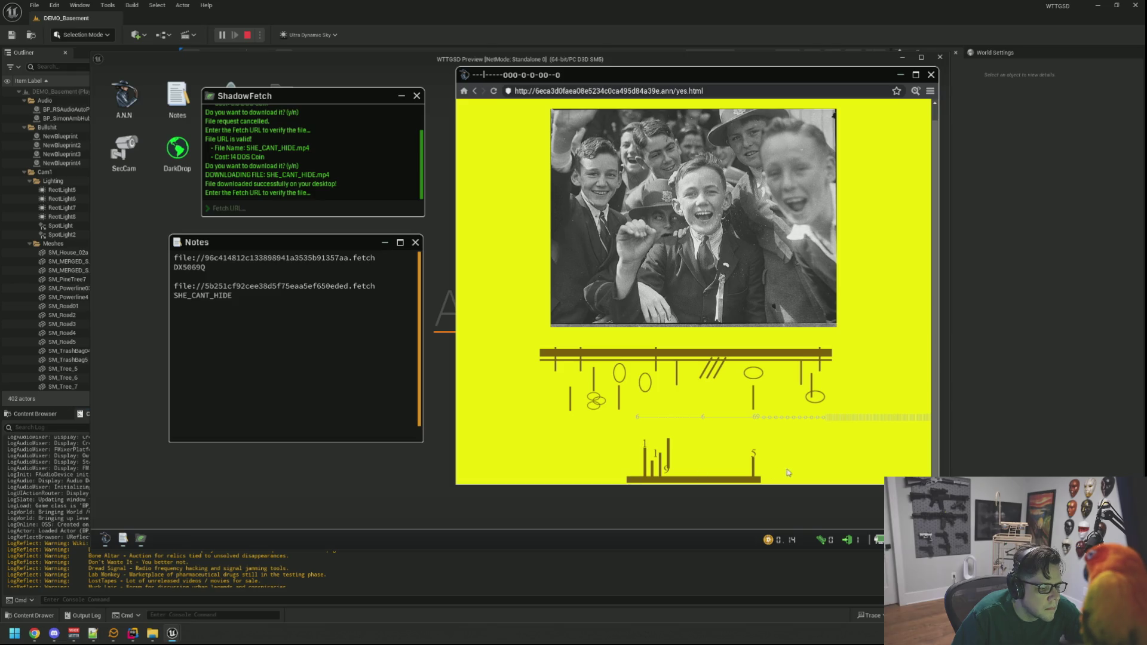
scroll(685, 391, up, 1)
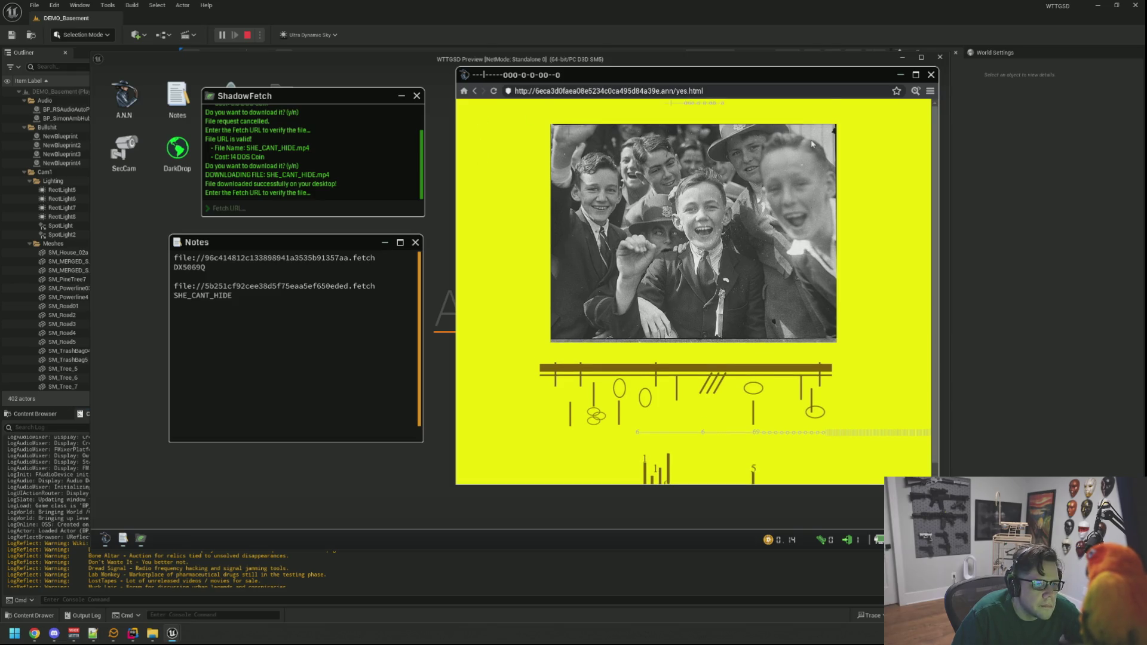
Inspect the yes page source, return to the home page, and step back to the desk
click(916, 92)
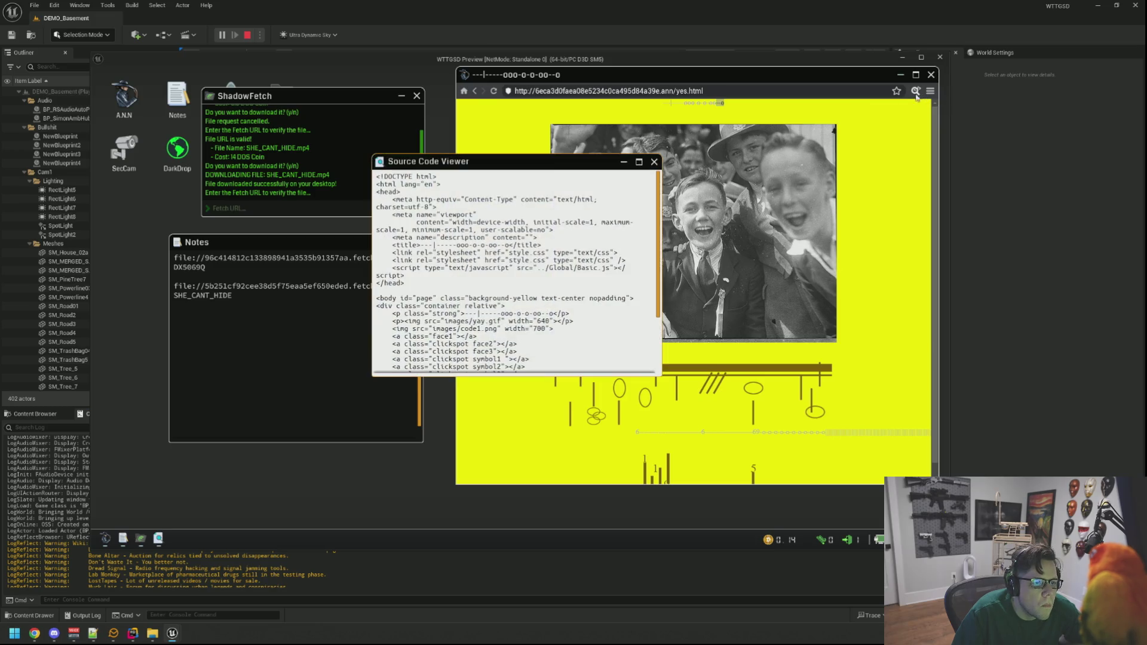
drag(547, 166, 597, 104)
scroll(665, 249, down, 5)
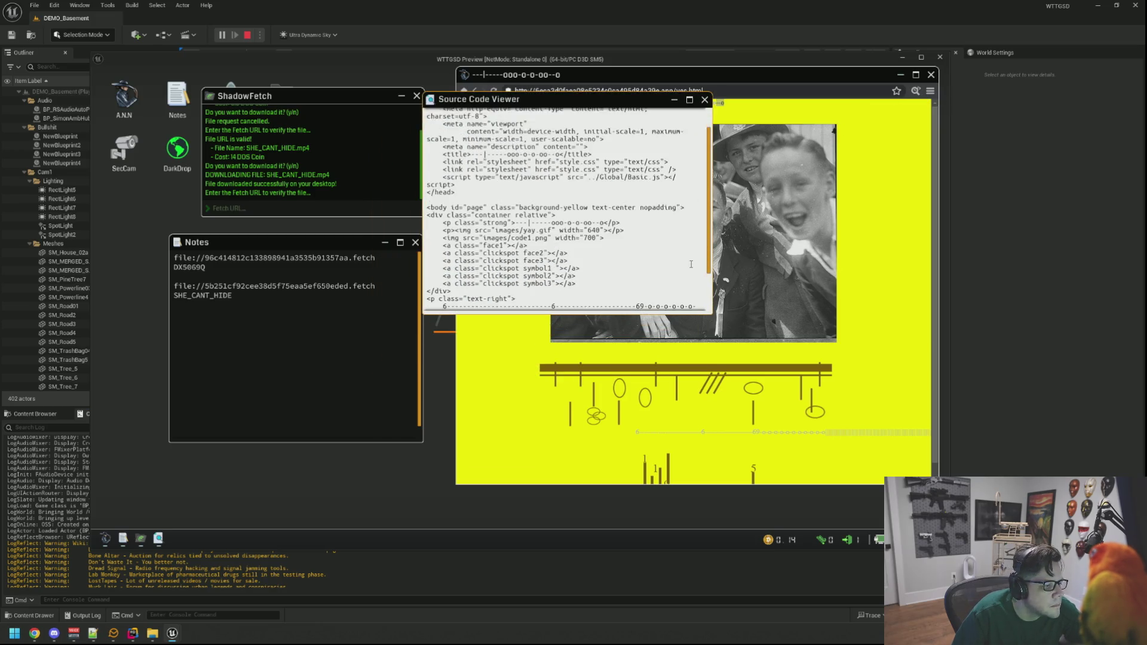
scroll(664, 247, up, 1)
click(706, 100)
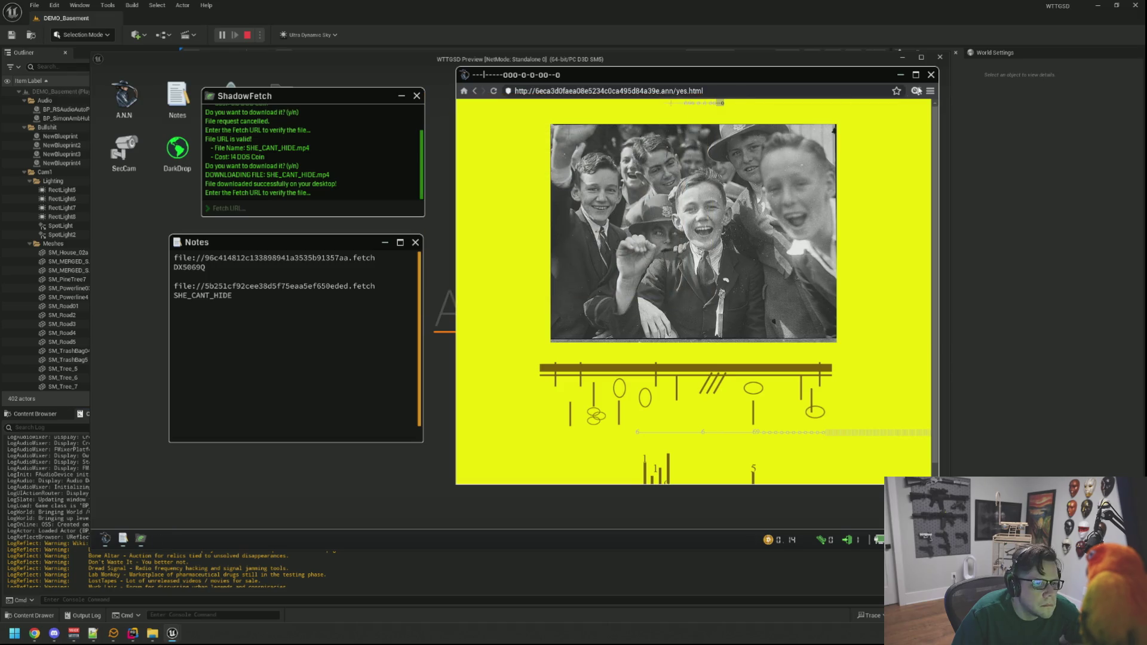
click(464, 92)
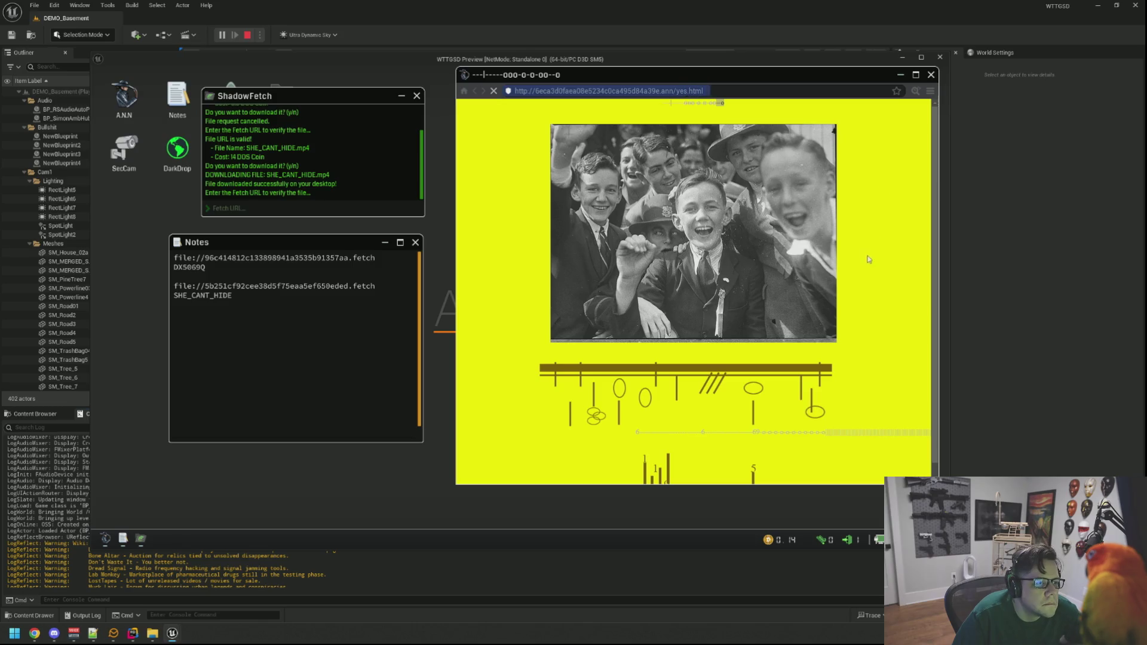
right_click(749, 124)
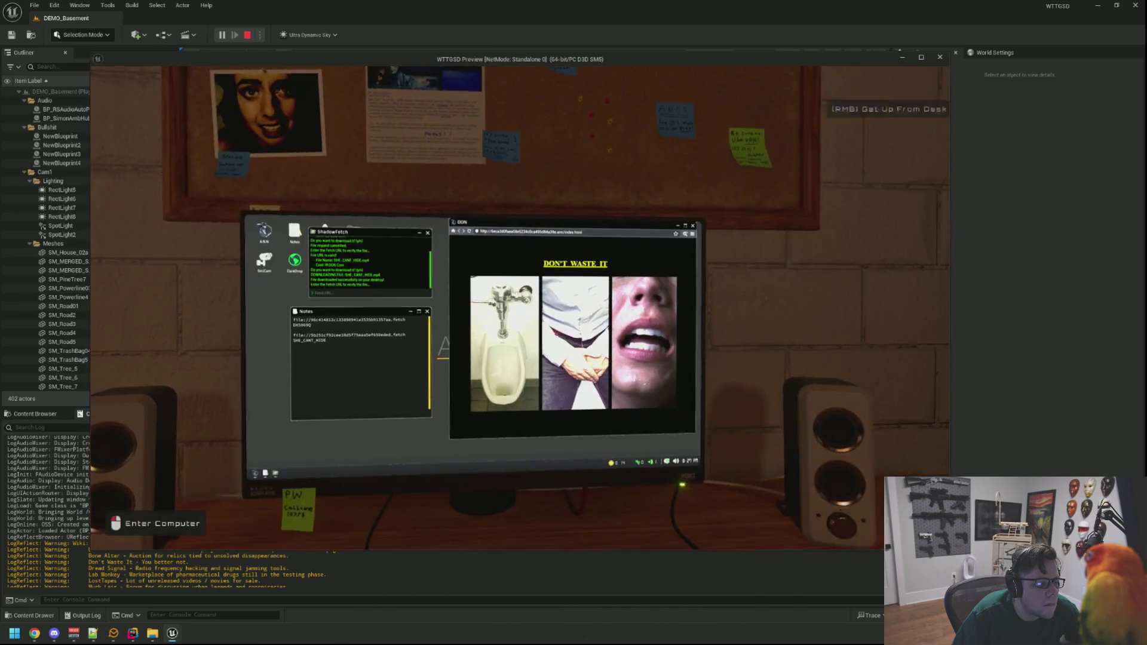
Back at the computer, inspect no.html and its source, then load the Codex index.html
click(520, 307)
click(538, 233)
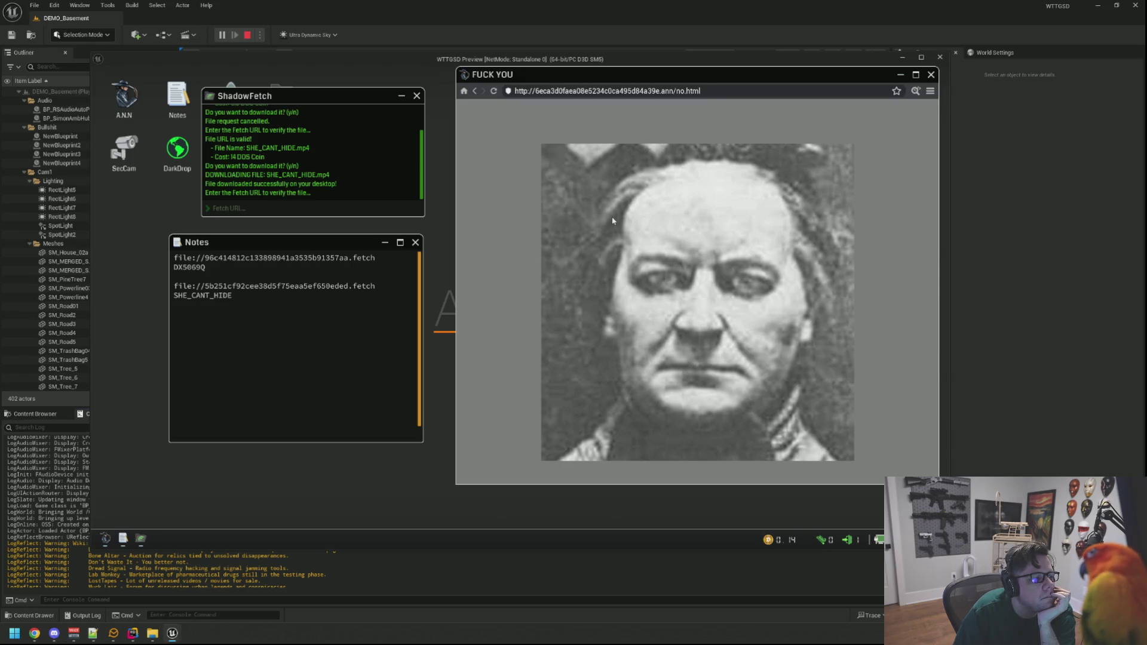
click(916, 94)
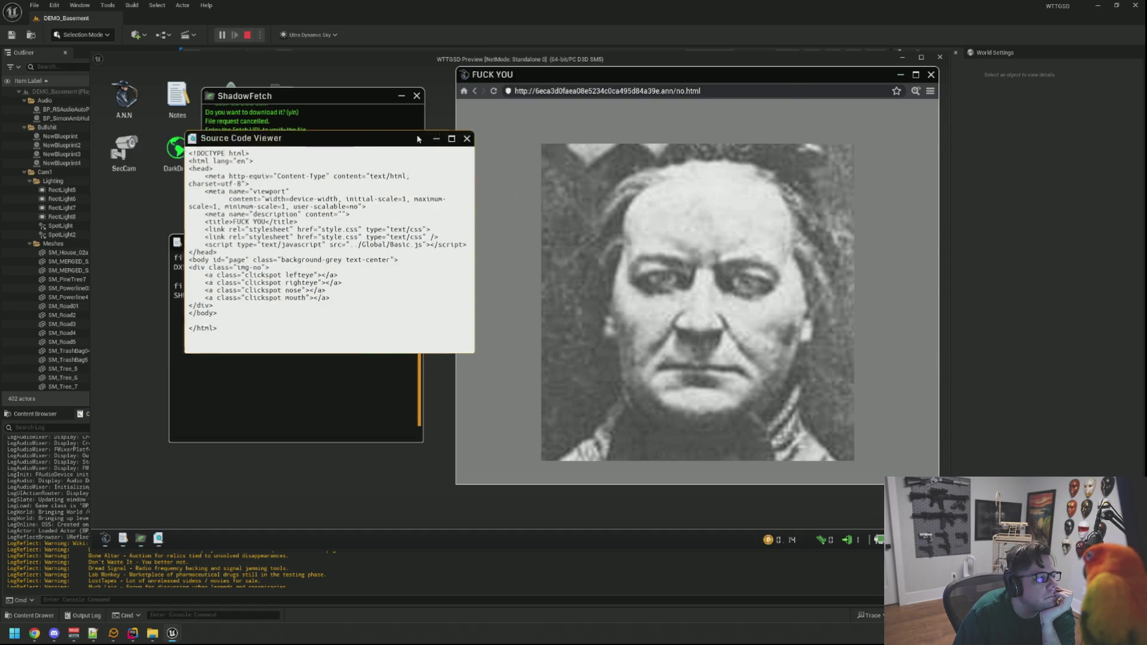
drag(269, 138, 638, 87)
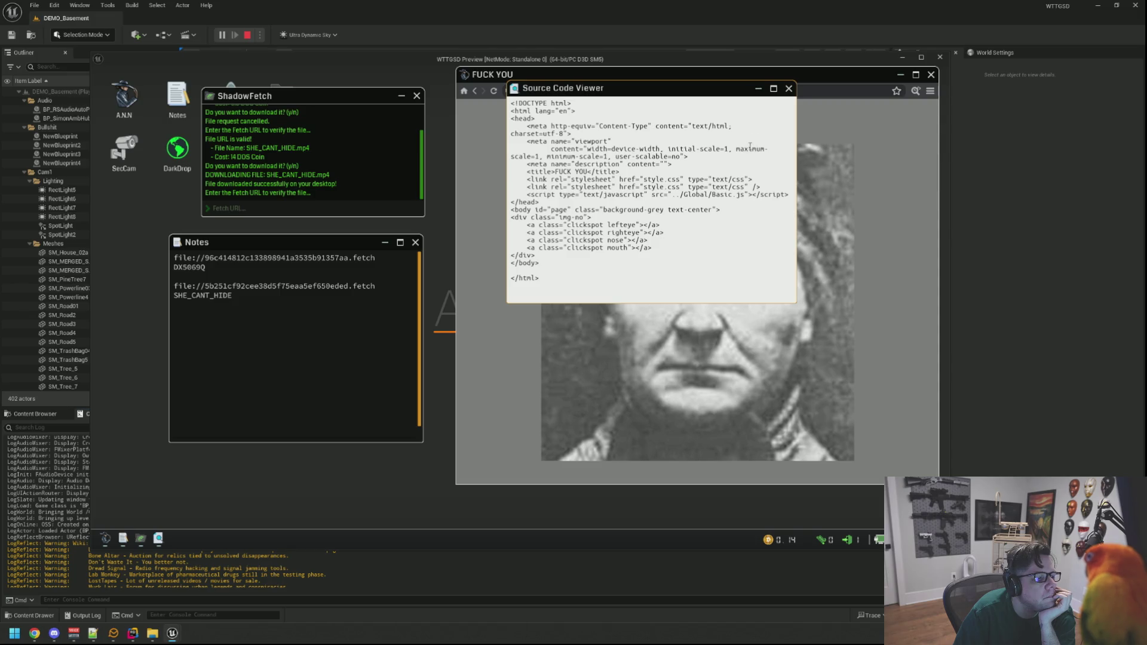
click(788, 88)
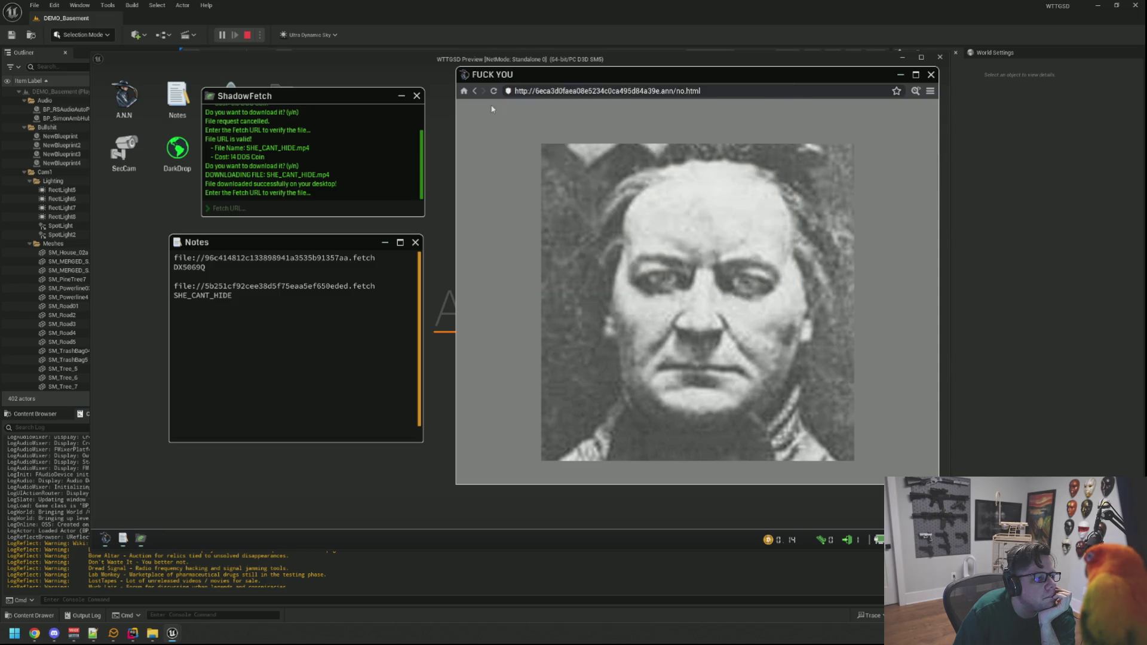
click(929, 93)
click(891, 102)
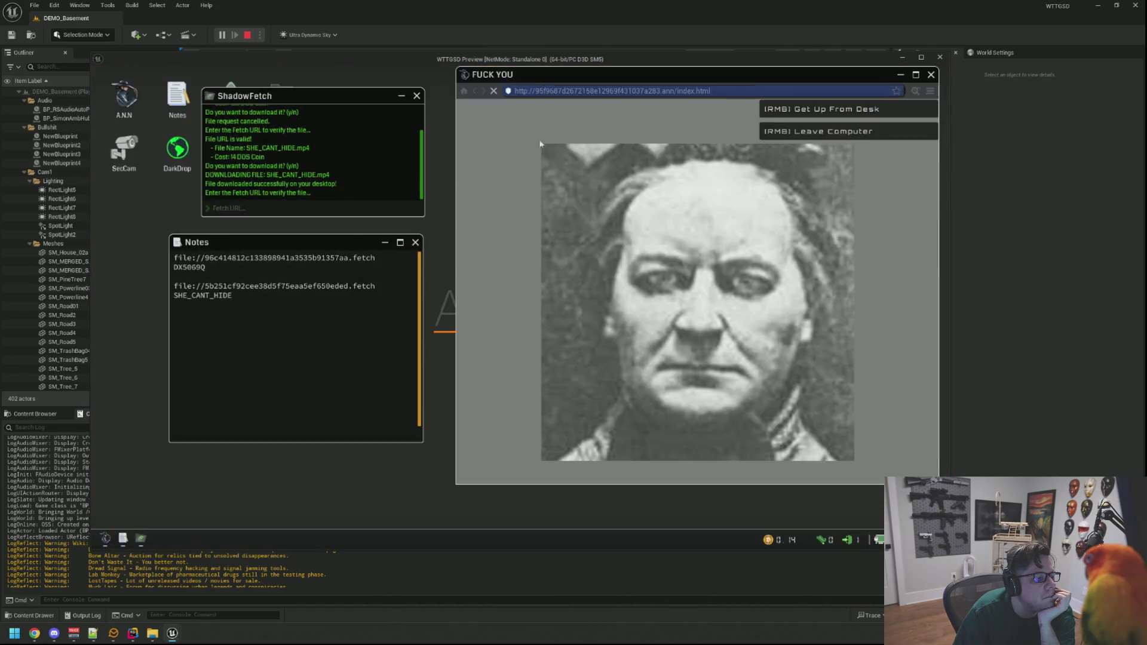
Visit Blackhat Post, return to the Codex index, and drag CryptChat down to uncover DarkDrop
scroll(548, 275, down, 1)
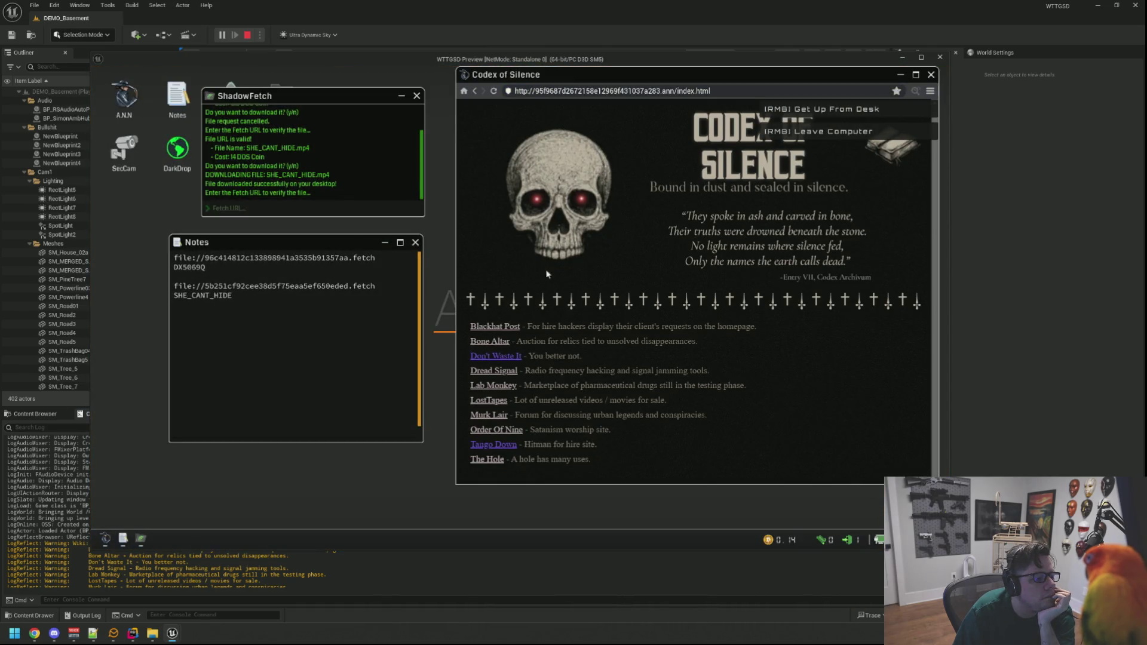
click(508, 330)
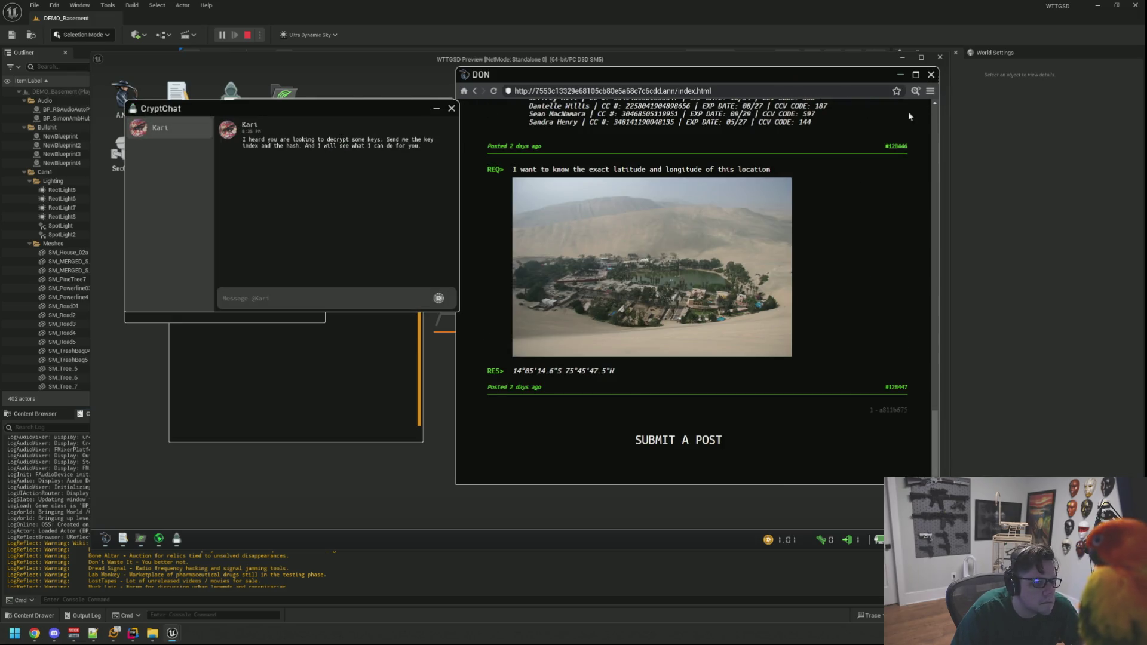
click(930, 91)
click(890, 105)
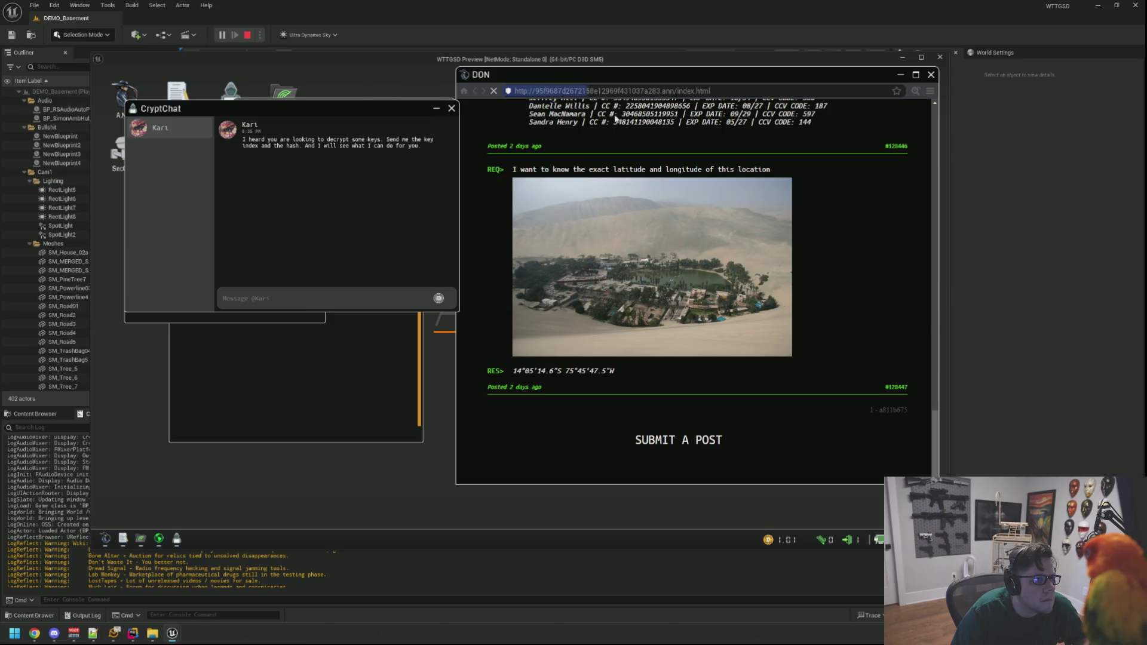
mouse_move(381, 114)
mouse_down()
mouse_move(361, 180)
mouse_move(370, 273)
mouse_up()
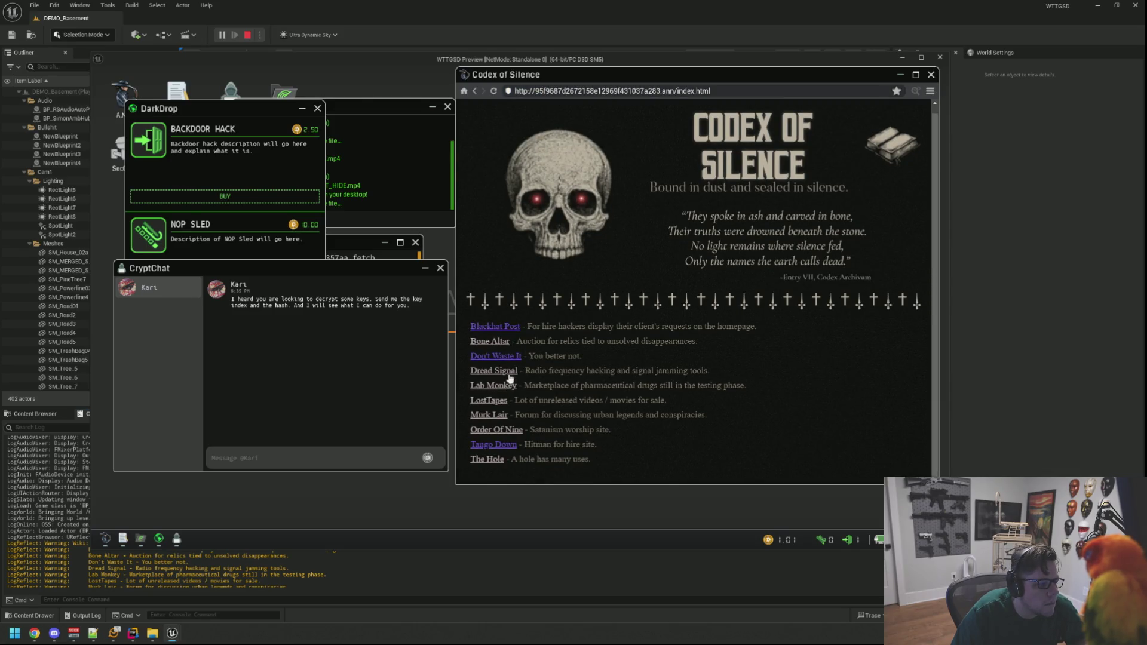
Open Lab Monkey, send the key index and hash in CryptChat, and go back
click(510, 387)
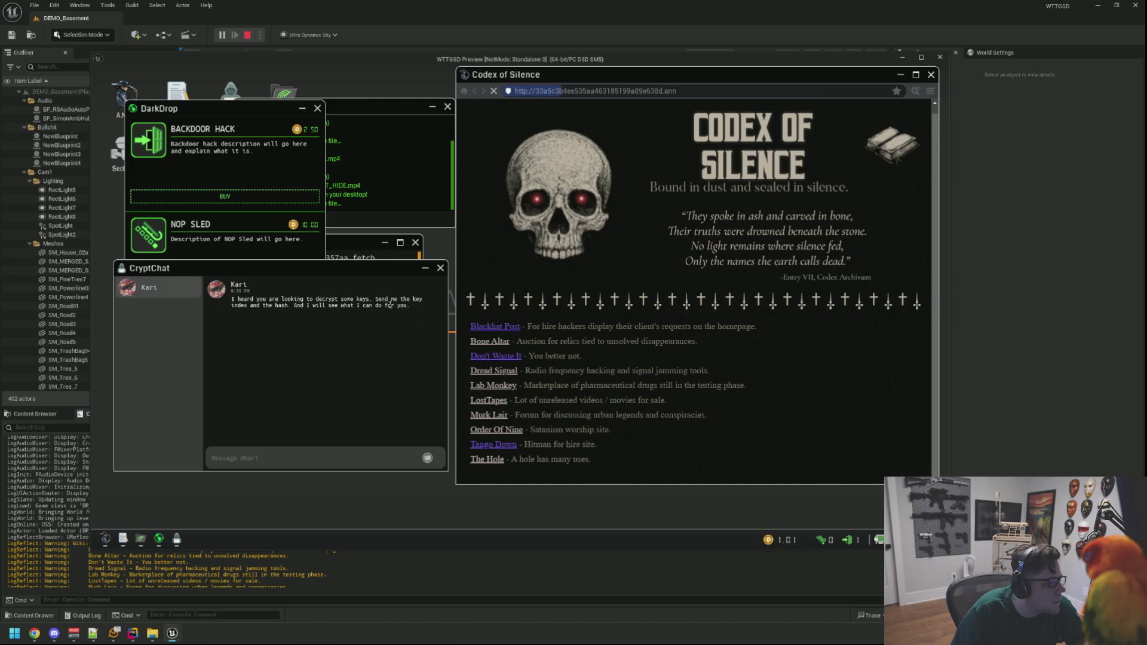
click(312, 455)
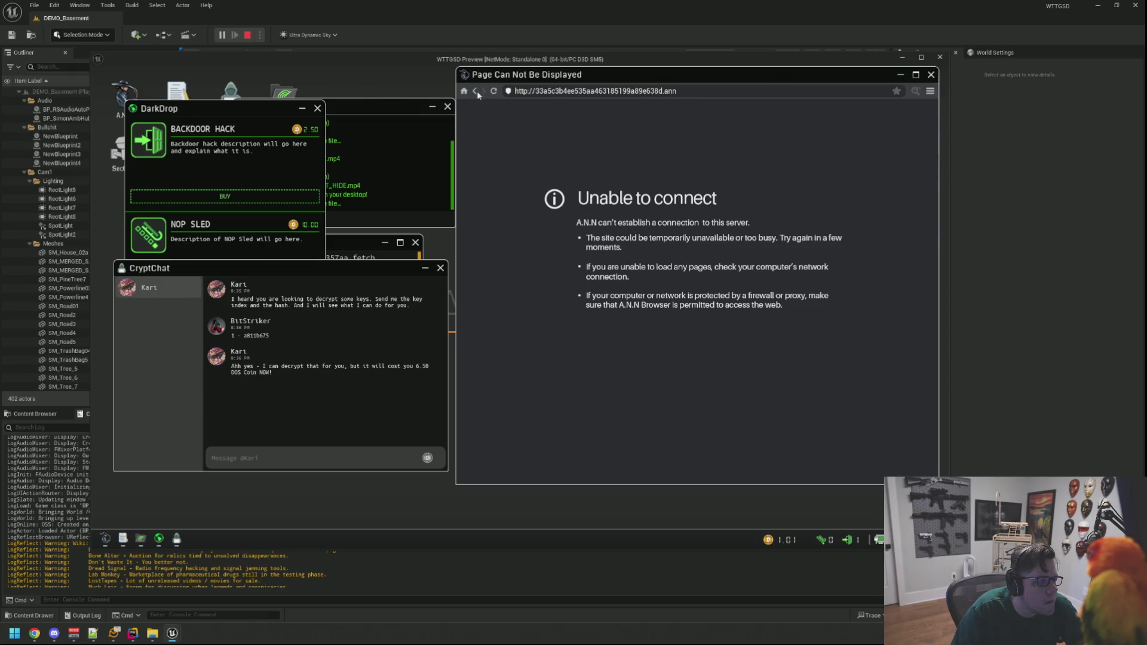
click(493, 91)
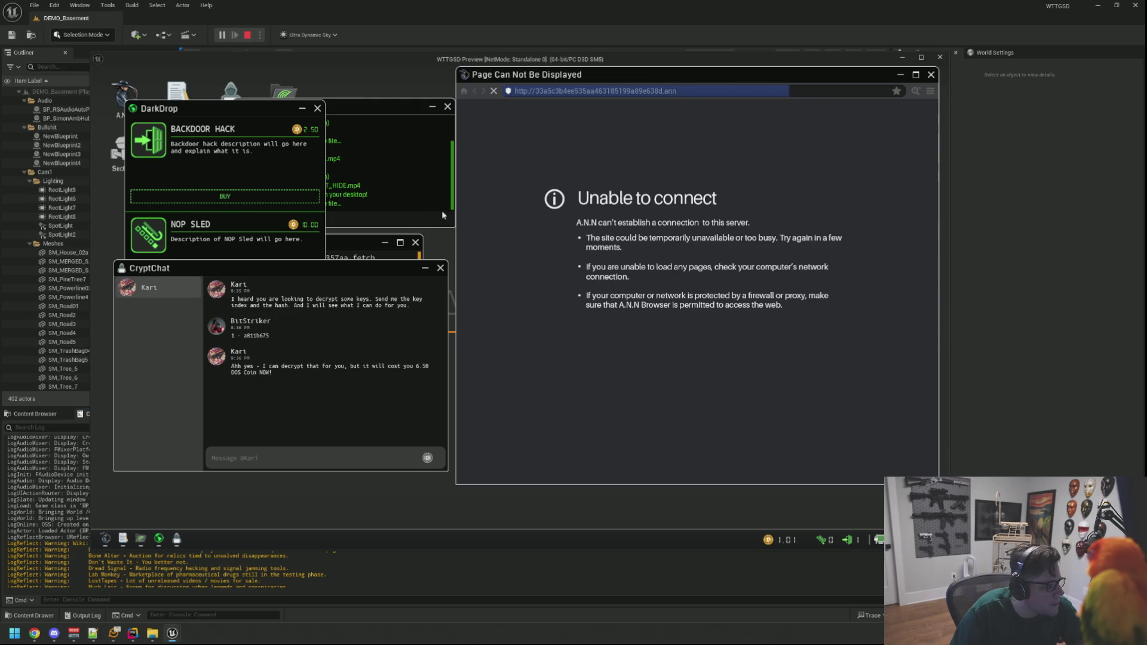
Close DarkDrop and ShadowFetch, move Notes up-left, and get up from the computer
click(365, 243)
click(249, 113)
click(318, 108)
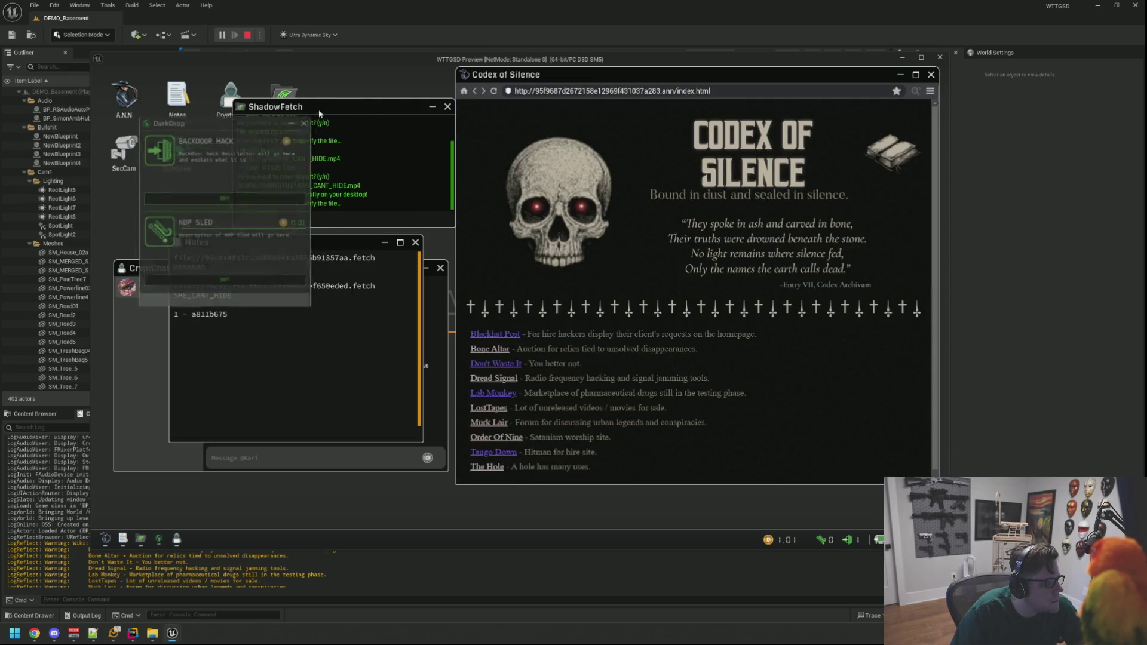
click(447, 106)
drag(304, 242, 274, 90)
scroll(592, 279, down, 1)
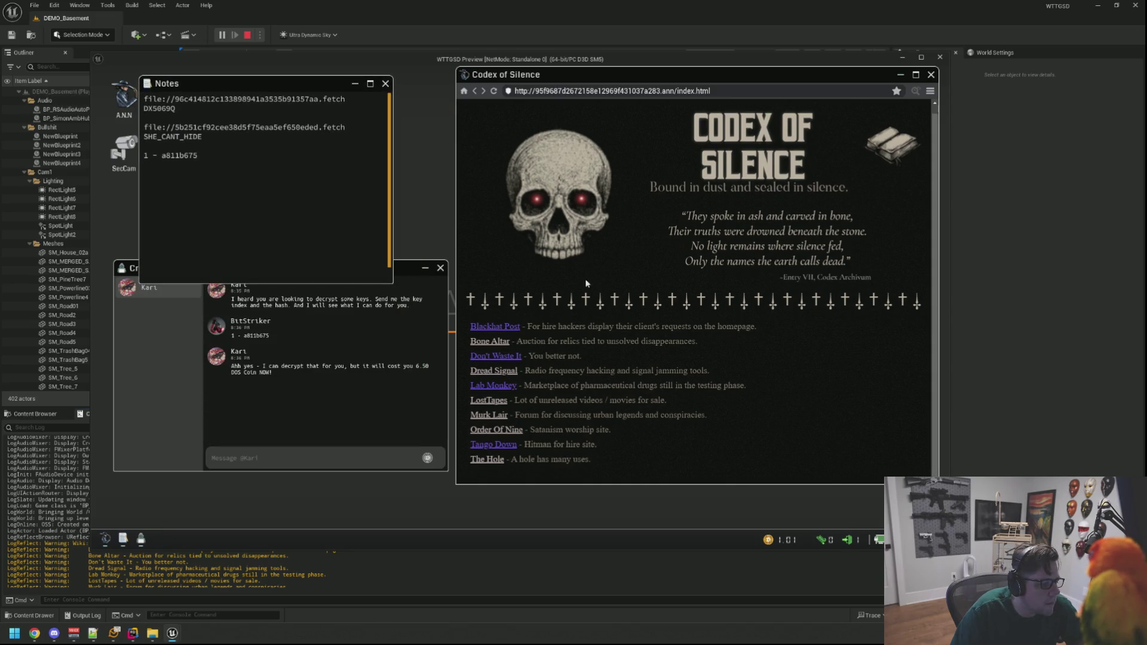
drag(514, 91, 598, 91)
right_click(598, 91)
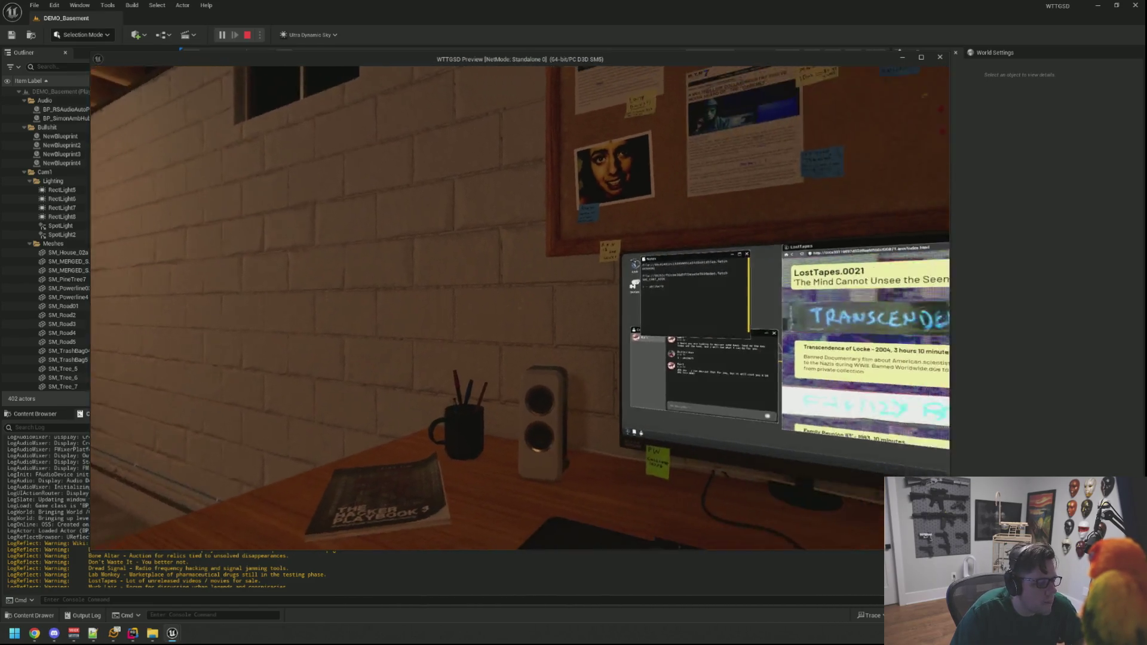
Back at the computer, look through the LostTapes page source and close the viewer
click(520, 308)
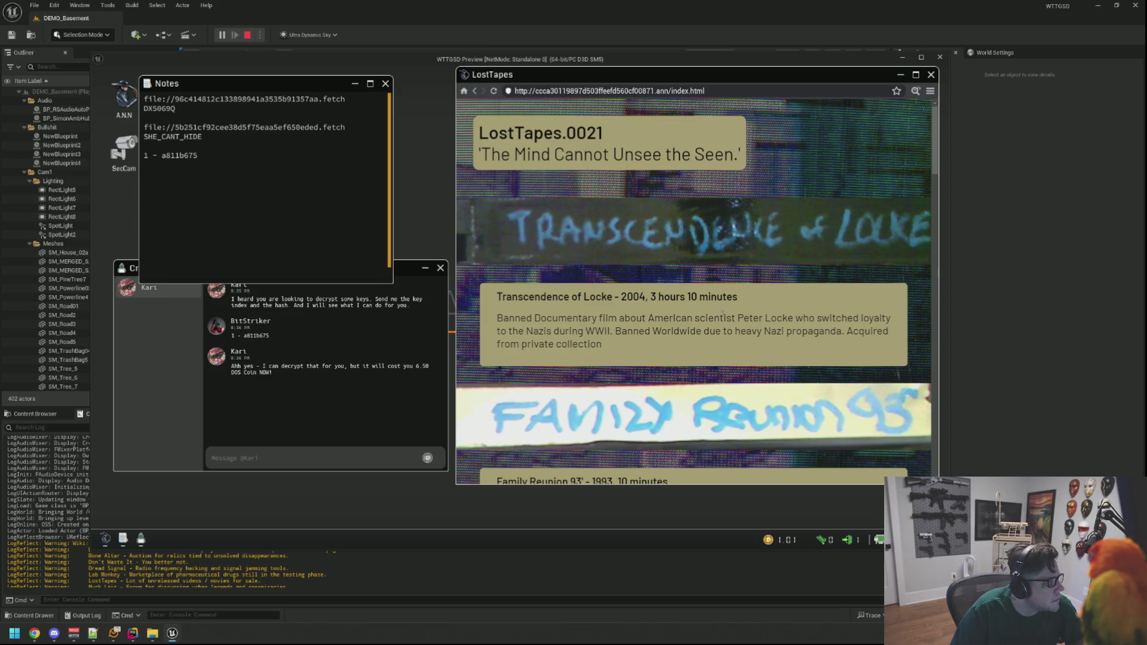
scroll(603, 328, down, 3)
scroll(863, 334, down, 1)
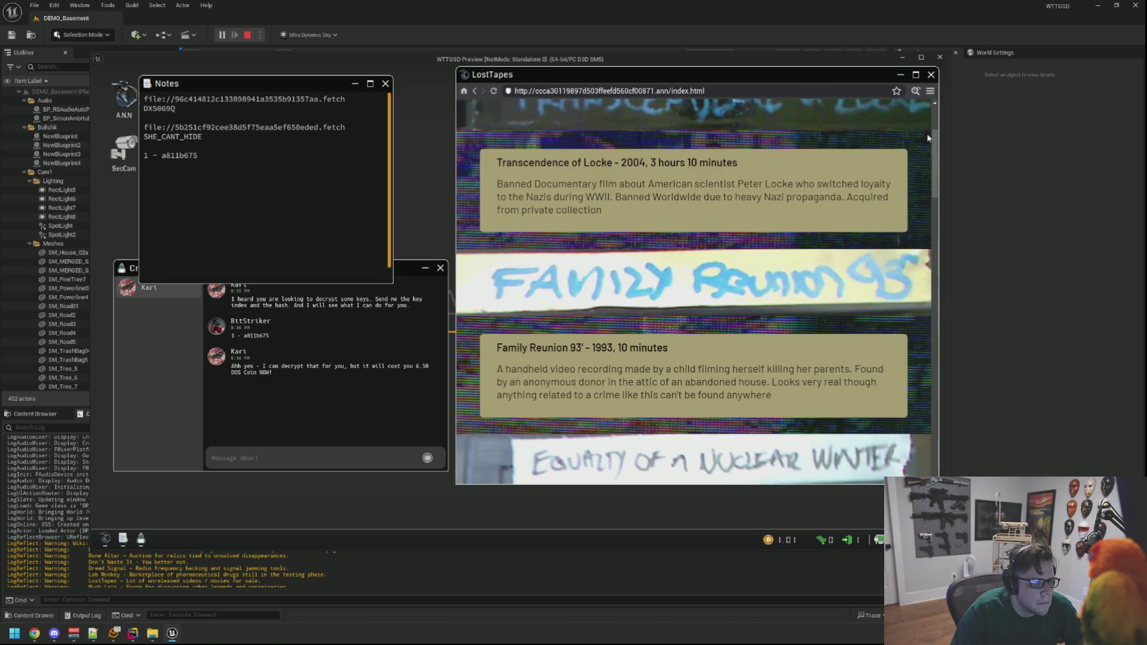
click(916, 91)
scroll(762, 236, down, 8)
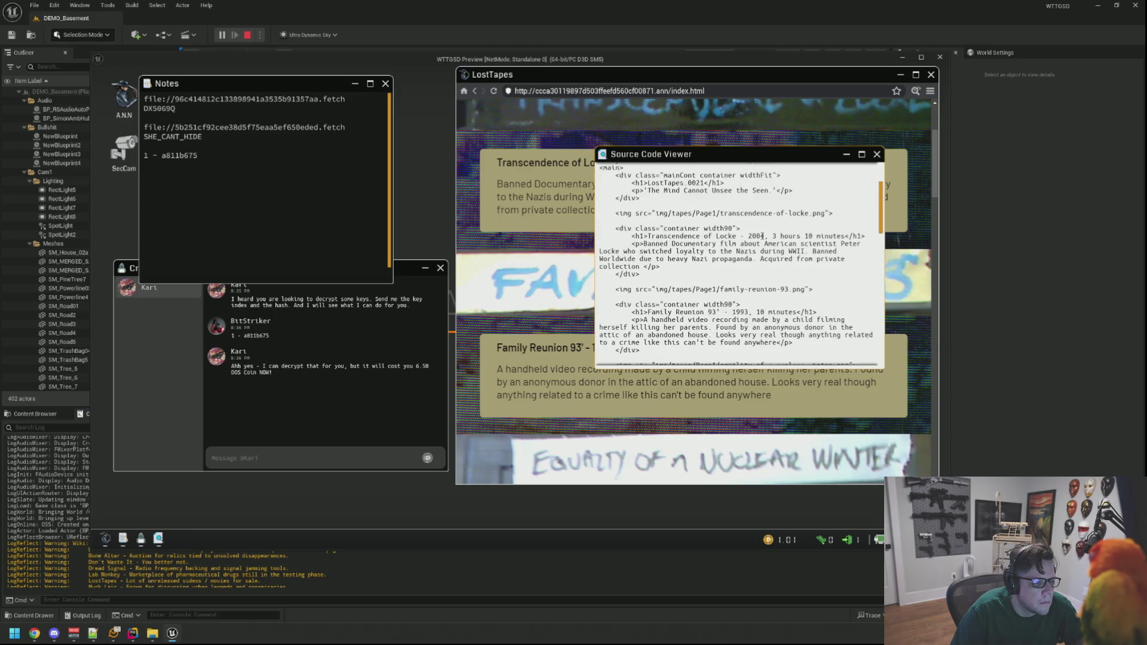
scroll(761, 236, down, 15)
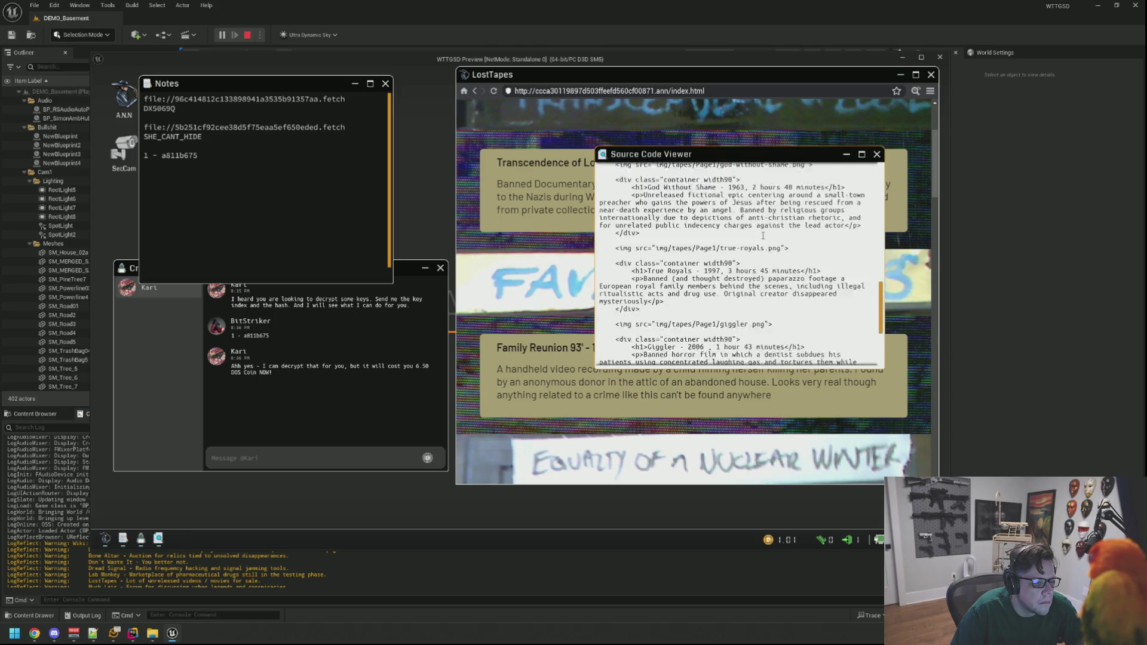
scroll(763, 236, down, 2)
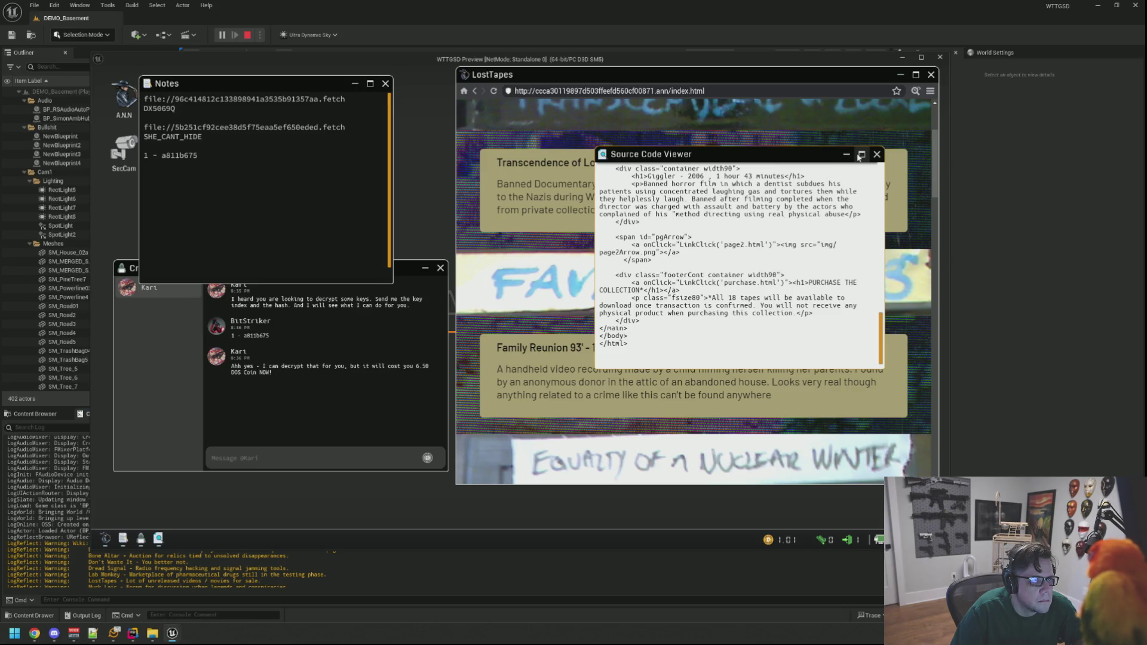
click(877, 155)
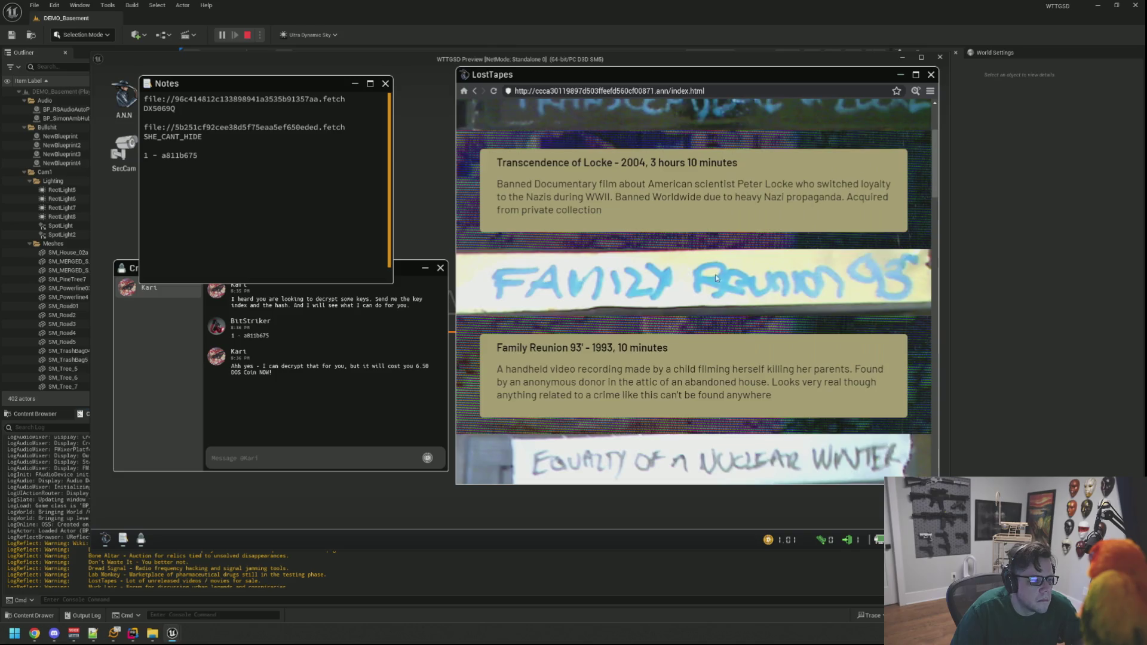
Close the Notes, CryptChat and LostTapes browser windows
scroll(657, 239, down, 15)
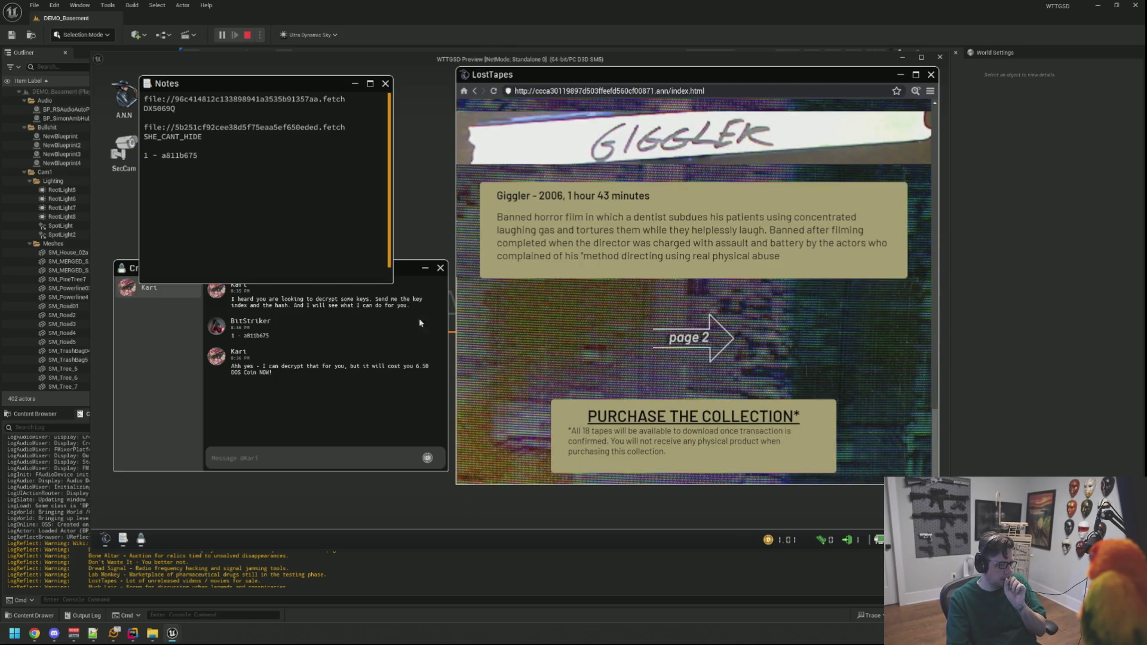
click(385, 87)
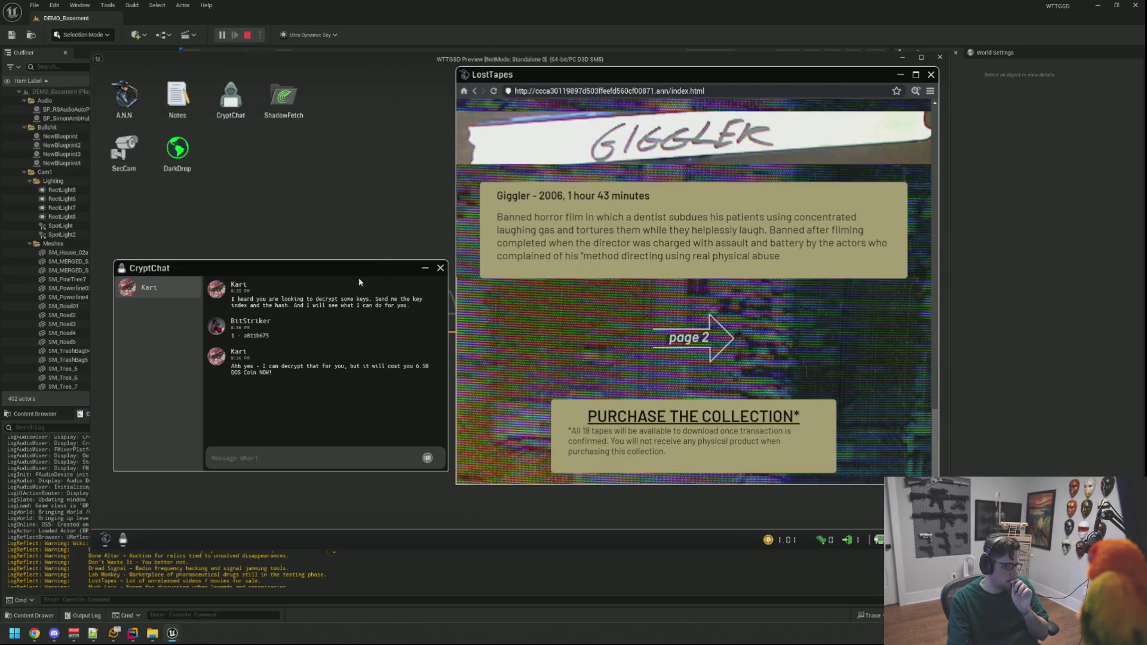
click(441, 268)
click(930, 75)
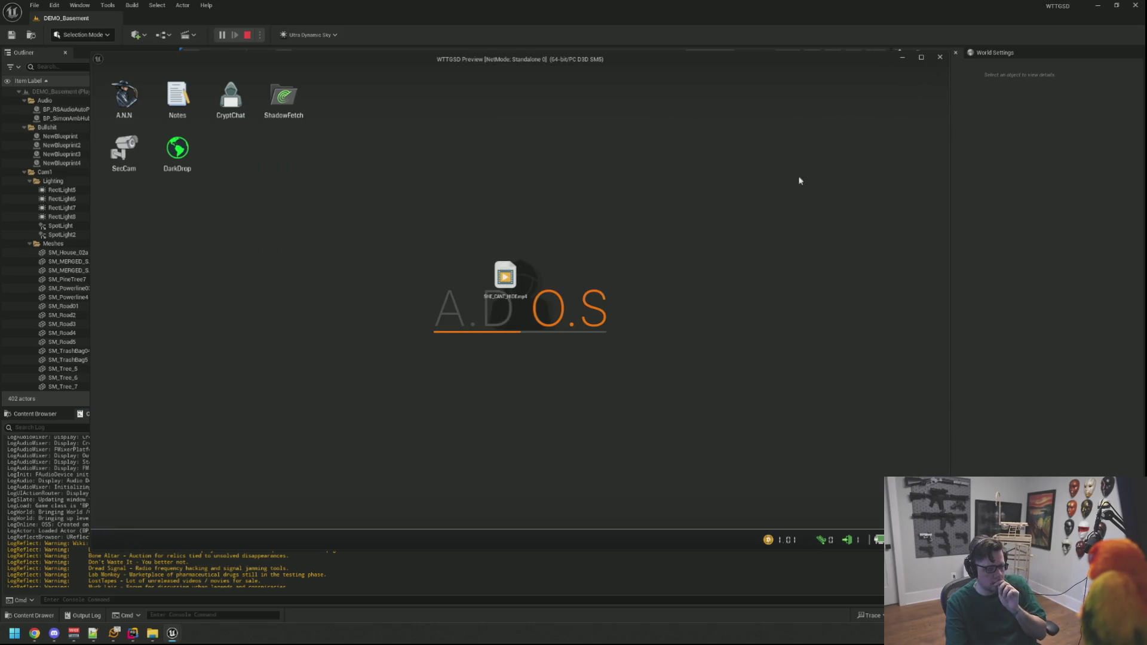
Get up from the desk, walk past the shelves, cabinet, panel and fridge, then pause with Esc
right_click(827, 159)
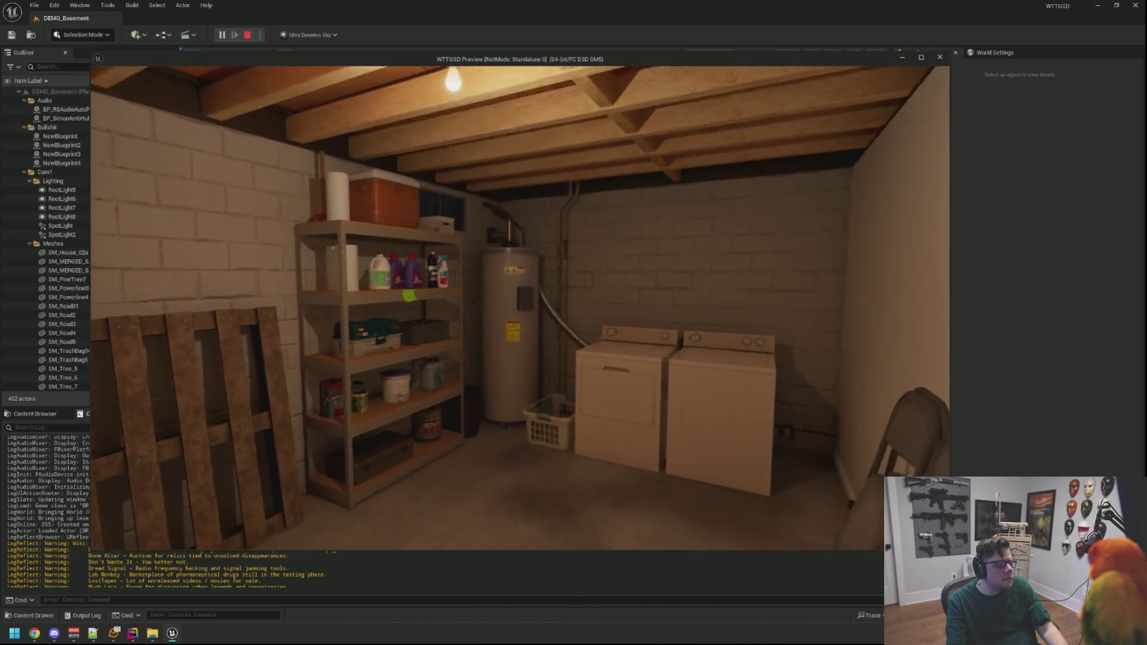
key(w)
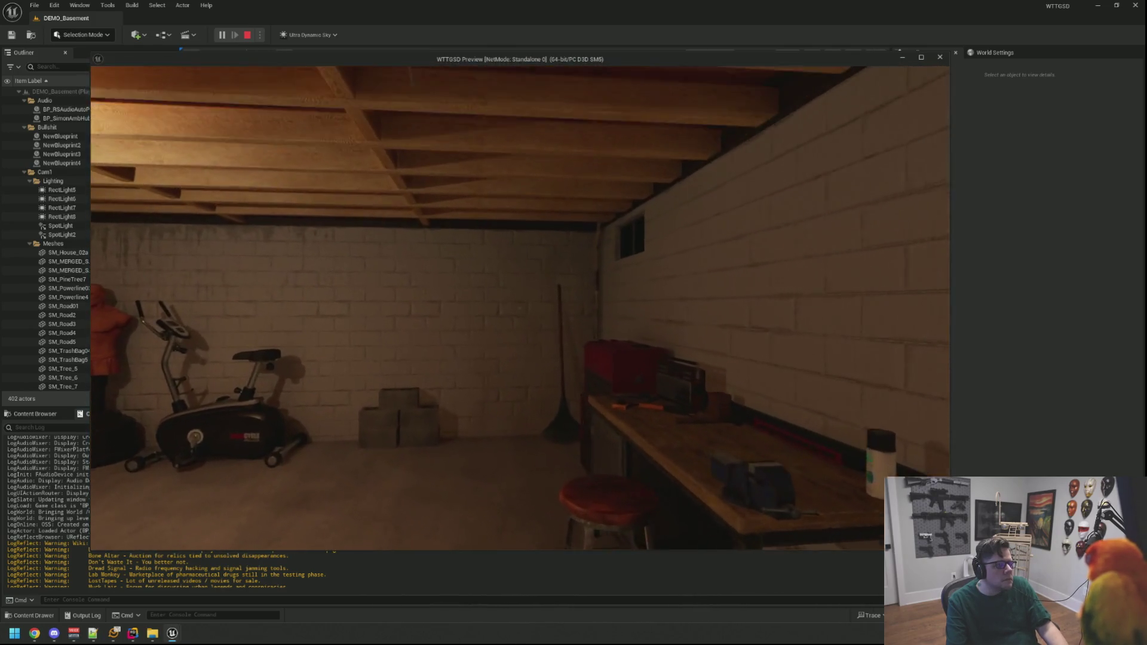
key(w)
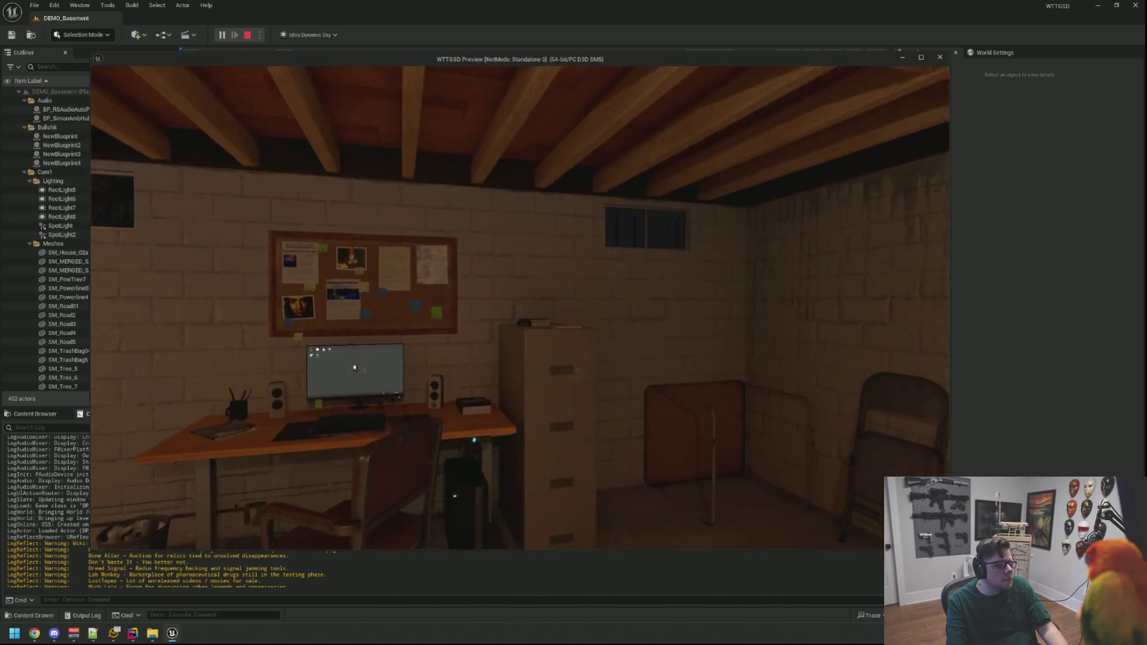
key(s)
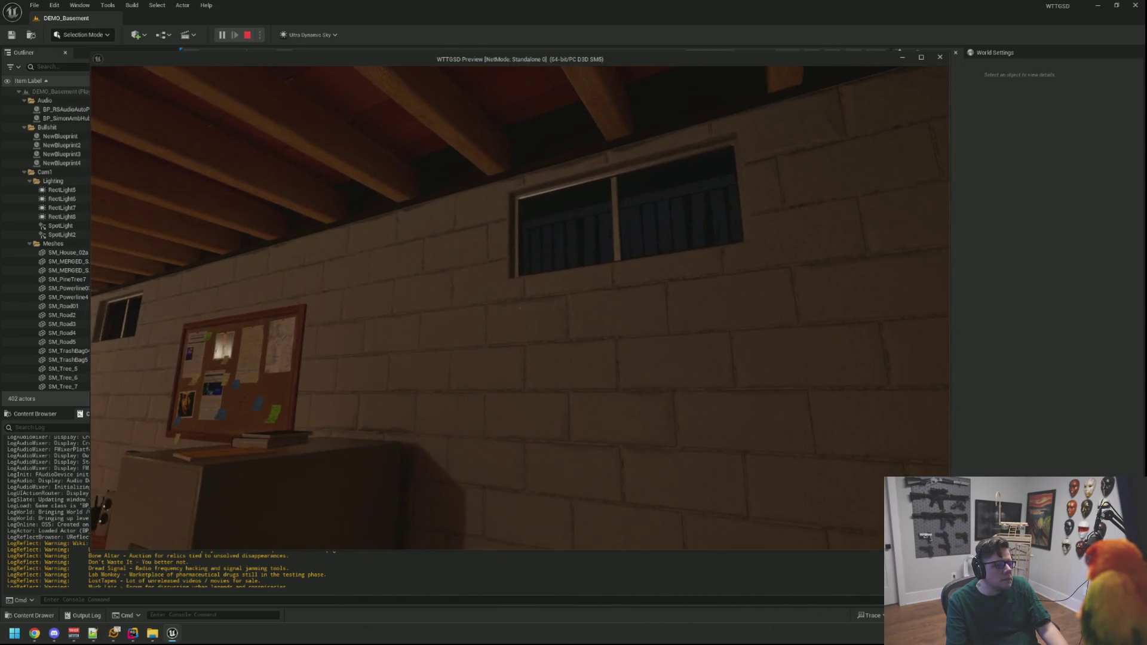
key(w)
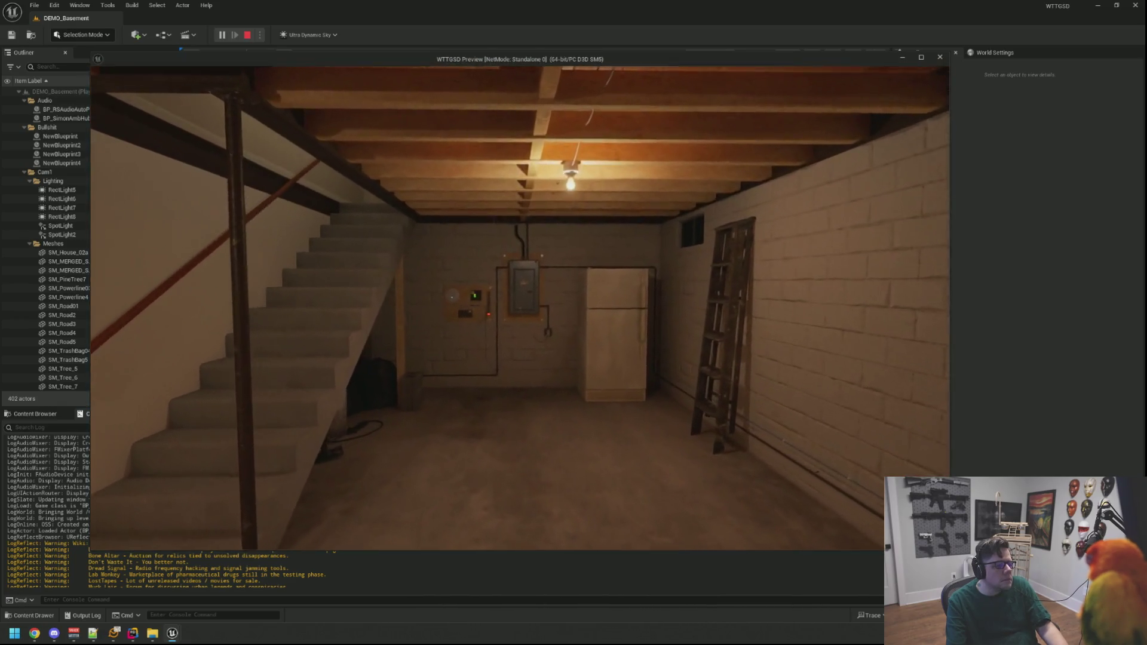
key(w)
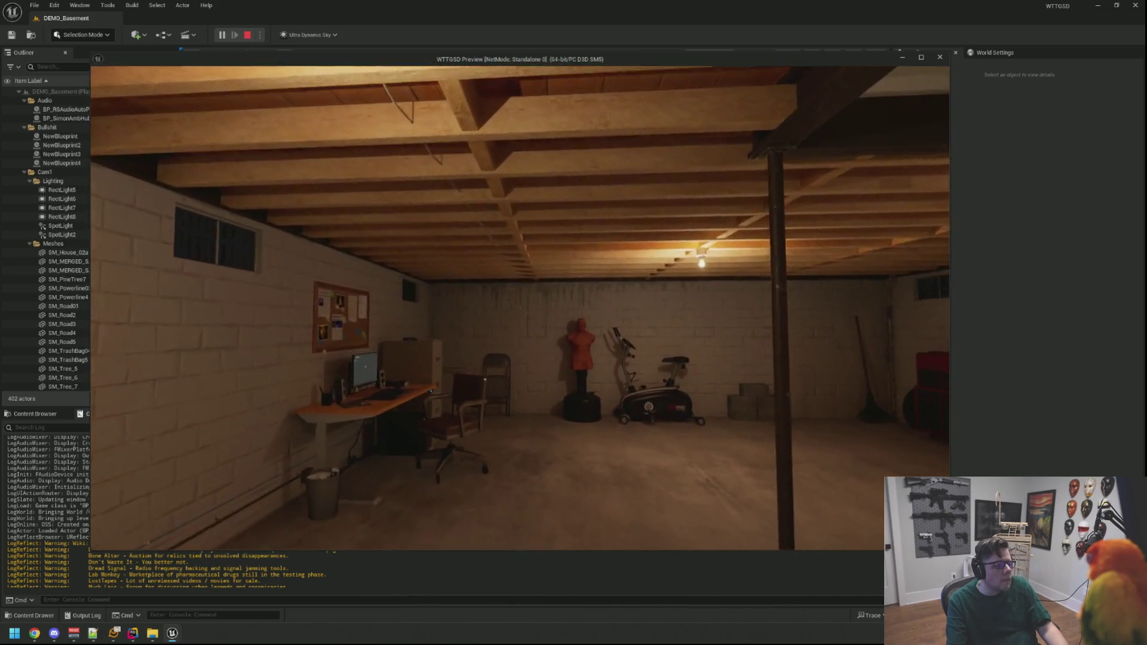
key(Escape)
key(Escape)
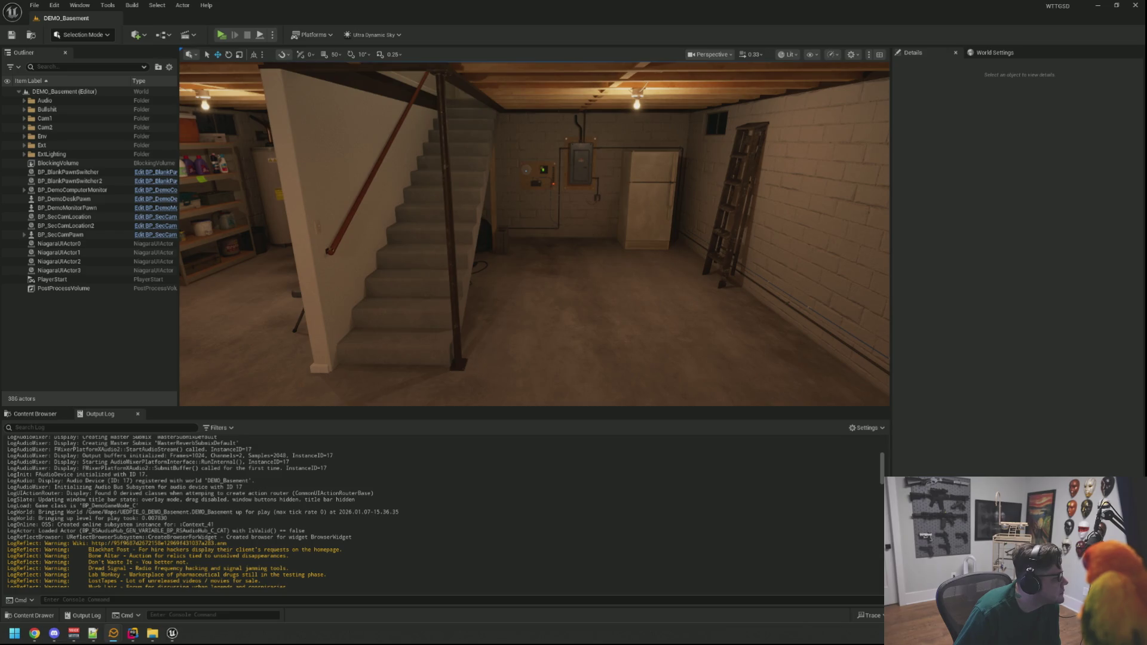
Fly the viewport to the fridge, clear the Output Log, and show the Audio/SFXS/Ambience assets
drag(445, 208, 451, 209)
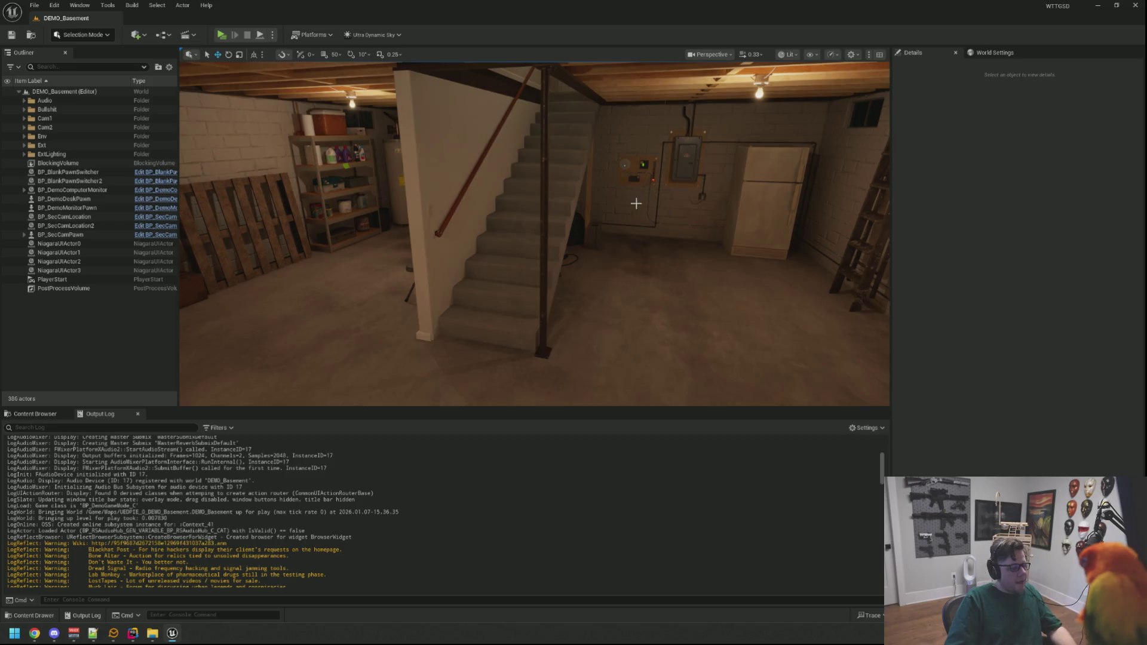
mouse_move(468, 364)
mouse_down()
mouse_move(488, 284)
mouse_move(544, 281)
mouse_move(508, 284)
mouse_move(532, 283)
mouse_up()
right_click(423, 456)
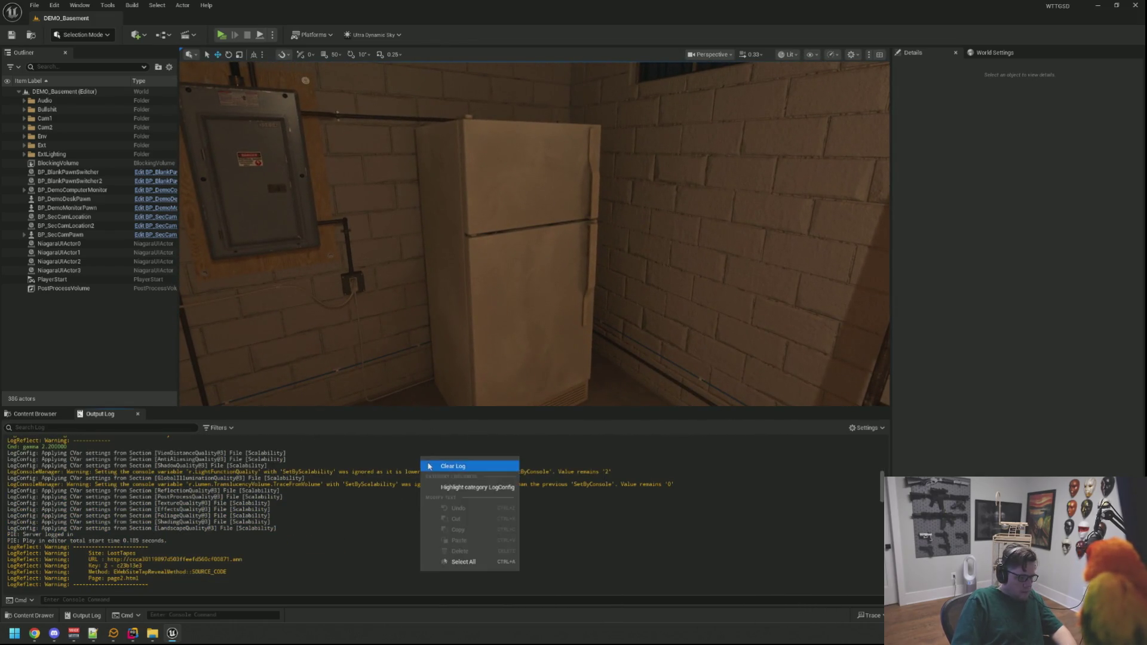
click(436, 464)
click(35, 415)
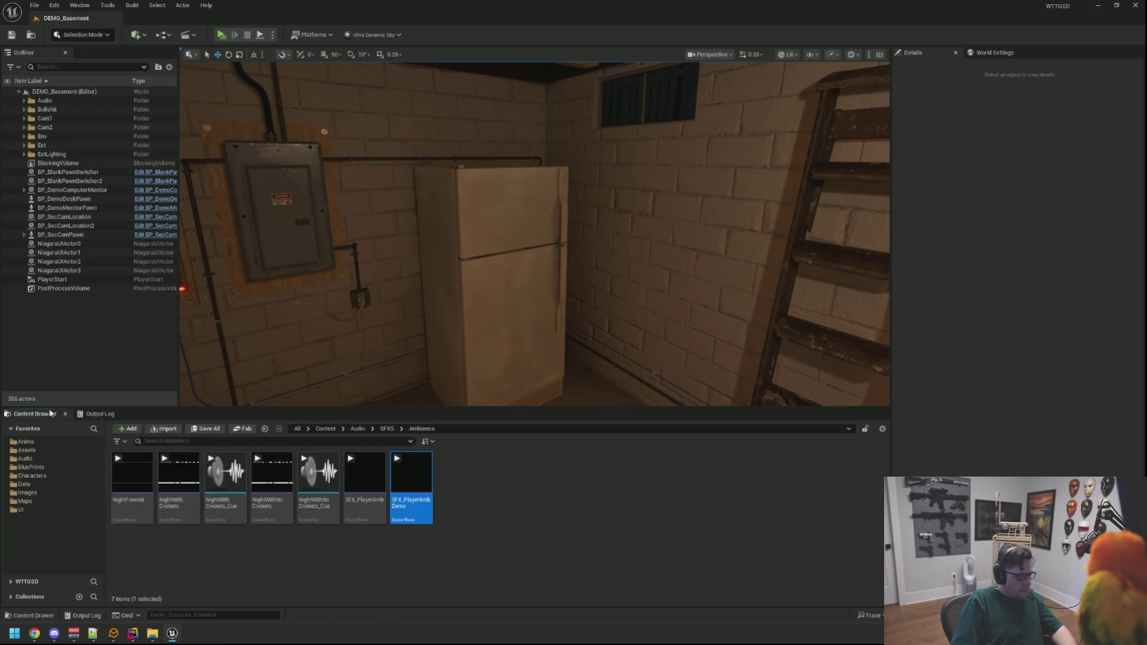
Frame the basement fridge in the viewport and open the Audio/SFXS/Env sound folder
drag(532, 283, 529, 257)
mouse_move(457, 267)
mouse_down()
mouse_move(478, 266)
mouse_move(452, 278)
mouse_up()
drag(494, 227, 499, 218)
drag(405, 336, 404, 335)
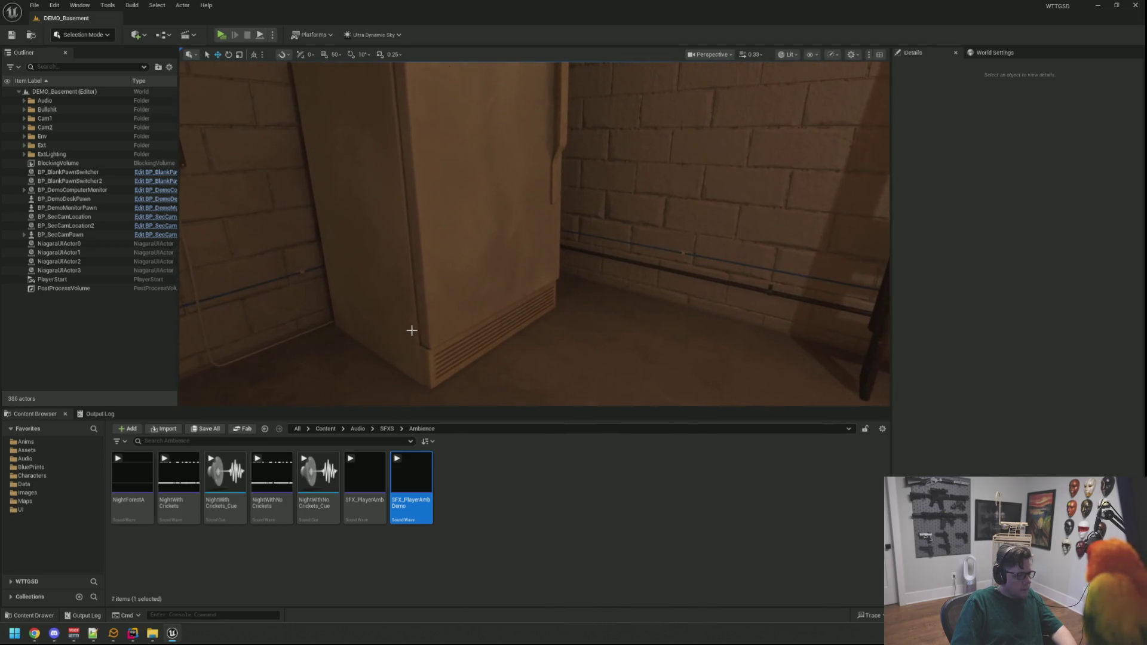
click(387, 429)
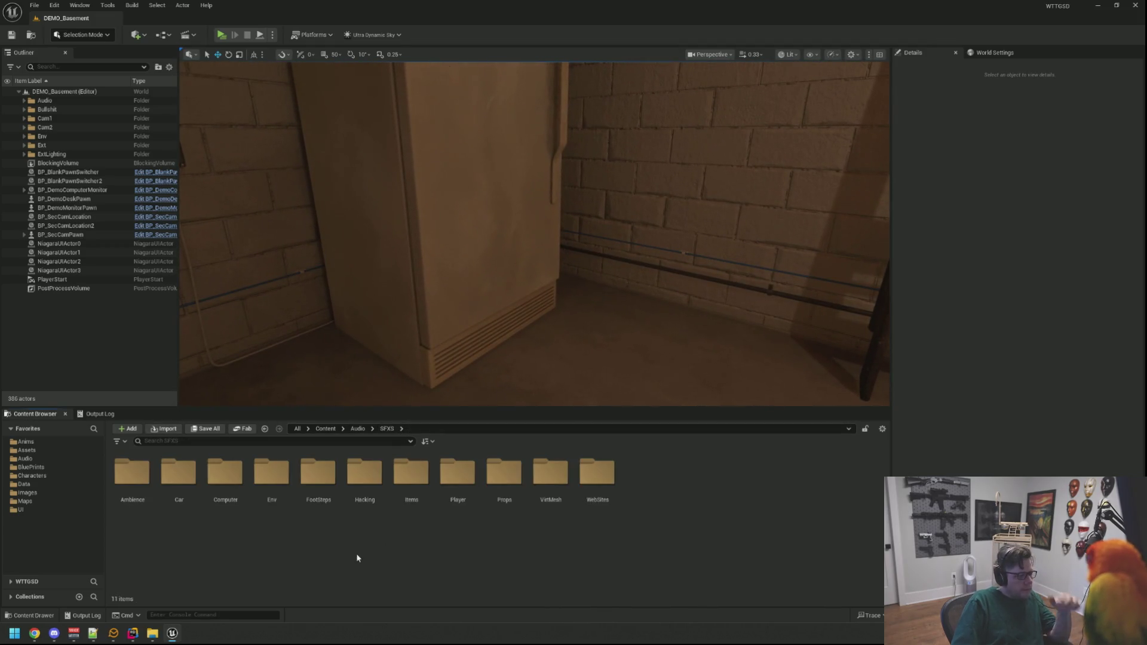
click(276, 487)
double_click(276, 487)
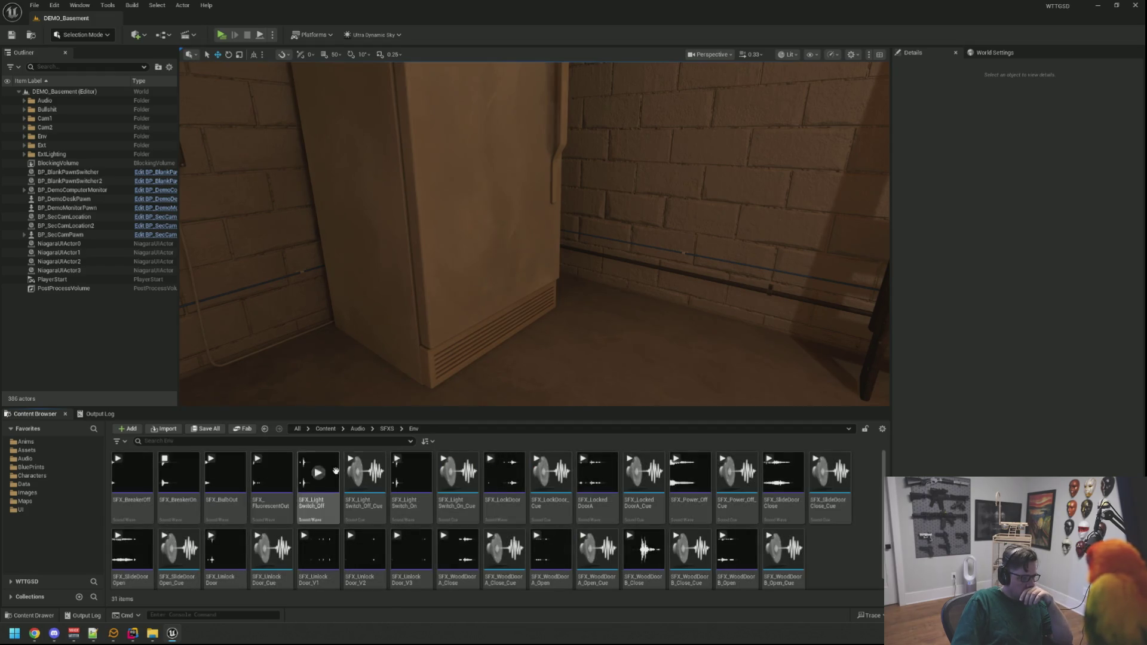
Preview SFX_FluorescentOut, SFX_Power_Off, SFX_SlideDoorClose, SFX_WoodDoor_B_Open and SFX_SlideDoor_Open, then minimize the editor
click(272, 475)
mouse_move(513, 479)
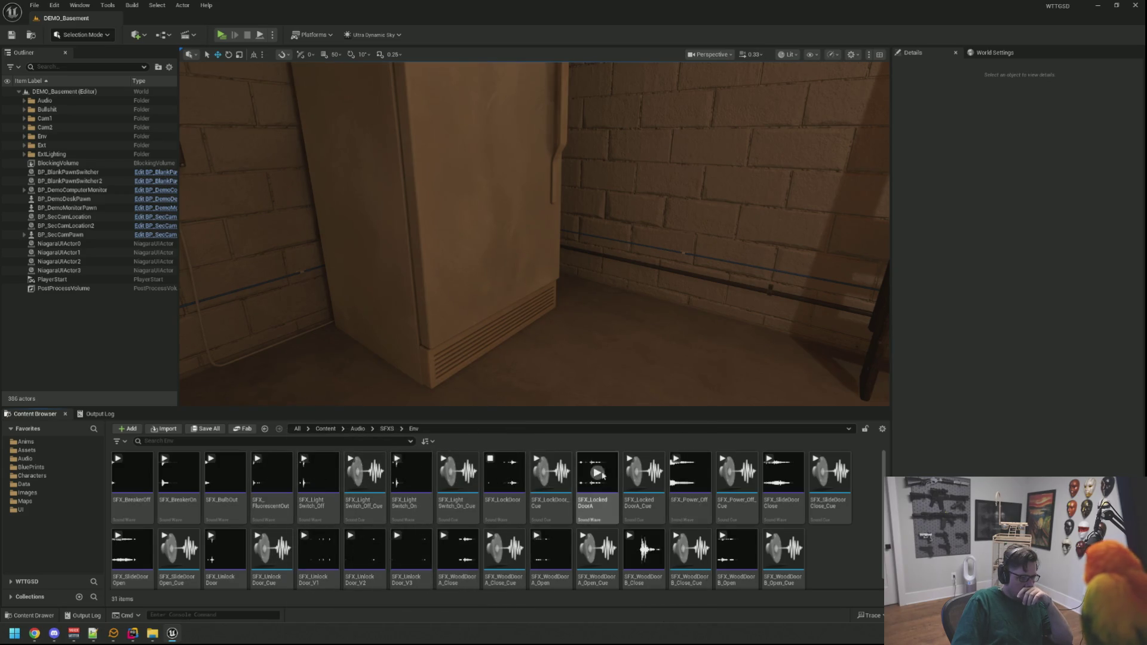
click(676, 459)
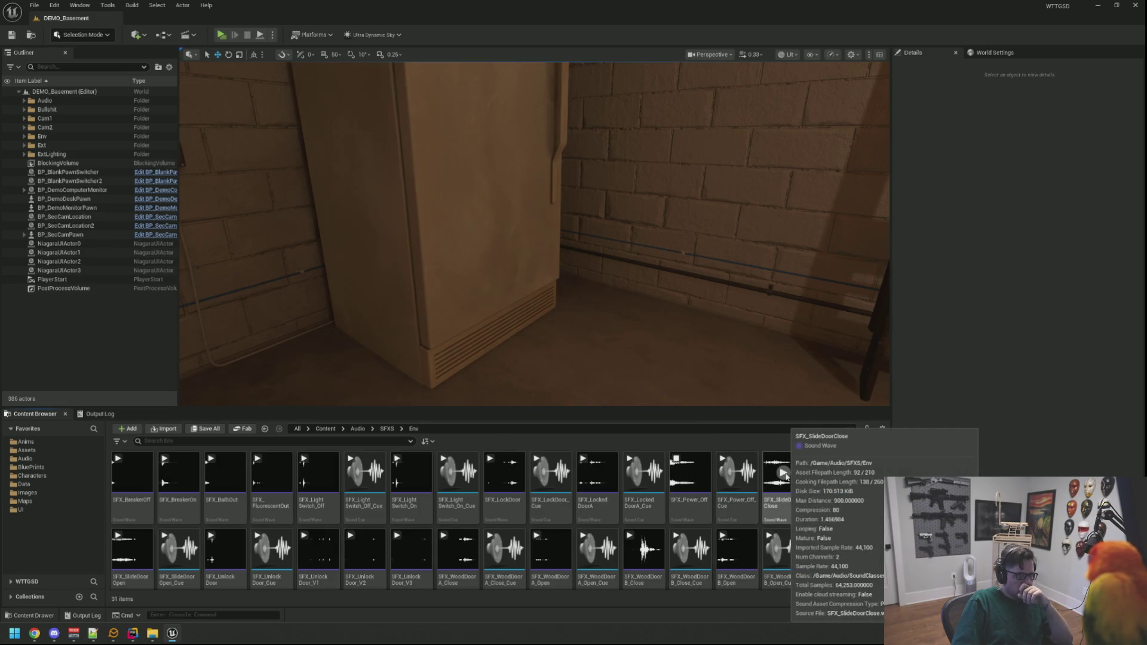
click(784, 474)
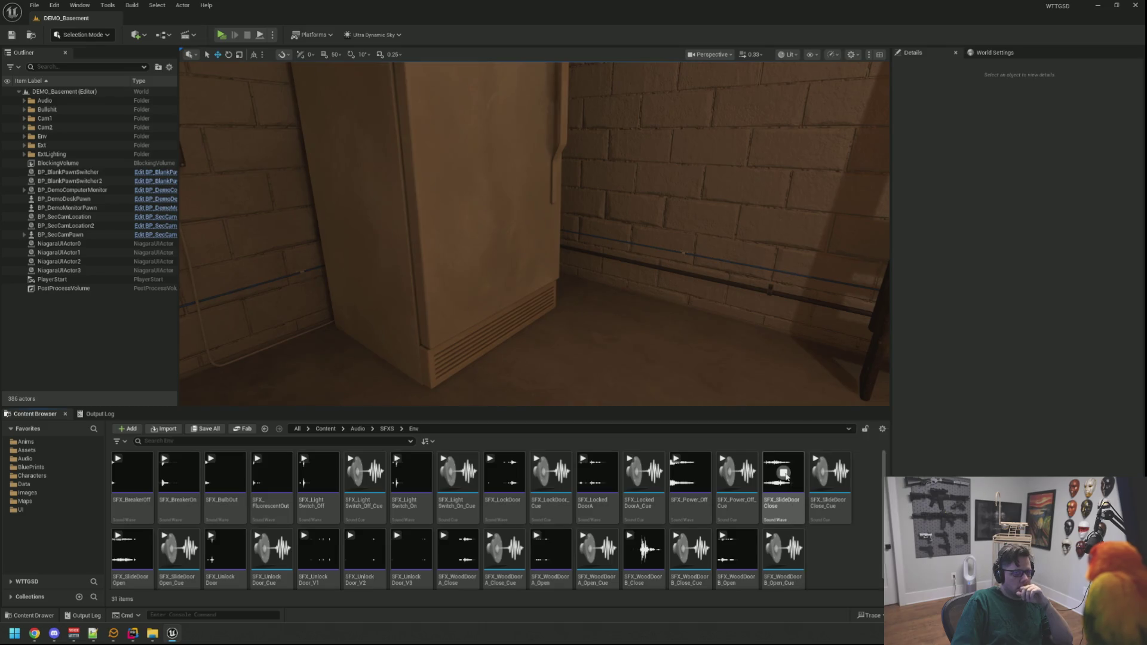
scroll(812, 535, down, 1)
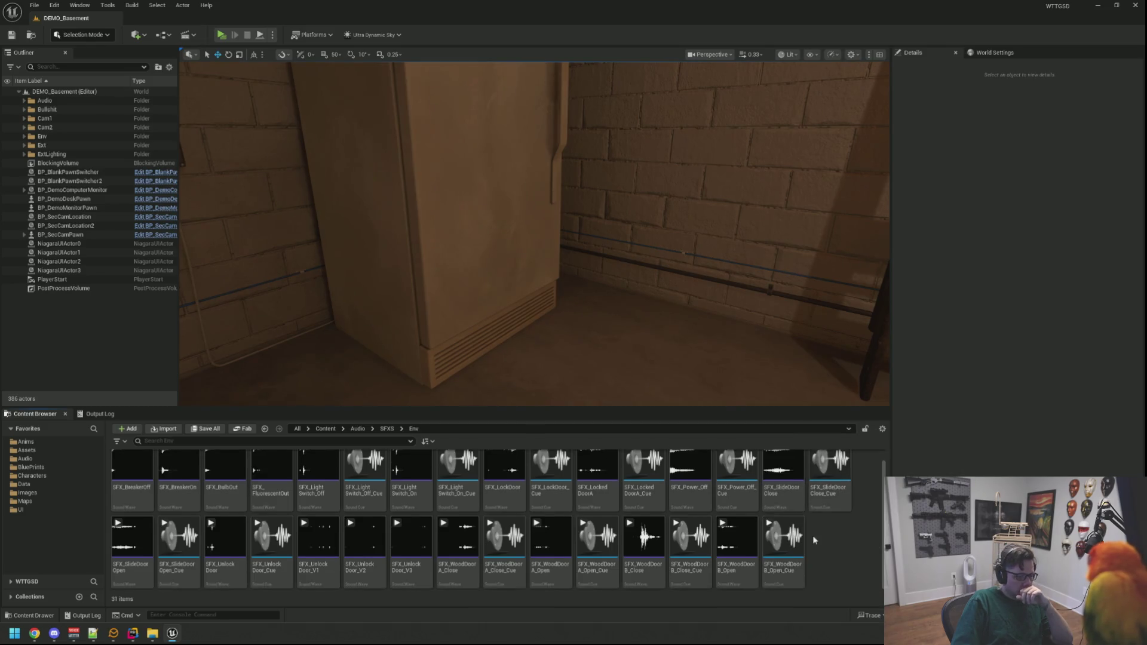
click(739, 537)
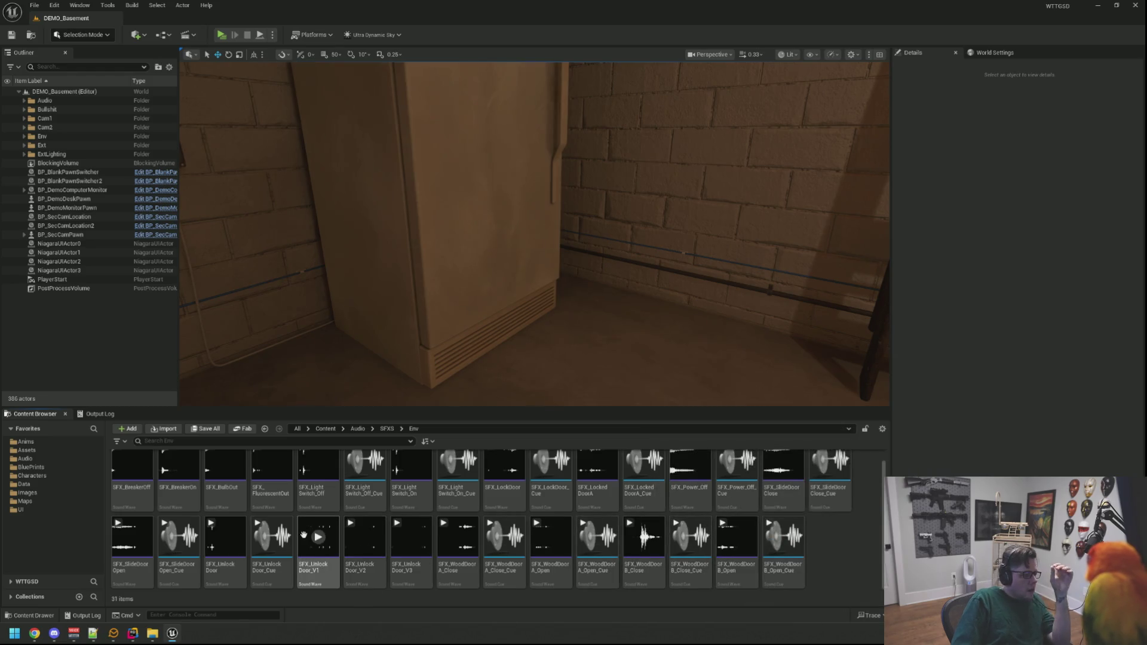
click(132, 537)
drag(625, 344, 623, 344)
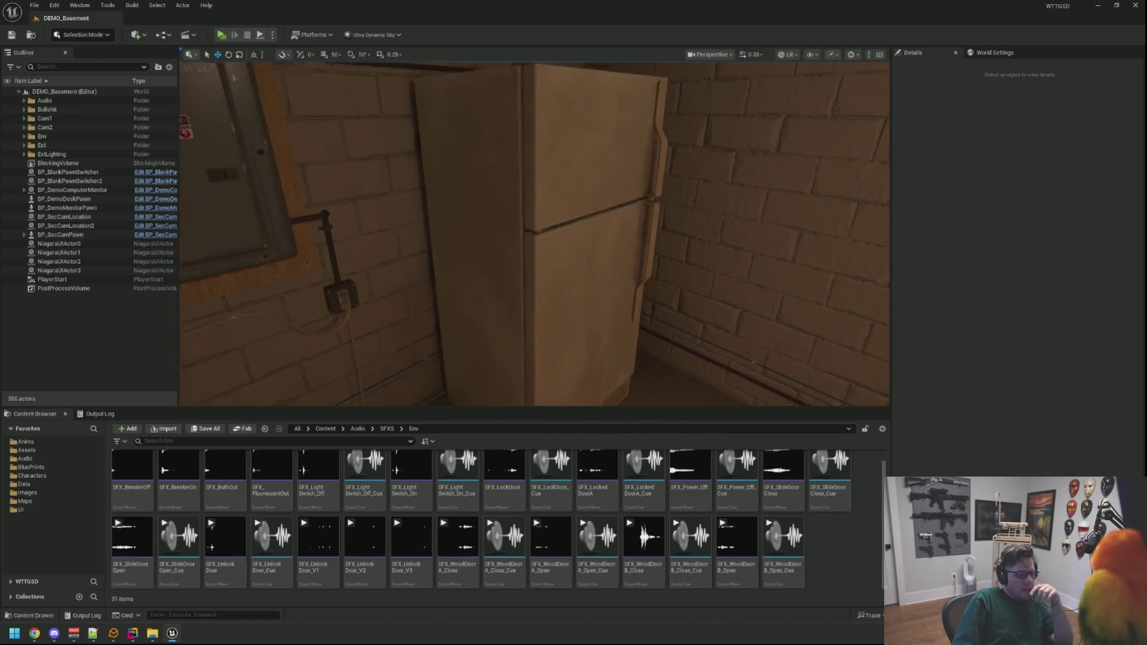
click(1099, 6)
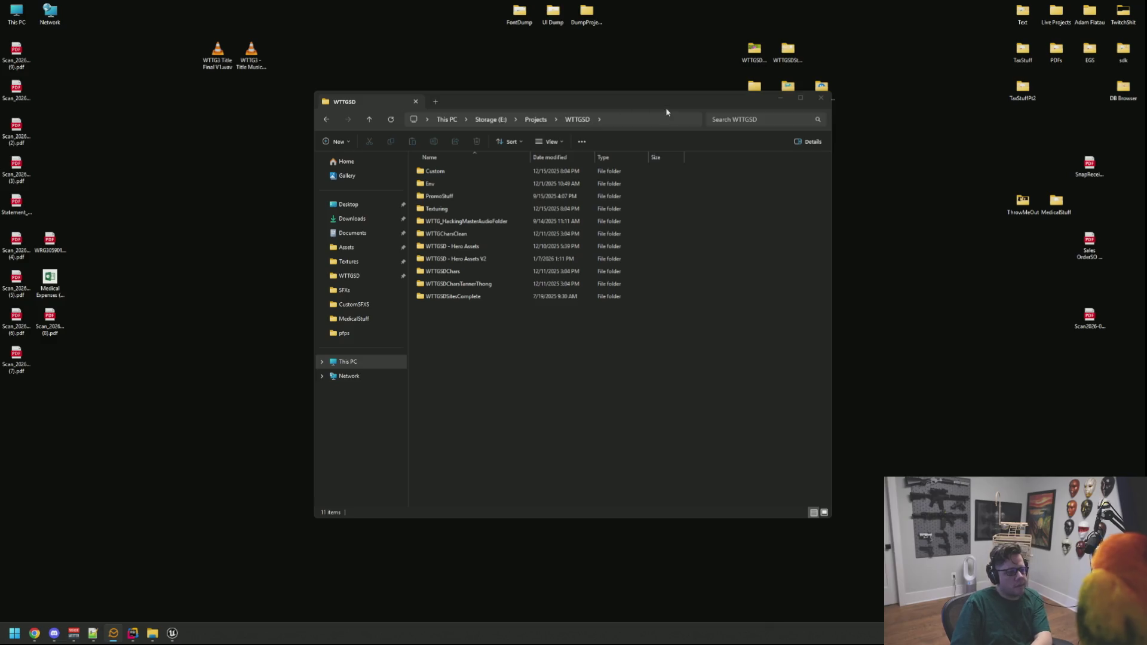
Move the WTTGSD window aside and open the Storage (E:) drive from This PC
drag(667, 113, 562, 109)
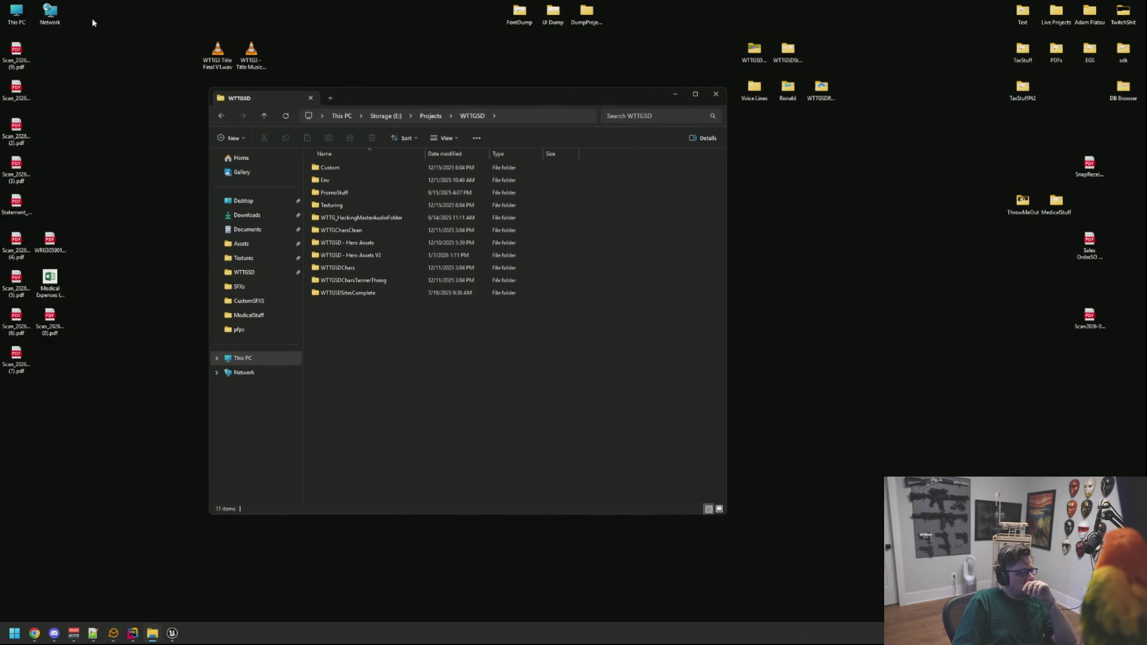
double_click(23, 21)
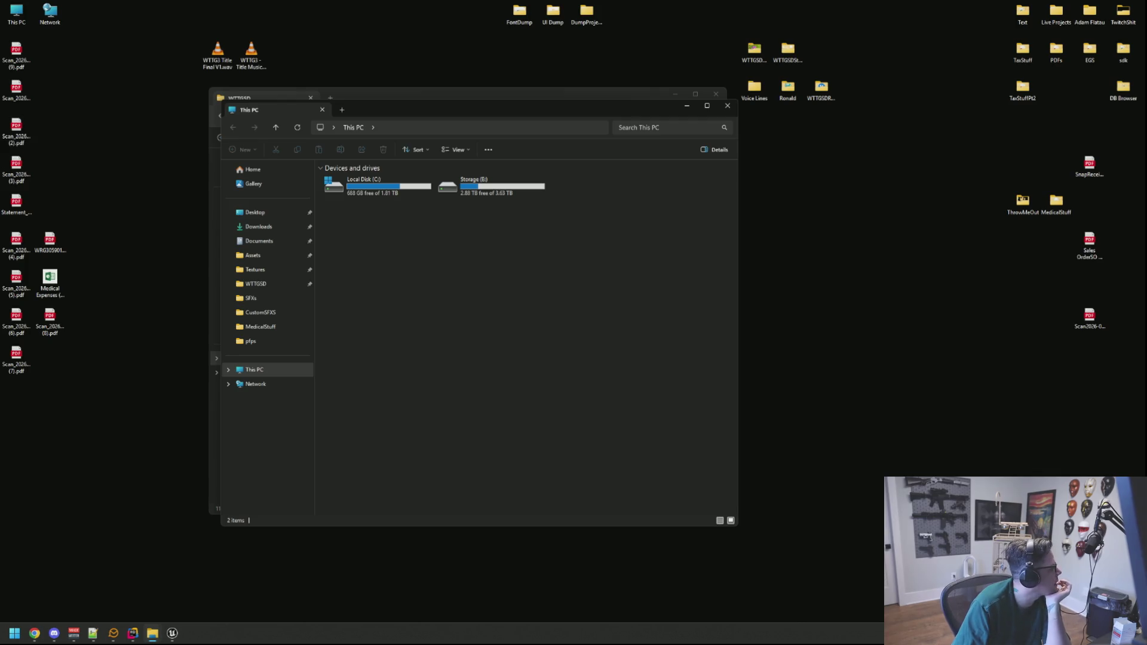
click(34, 633)
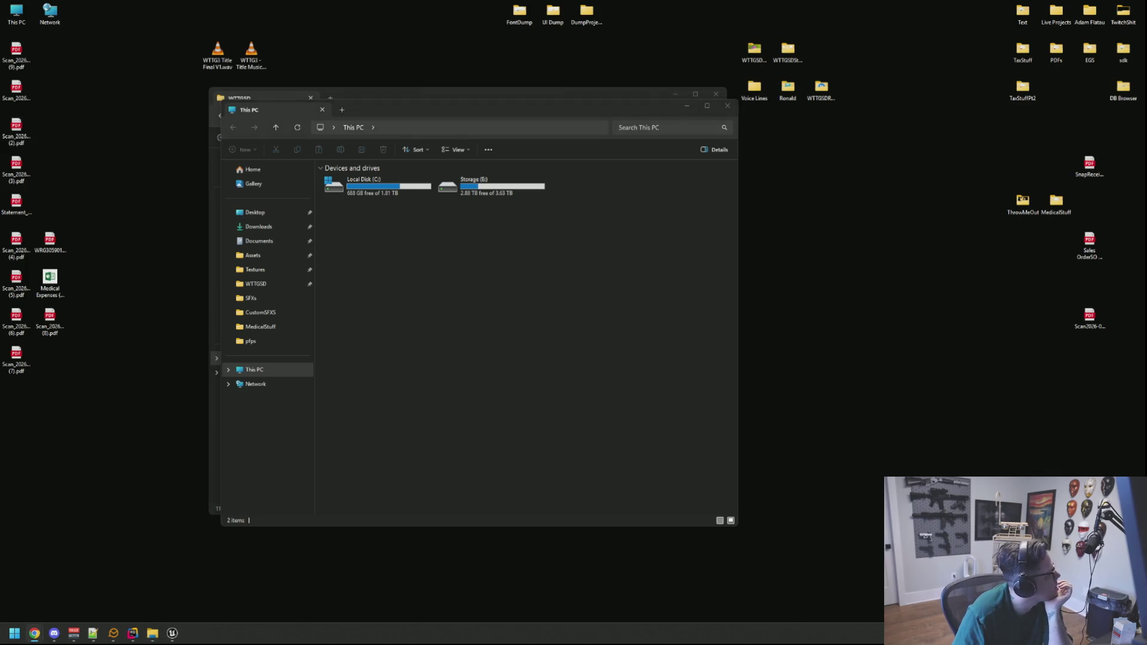
double_click(472, 185)
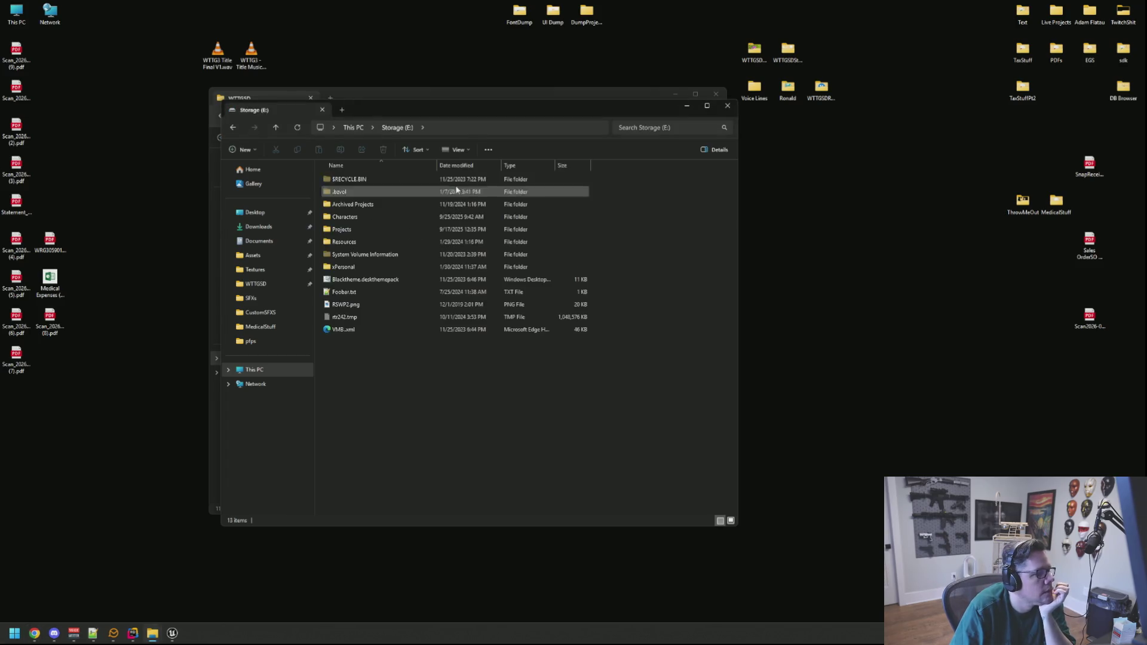
drag(404, 109, 429, 87)
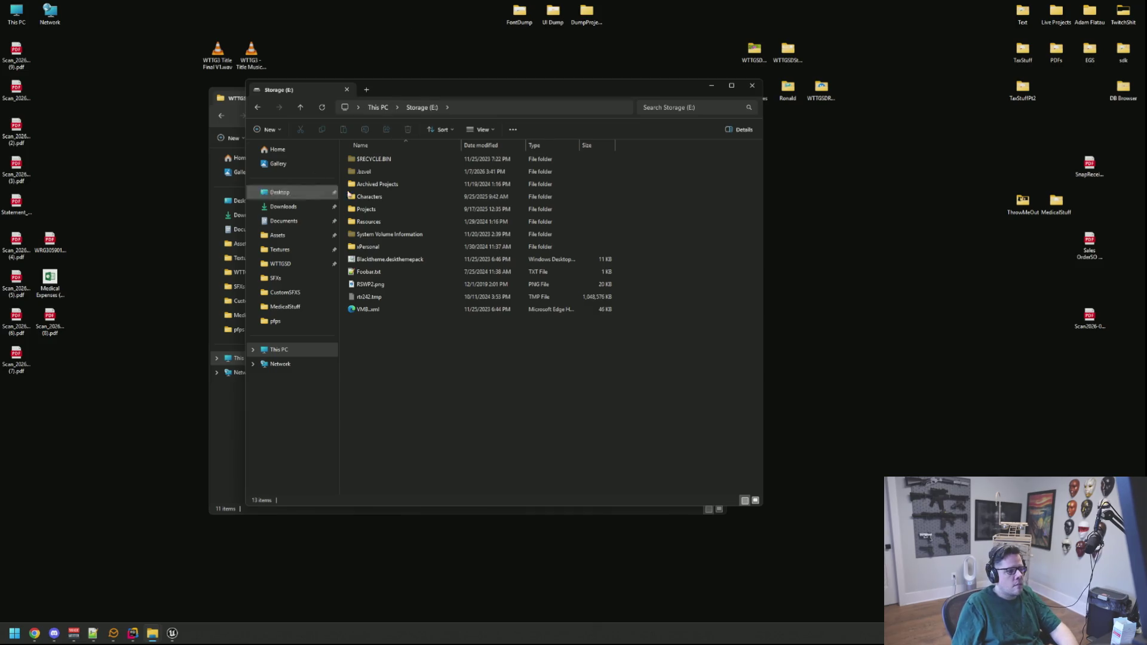
drag(459, 89, 685, 100)
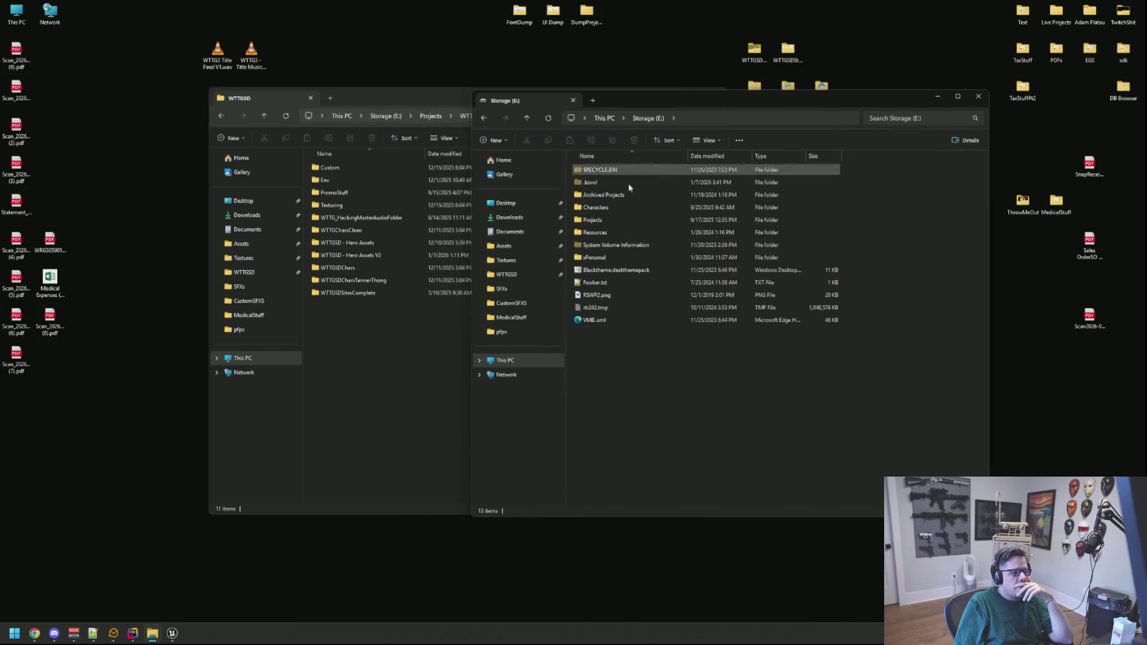
Browse Archived Projects > GoodSamaritan > Unity > Sound > Splash and play RSLogo.wav
double_click(622, 194)
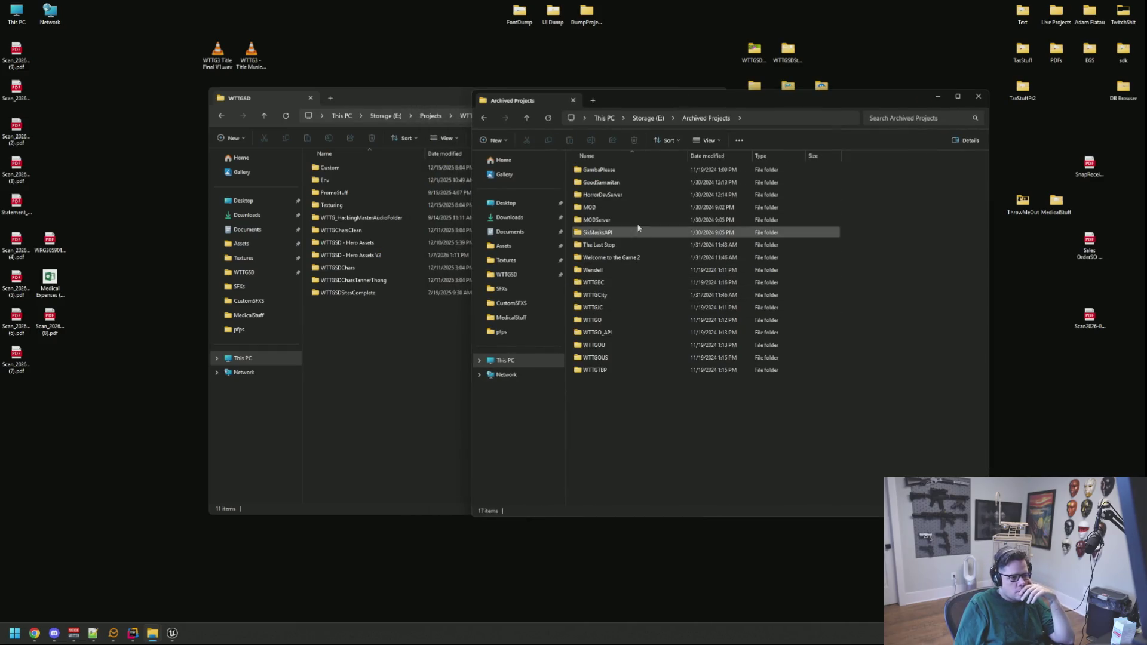
double_click(601, 183)
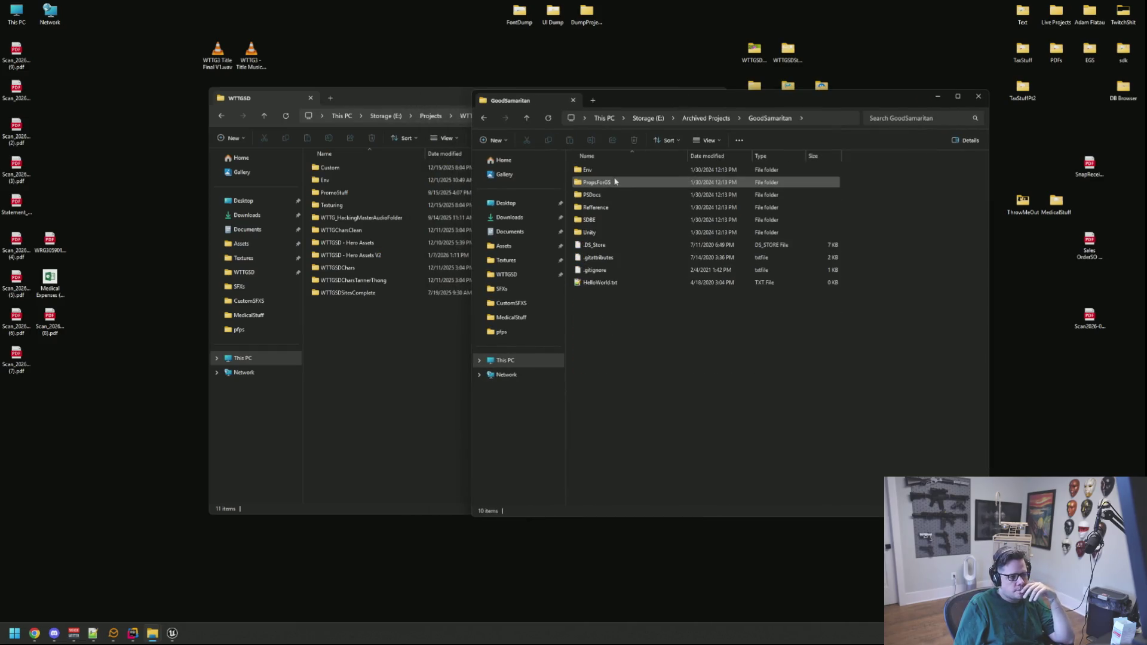
double_click(608, 232)
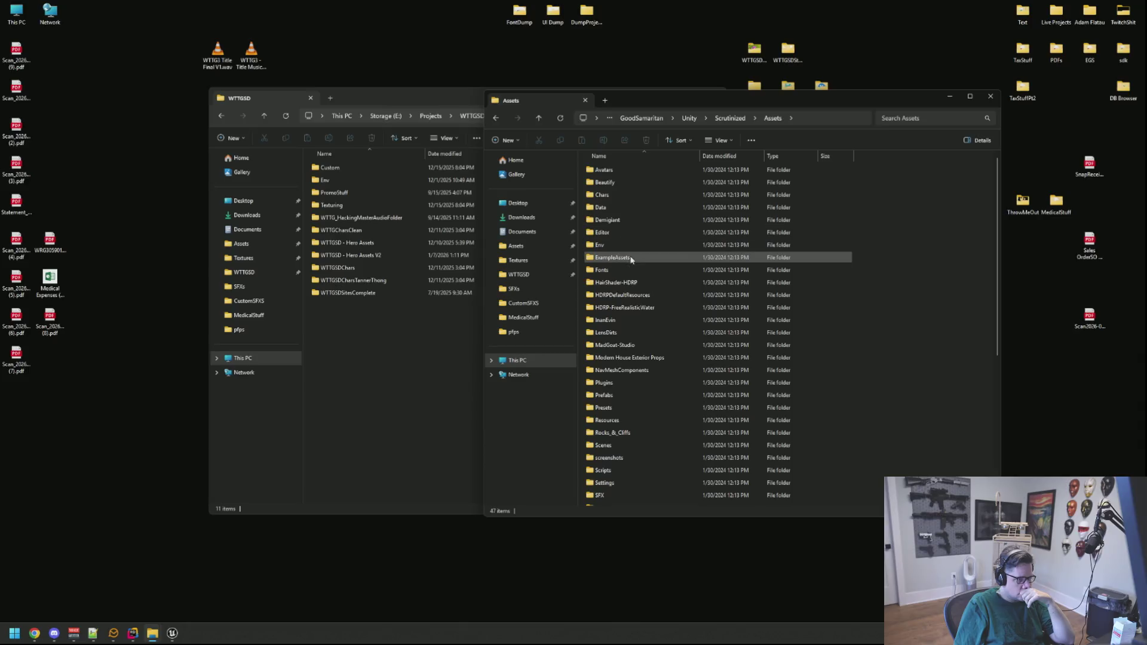
scroll(637, 312, down, 5)
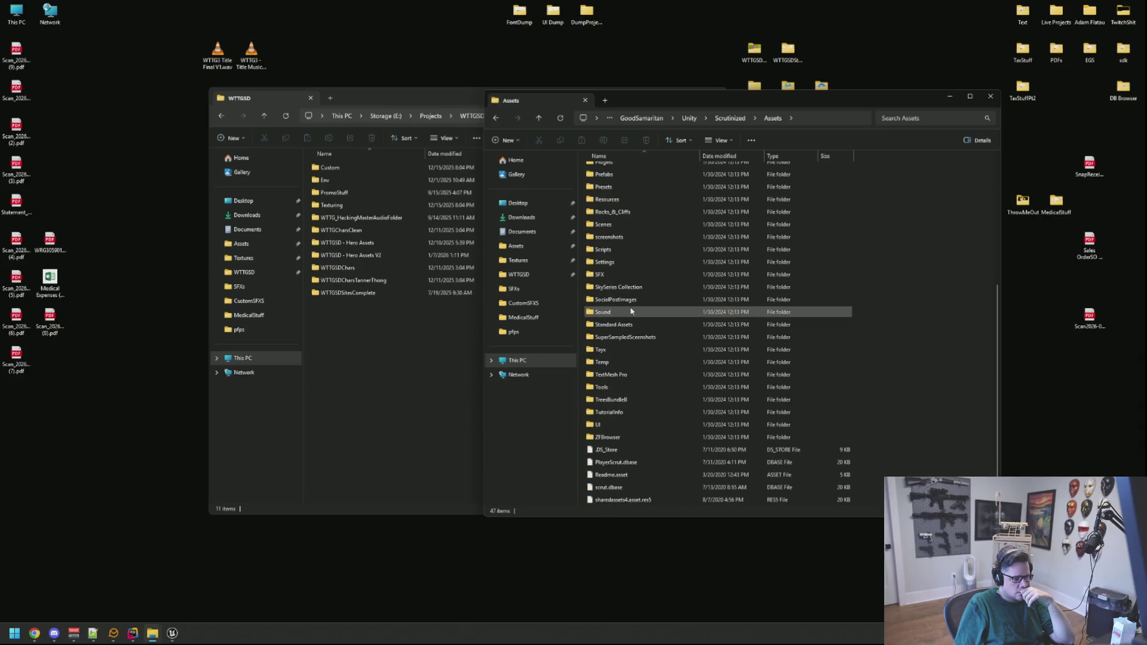
double_click(633, 312)
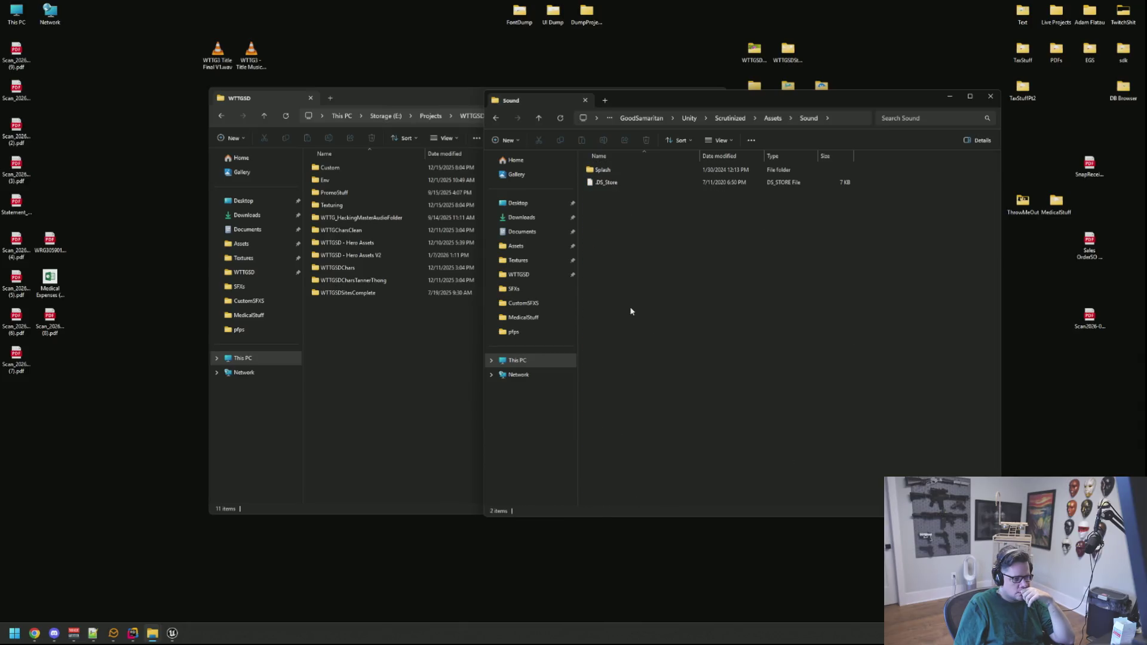
double_click(605, 171)
double_click(611, 170)
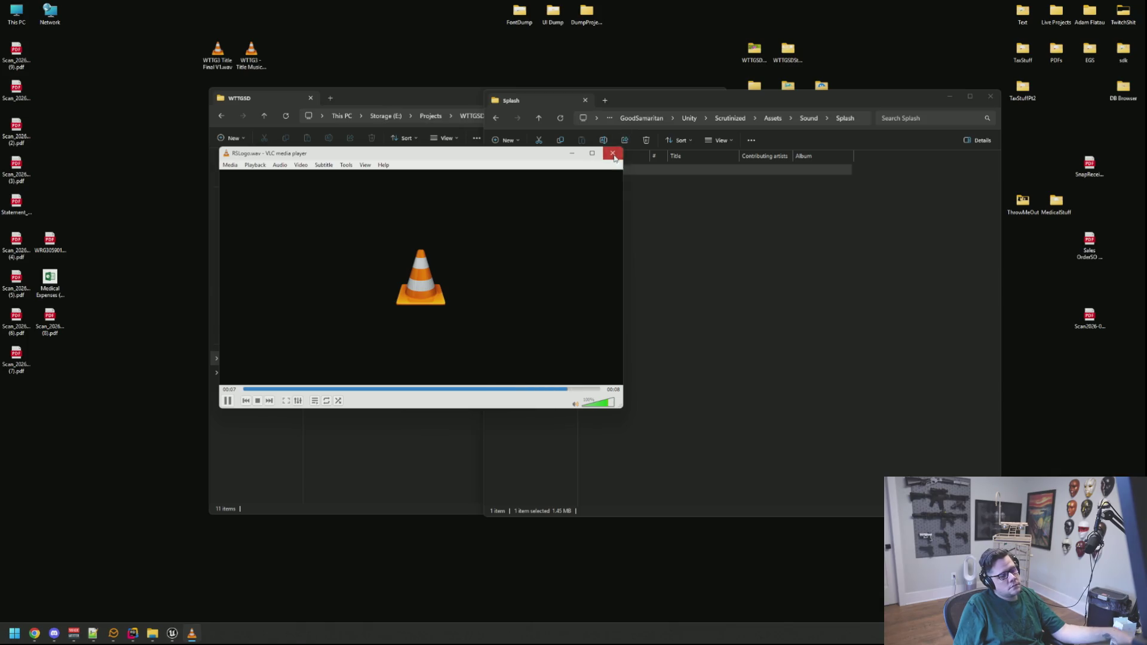
click(613, 154)
click(804, 122)
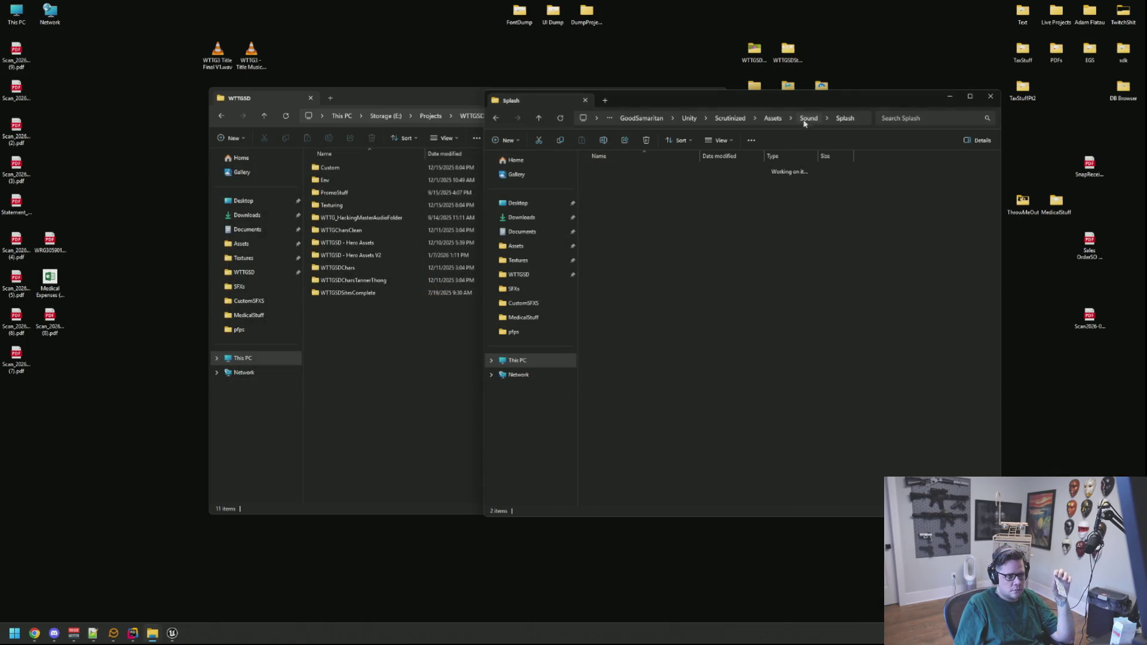
Open the old project's Assets/SFX/Env folder and widen the Name column
click(773, 118)
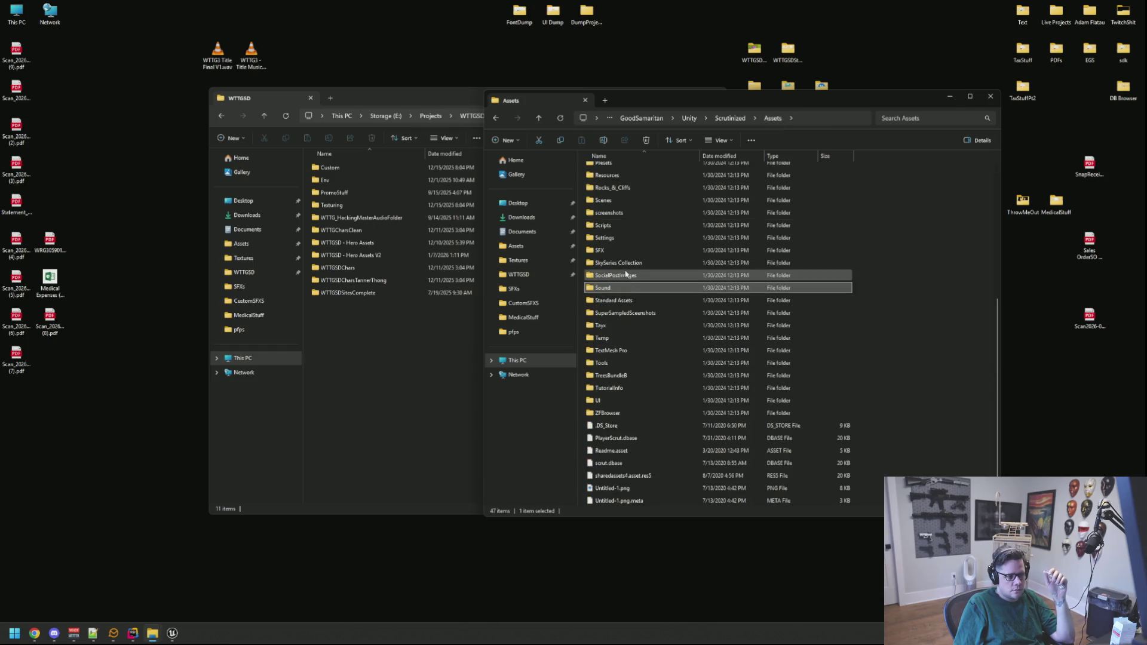
double_click(623, 250)
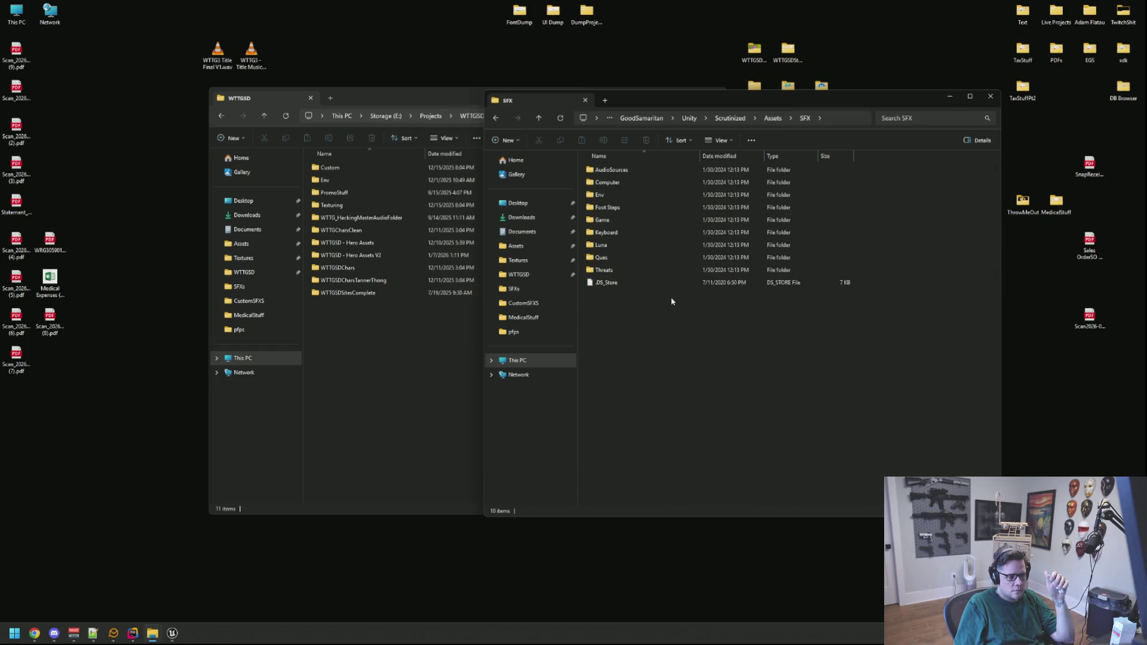
double_click(626, 192)
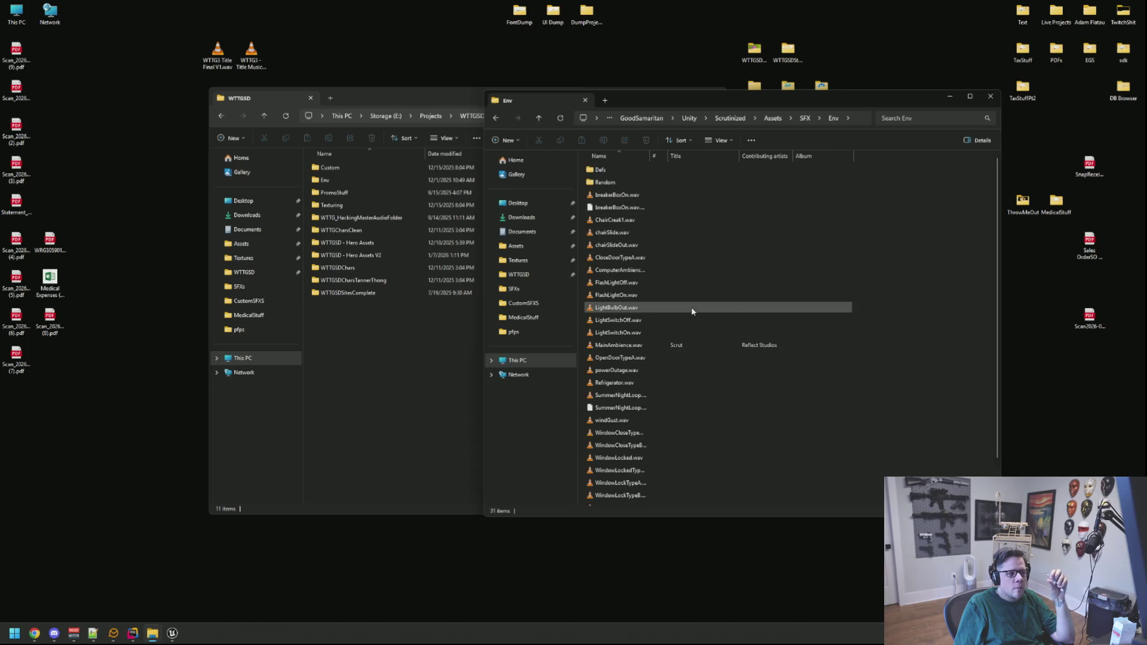
drag(650, 156, 707, 160)
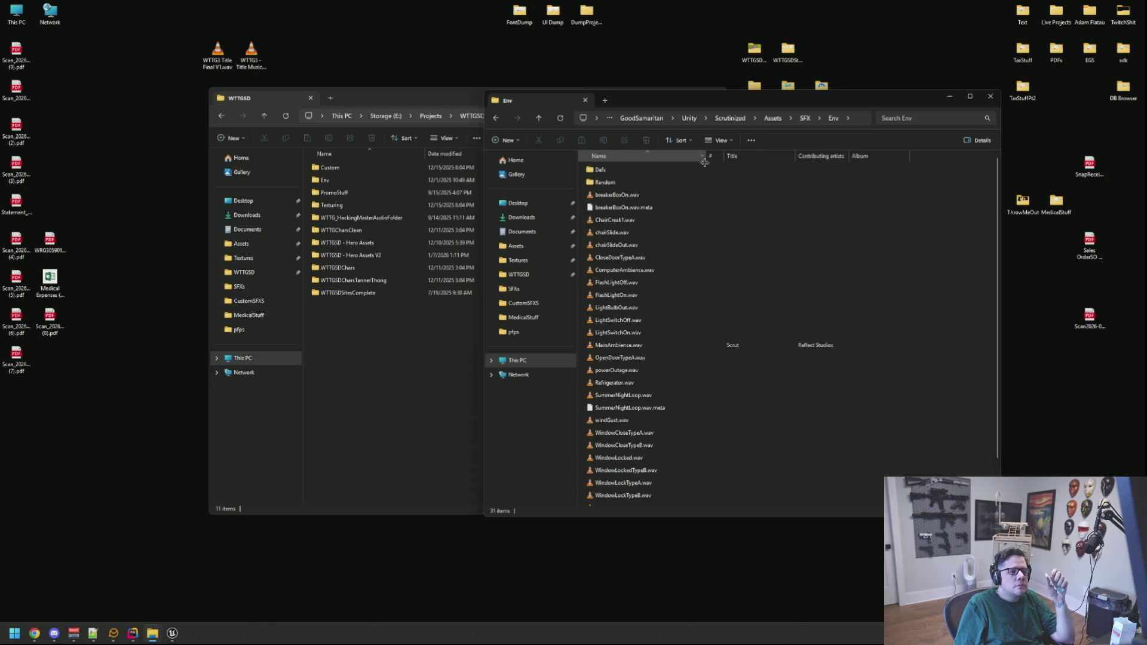
Play Owl2, WaterDrop2, Window1 and Window2 from Random, then ComputerAmbience.wav from Env
double_click(649, 182)
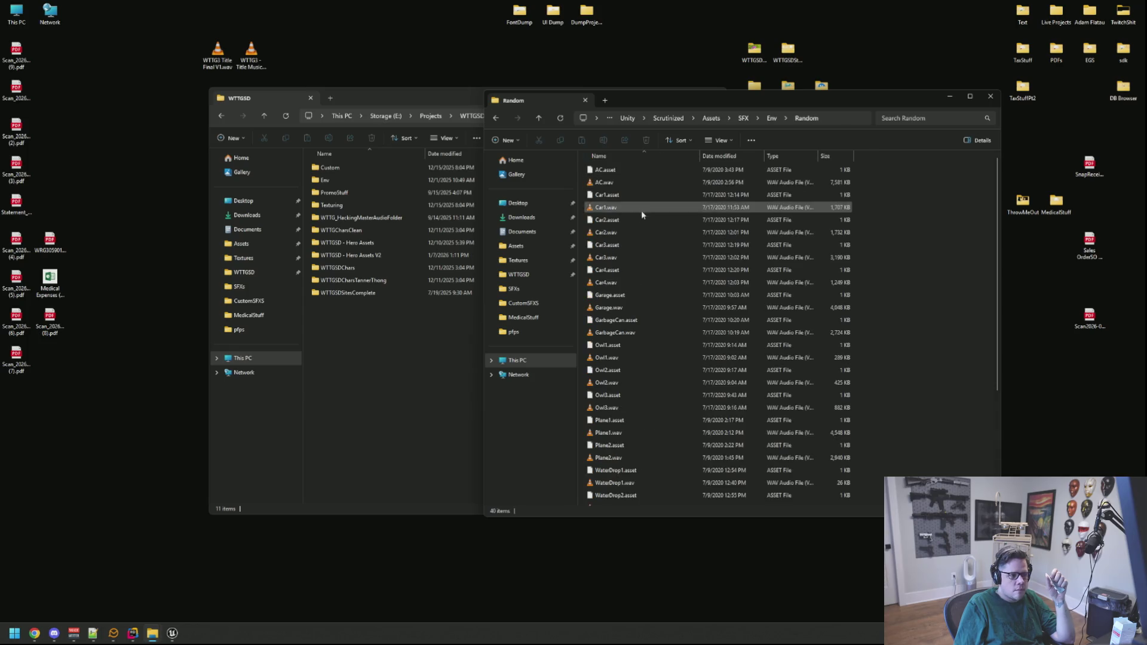
click(777, 156)
scroll(657, 269, down, 5)
click(636, 363)
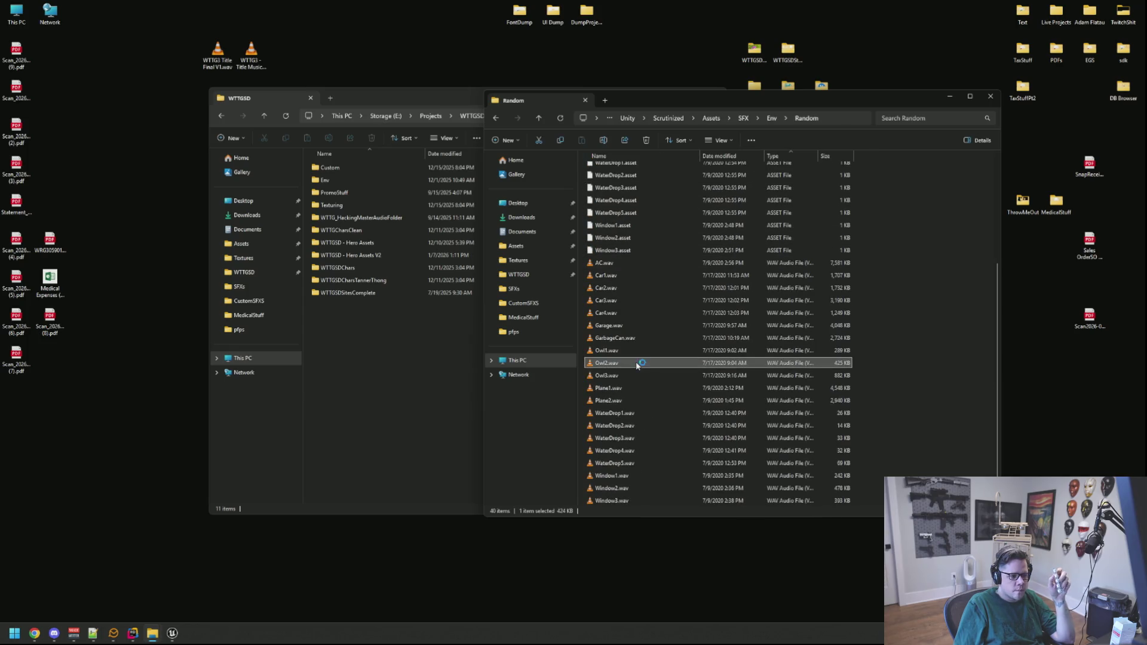
click(605, 158)
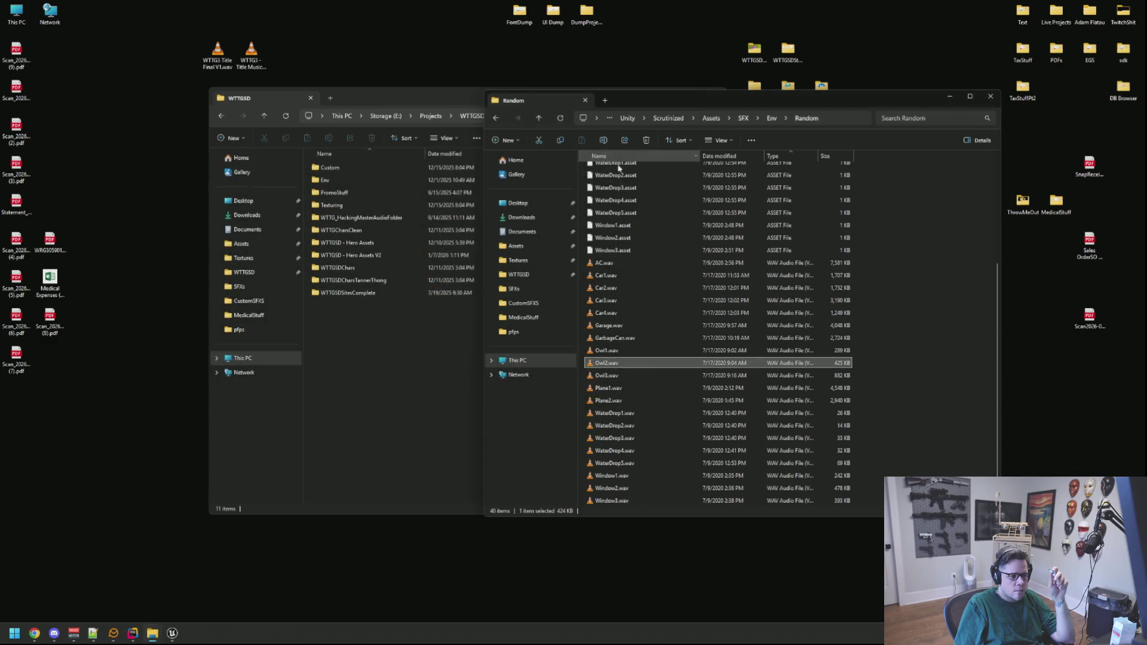
click(638, 424)
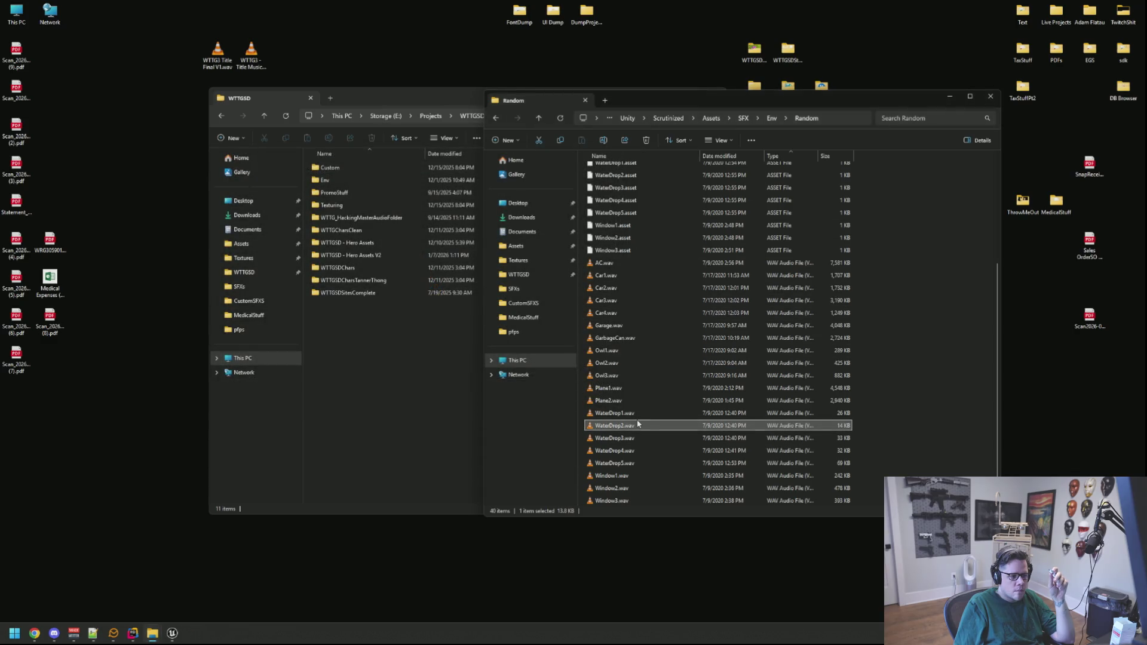
double_click(638, 424)
double_click(629, 475)
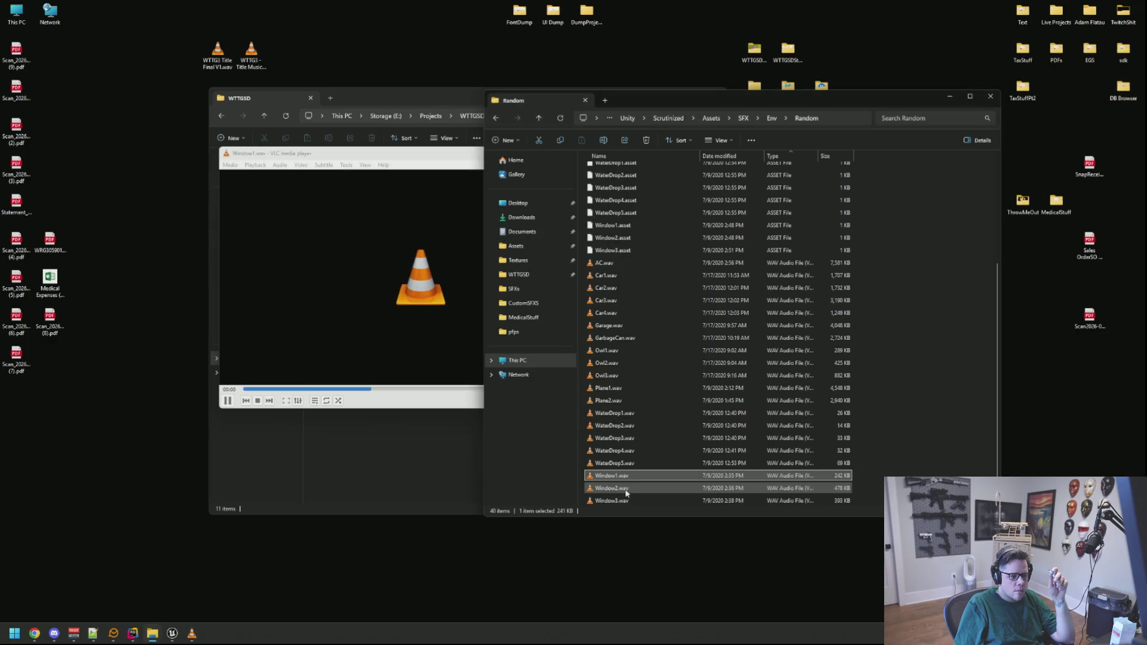
double_click(625, 489)
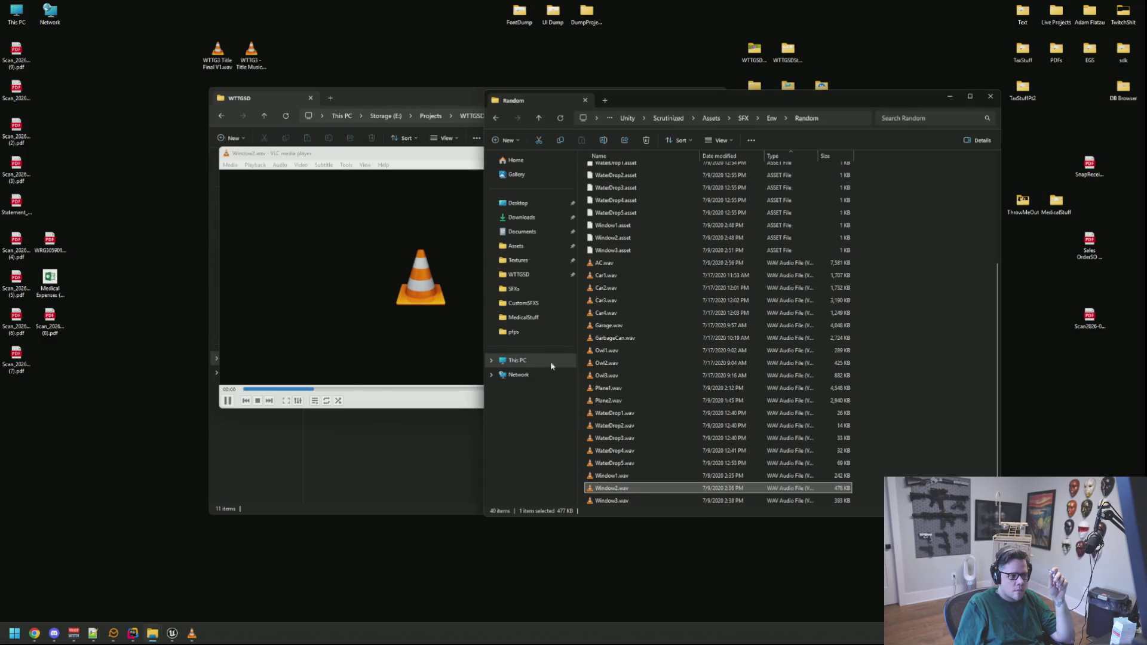
click(771, 118)
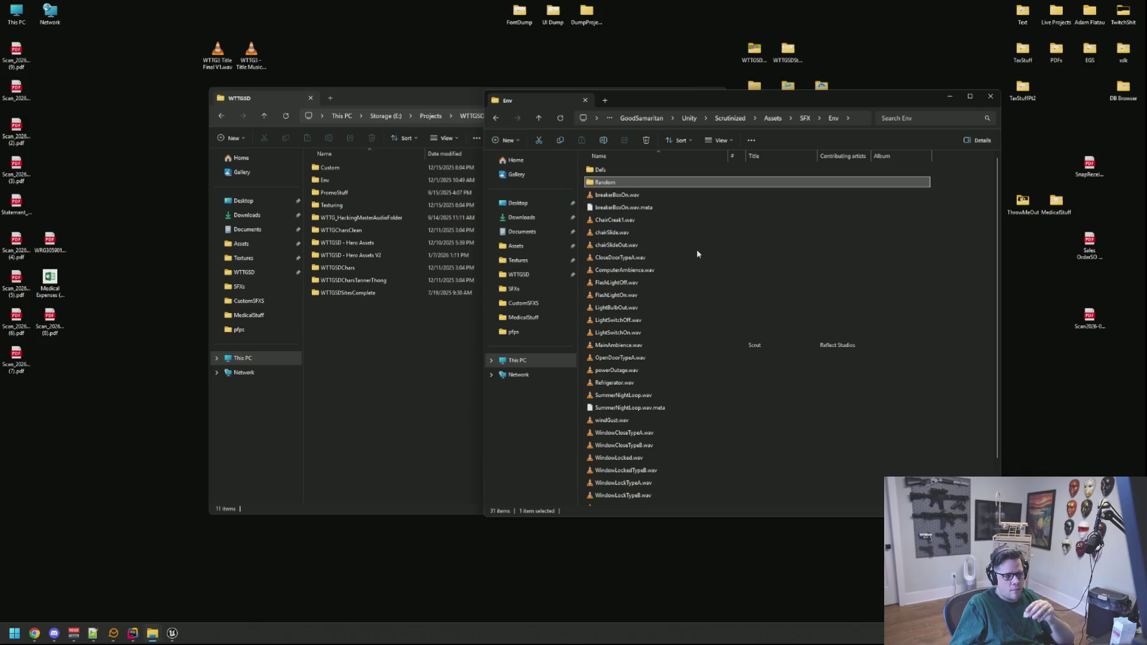
double_click(633, 270)
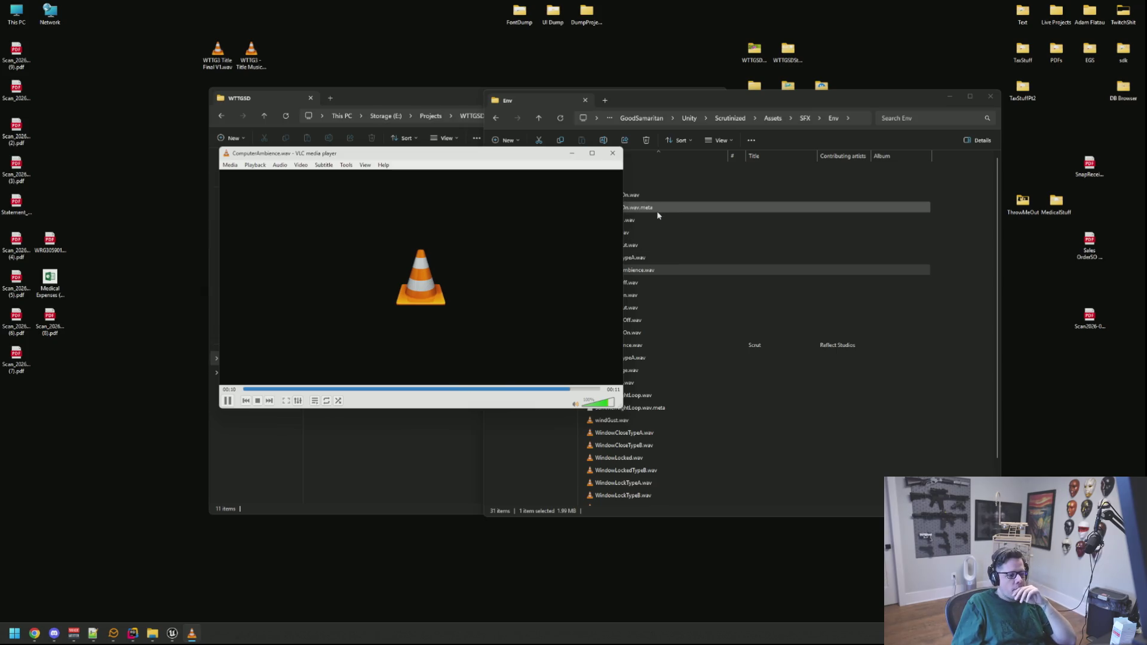
Listen to Refrigerator.wav in VLC and close the player
click(613, 153)
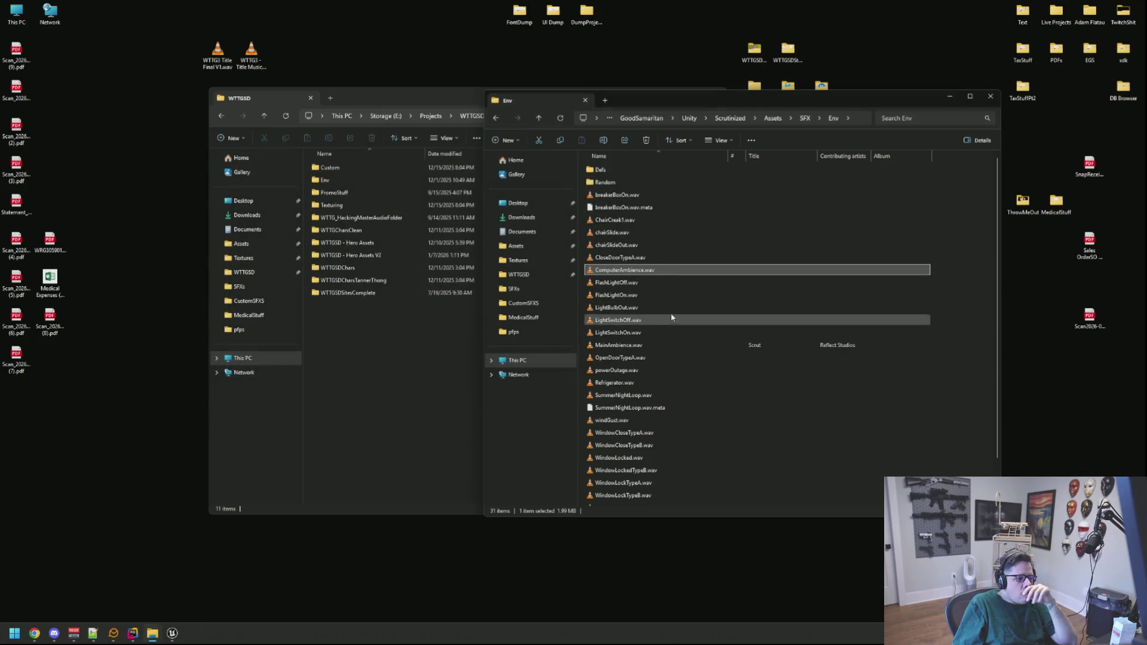
double_click(623, 381)
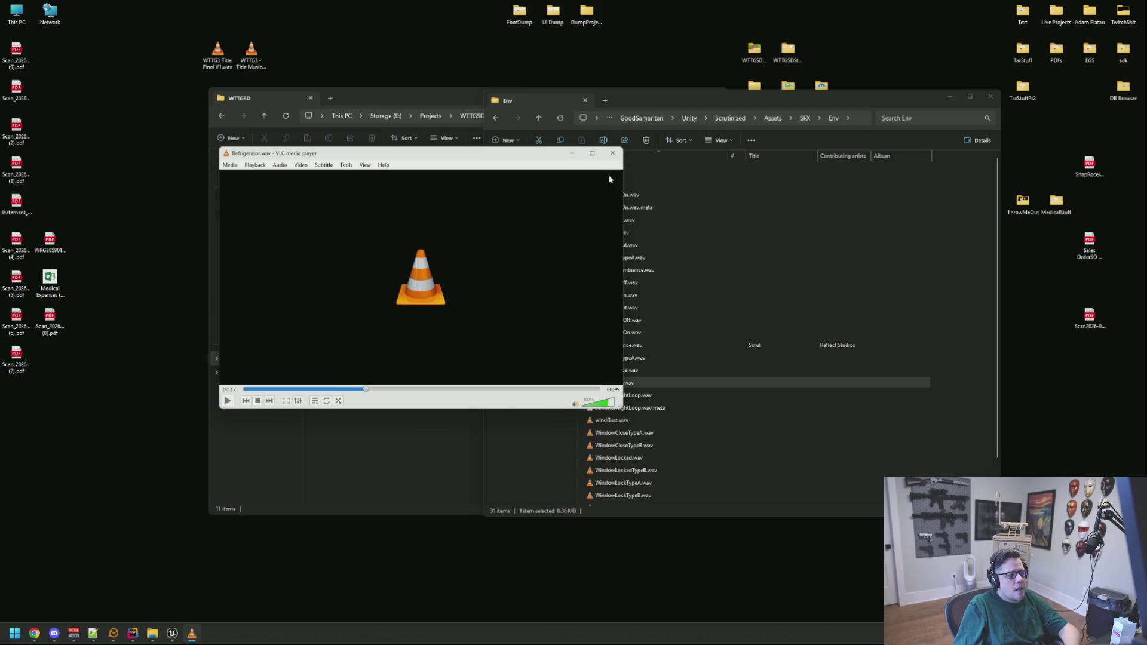
click(613, 154)
Place the Env and WTTGSD Explorer windows side by side and return to Unreal Engine
drag(699, 105, 793, 87)
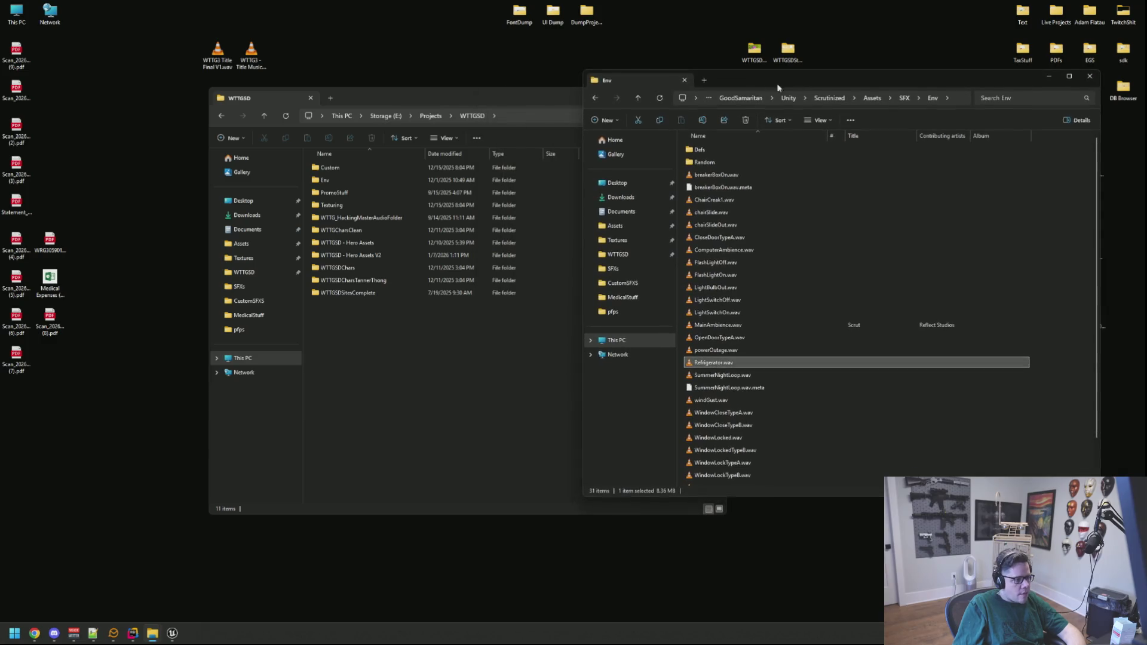
drag(512, 100, 409, 96)
mouse_move(765, 83)
mouse_down()
mouse_move(863, 91)
mouse_move(811, 90)
mouse_up()
click(171, 562)
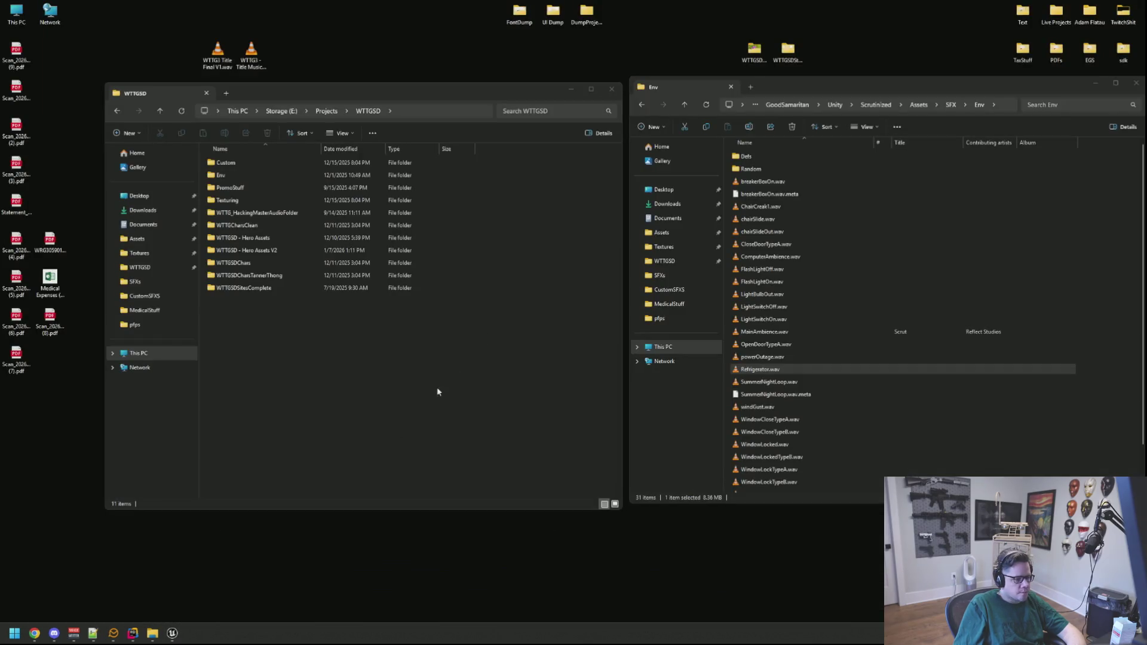
mouse_move(142, 633)
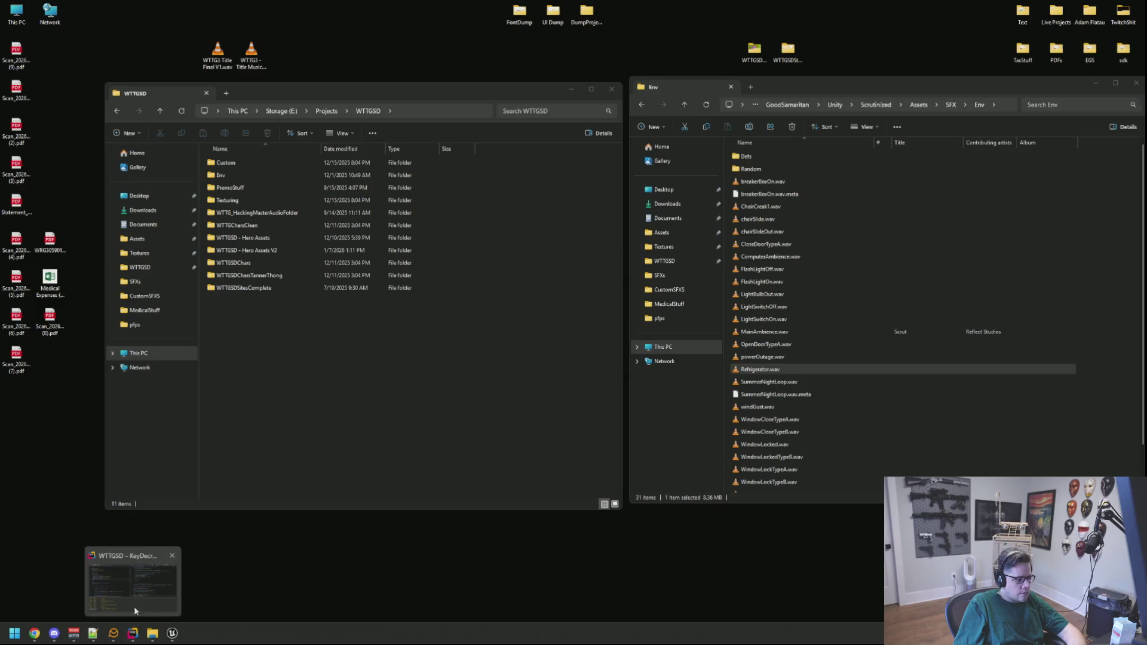
click(522, 430)
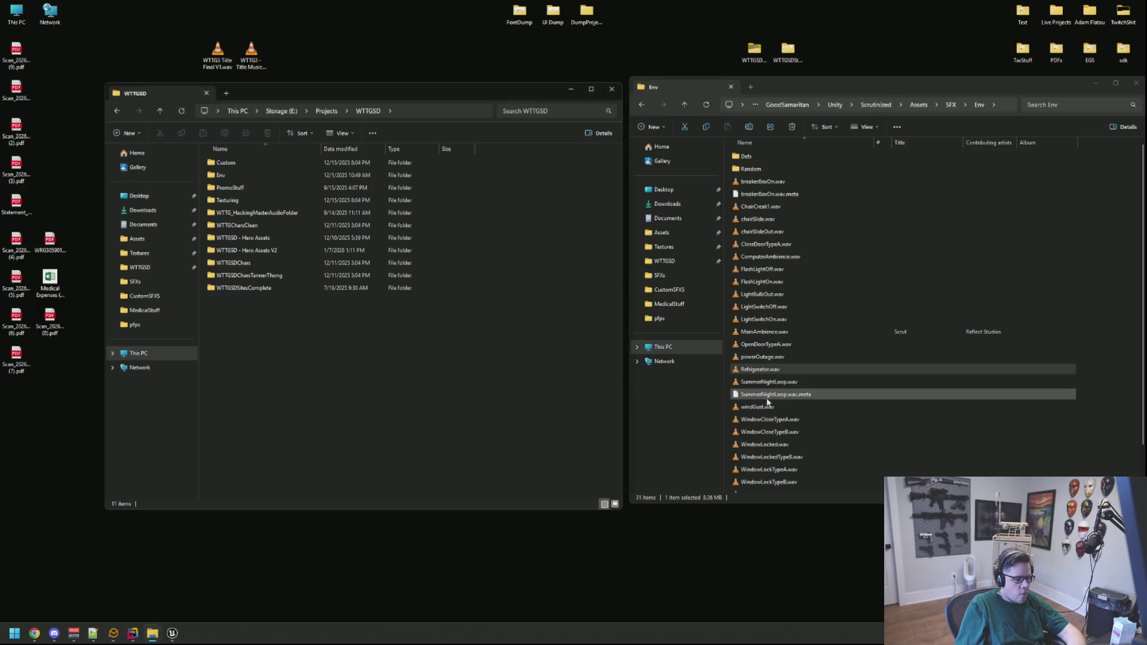
click(150, 634)
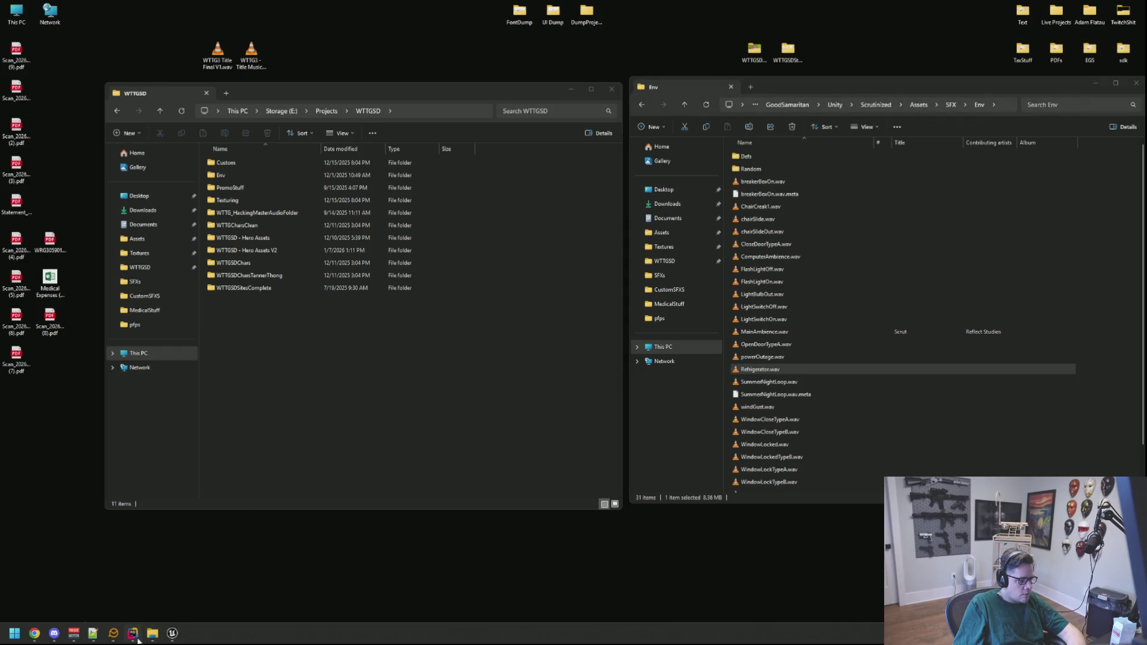
click(173, 636)
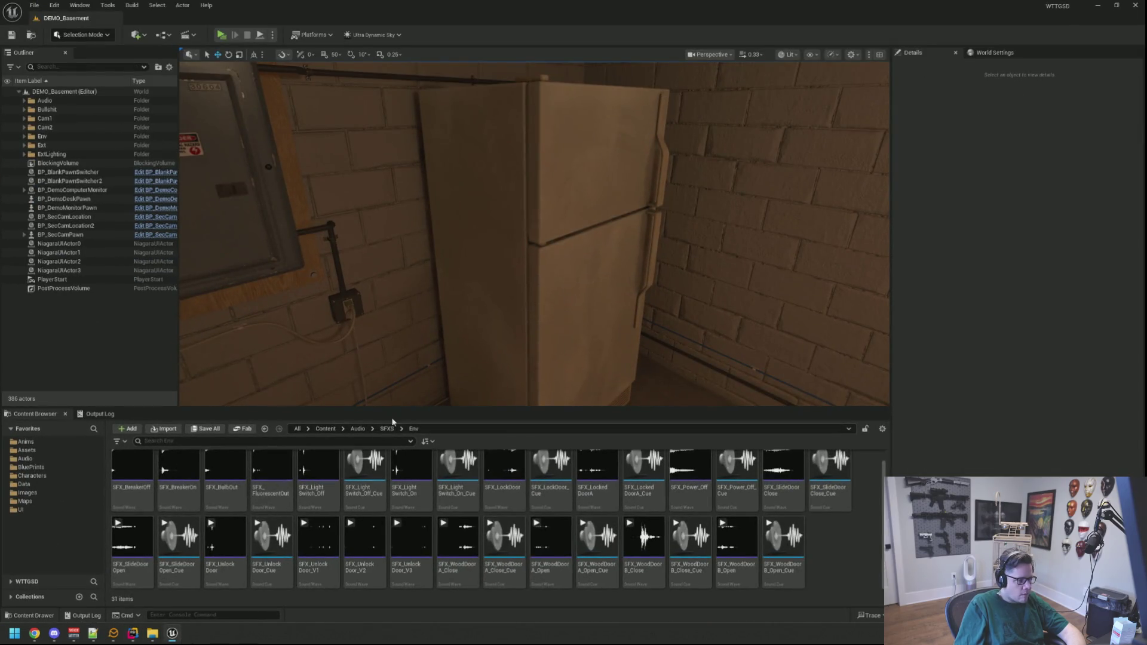
Drag Refrigerator.wav from Explorer into Audio/SFXS/Env and rename the new asset SFX_Refrigerator
click(387, 428)
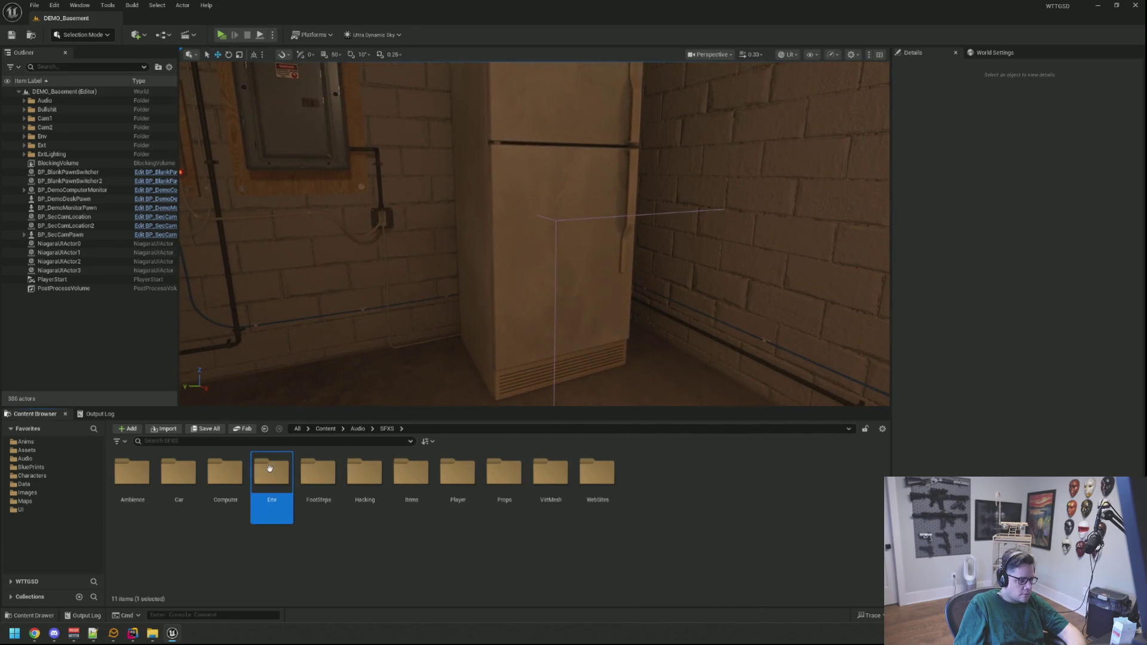
double_click(272, 472)
scroll(658, 520, down, 1)
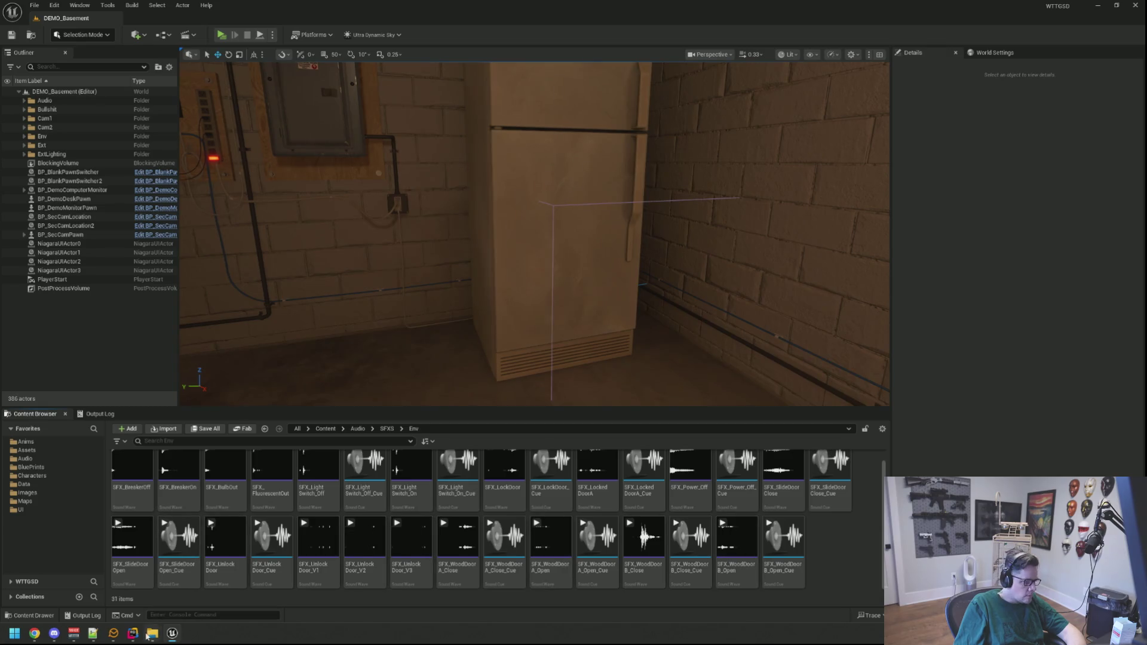
mouse_move(153, 633)
click(225, 596)
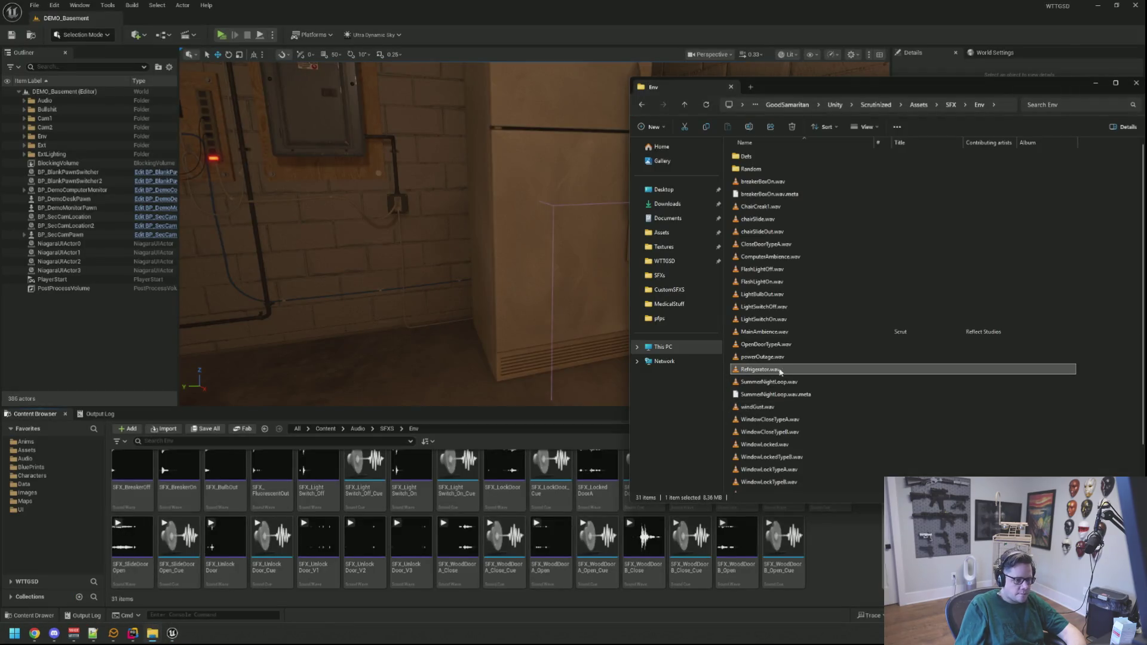
drag(845, 545, 845, 547)
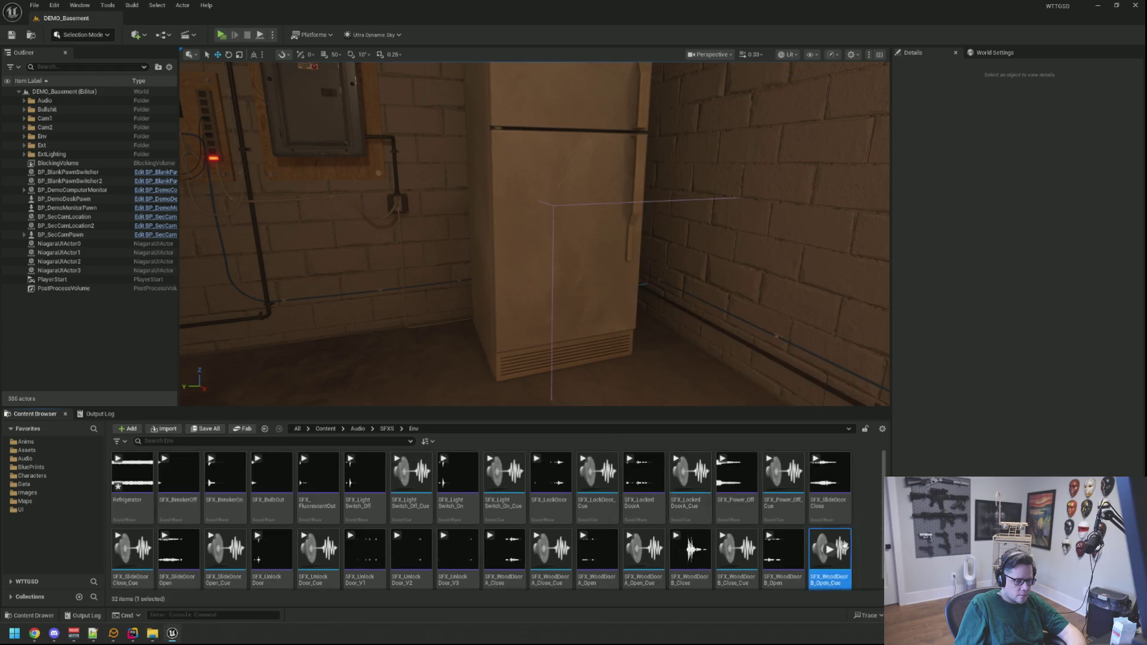
key(F2)
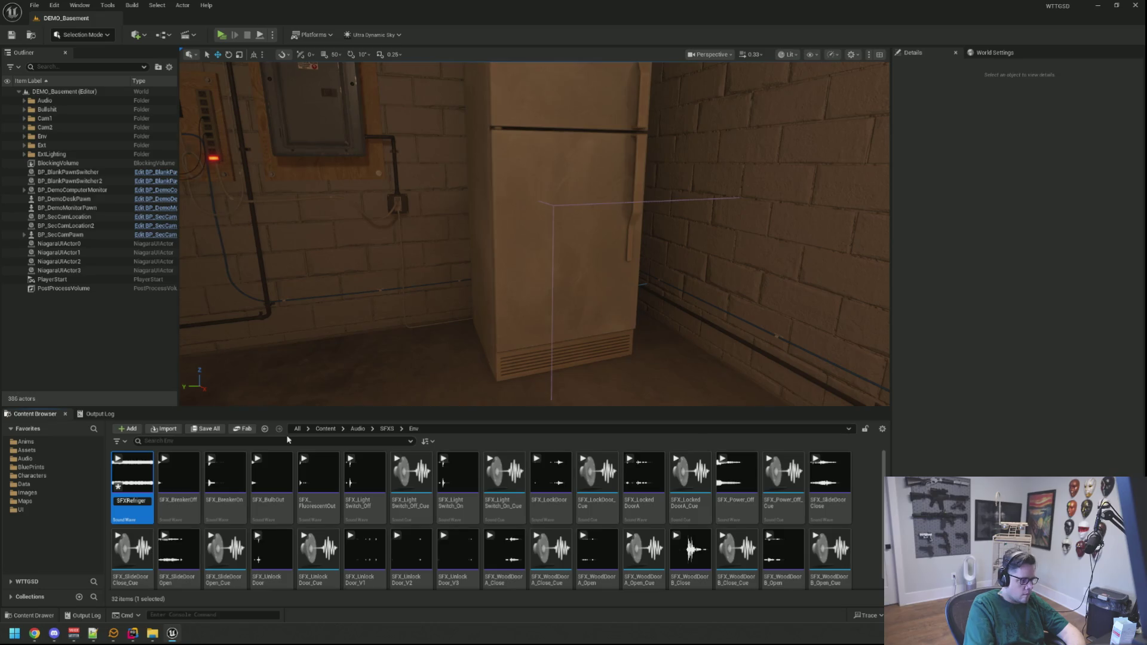
text(ator)
key(Return)
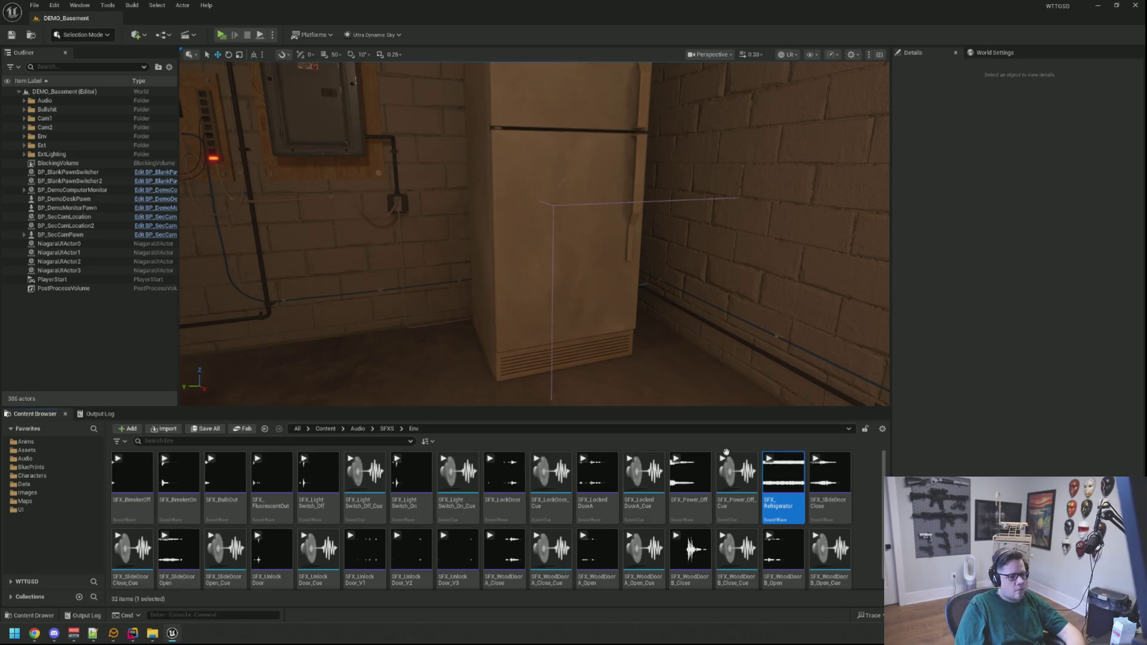
Set SFX_Refrigerator's Virtualization Mode to Play when Silent and Class to SC_EnvironmentAmbience
double_click(784, 473)
click(472, 154)
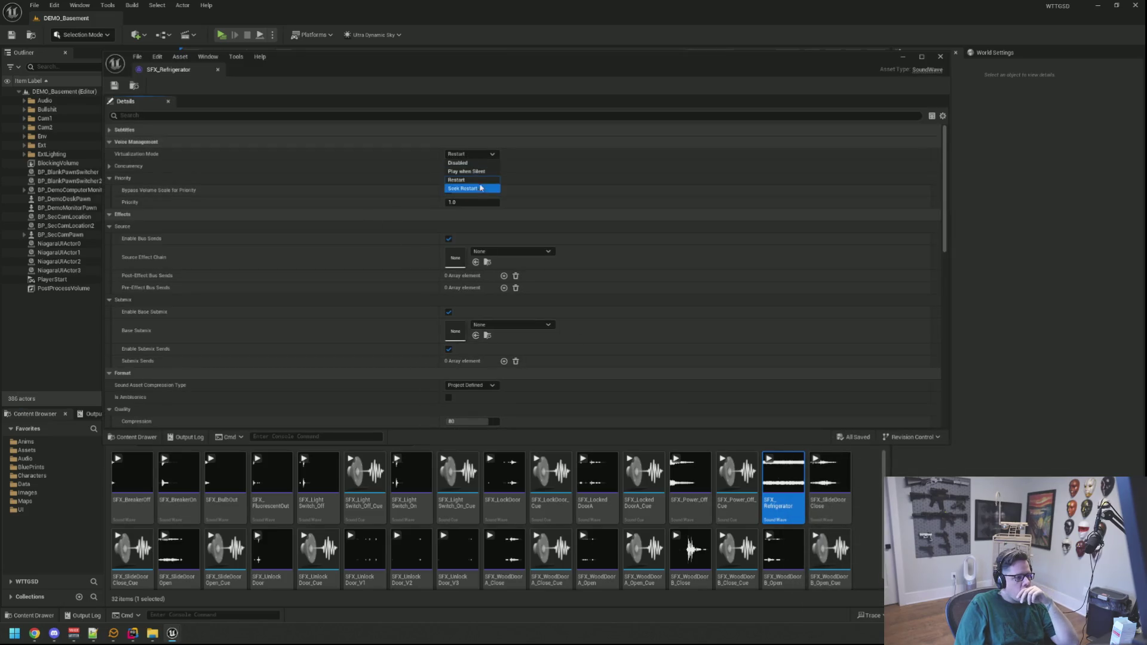
click(479, 176)
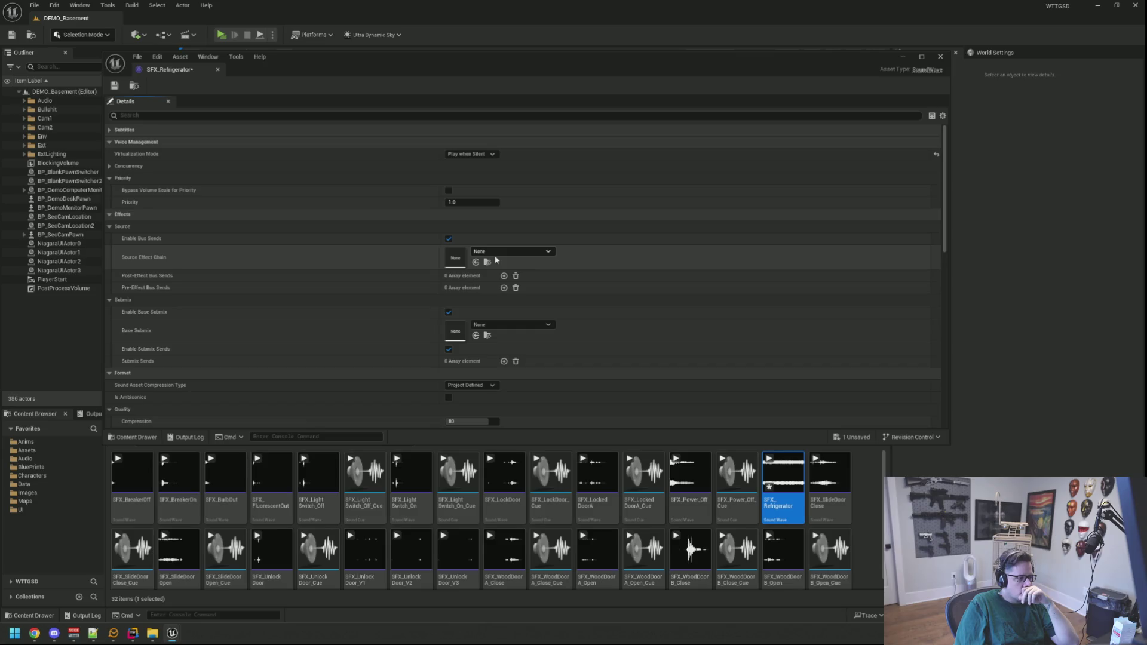
click(496, 254)
click(524, 224)
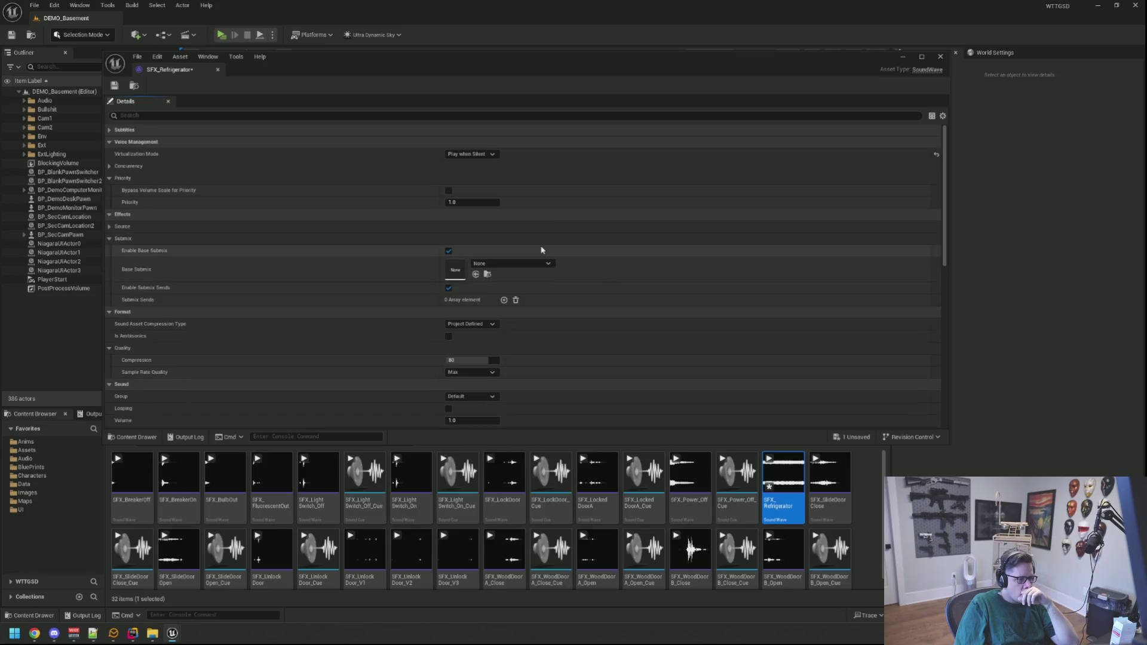
click(110, 214)
scroll(362, 264, down, 5)
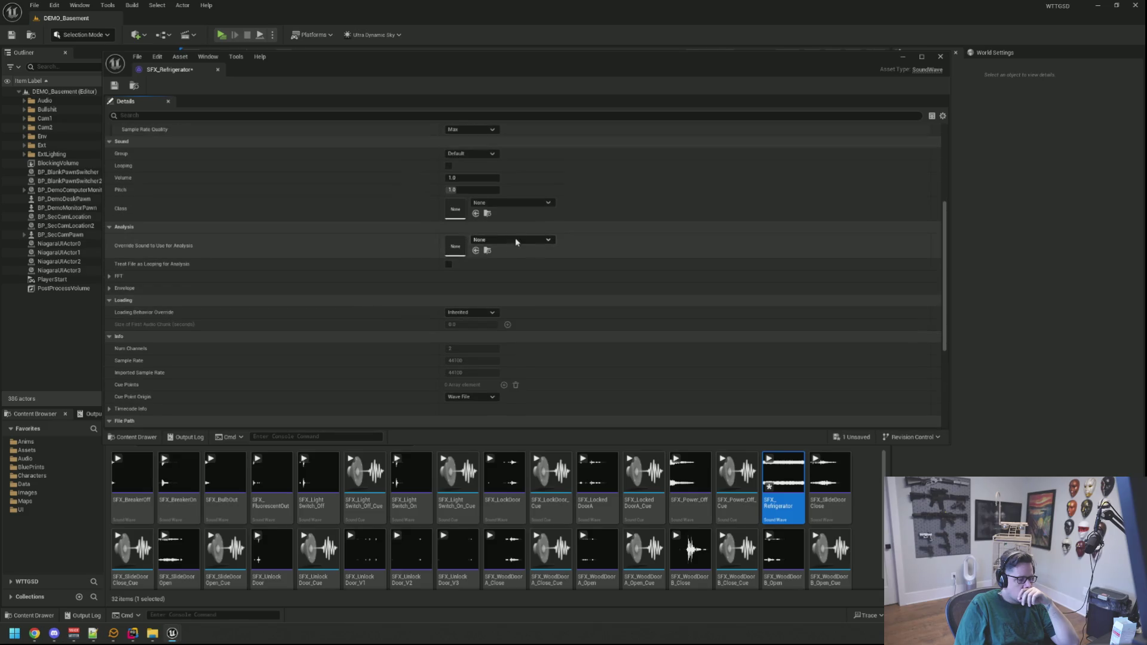
click(514, 203)
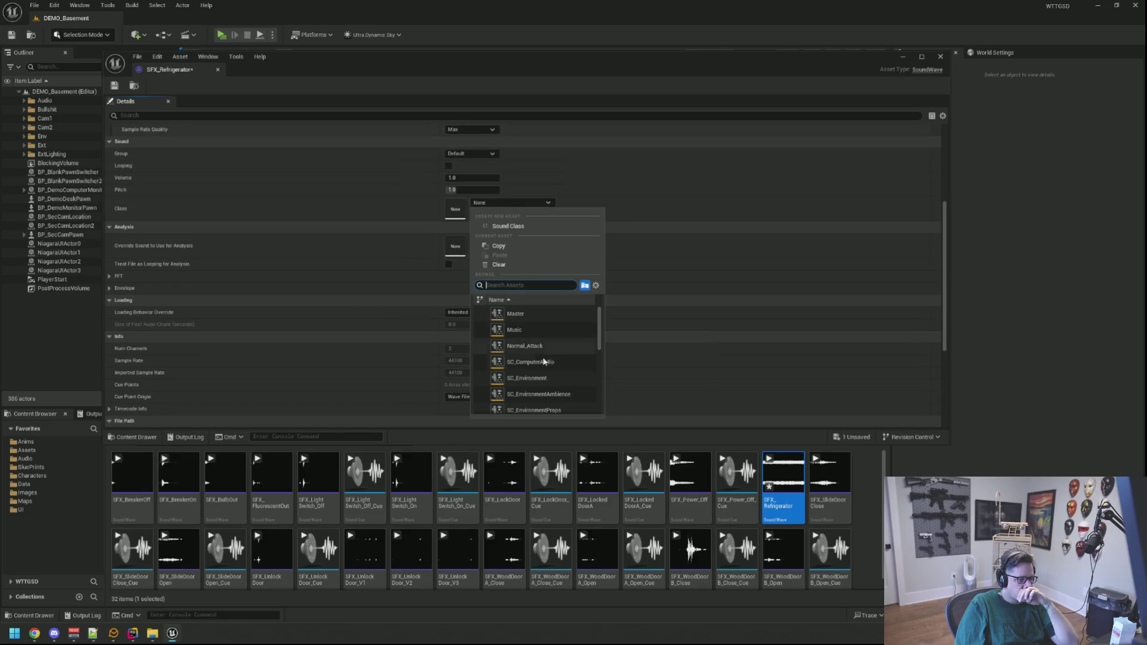
click(552, 380)
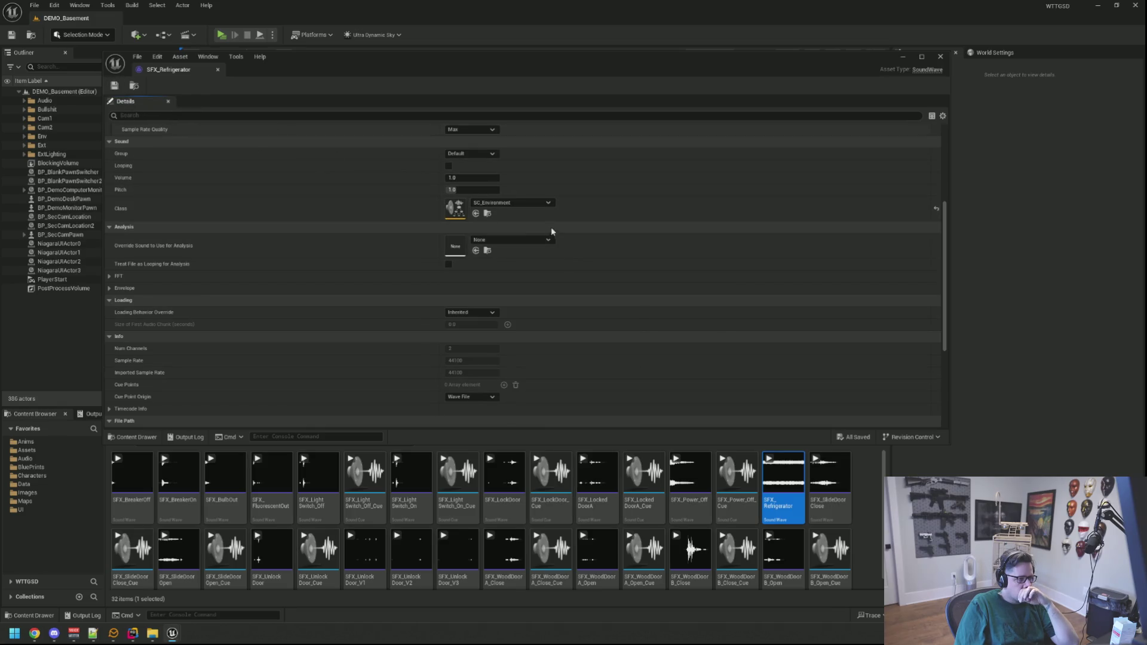
click(526, 203)
click(526, 404)
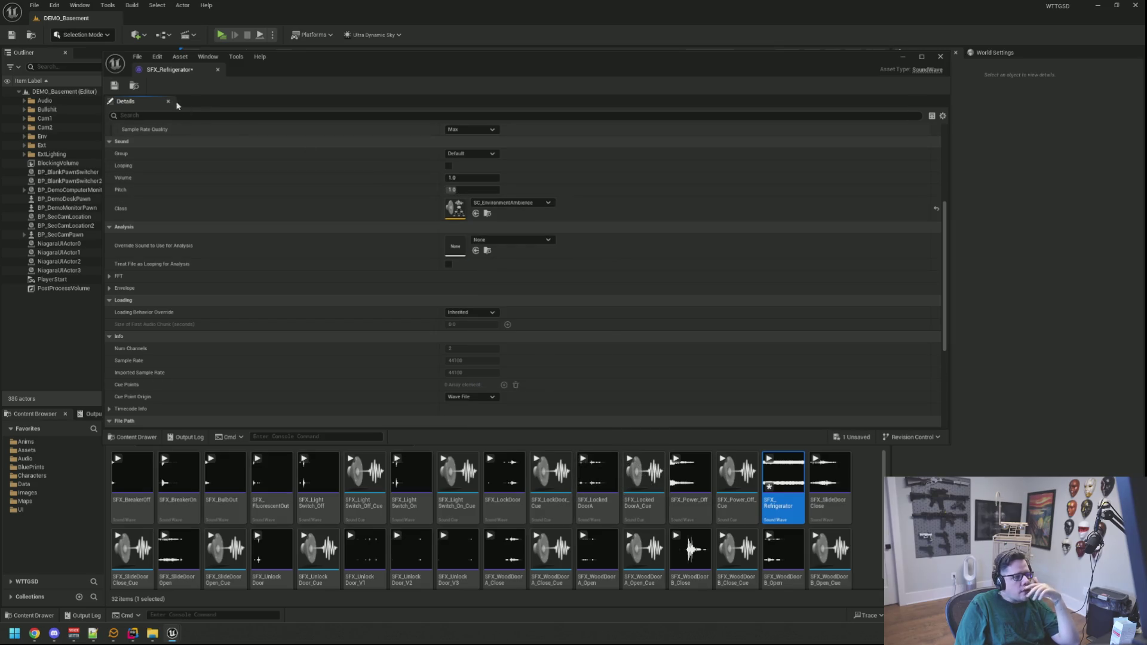
Place an SFX_Refrigerator sound actor in the level against the basement fridge
click(217, 70)
mouse_move(784, 485)
mouse_down()
mouse_move(541, 355)
mouse_move(543, 220)
mouse_move(488, 272)
mouse_up()
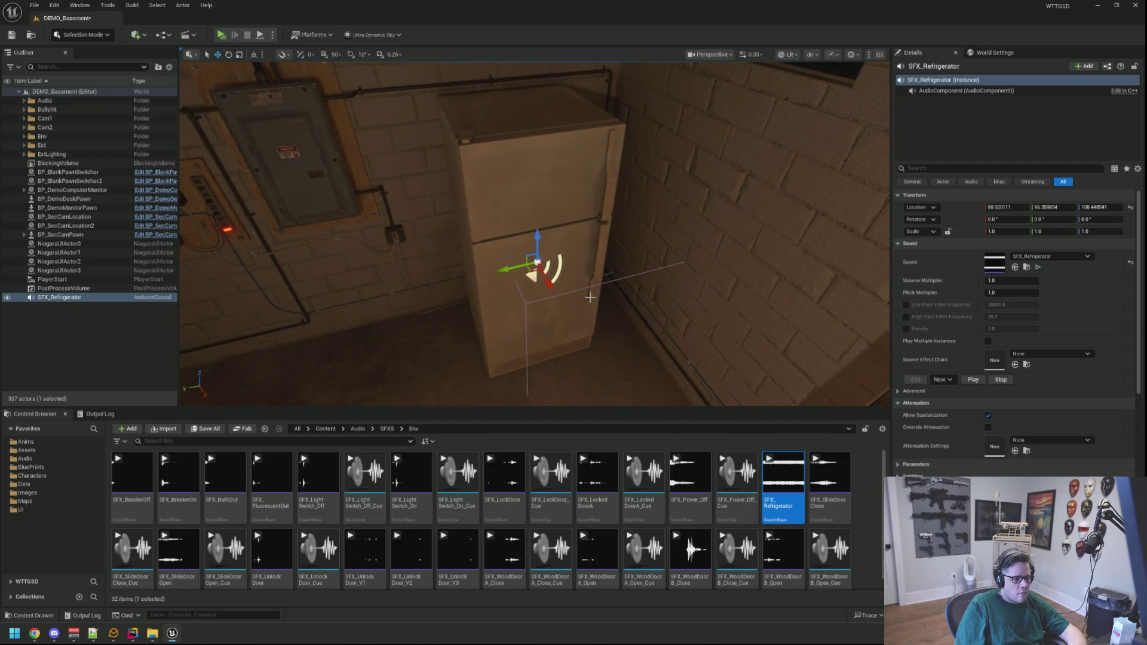
drag(537, 254, 541, 258)
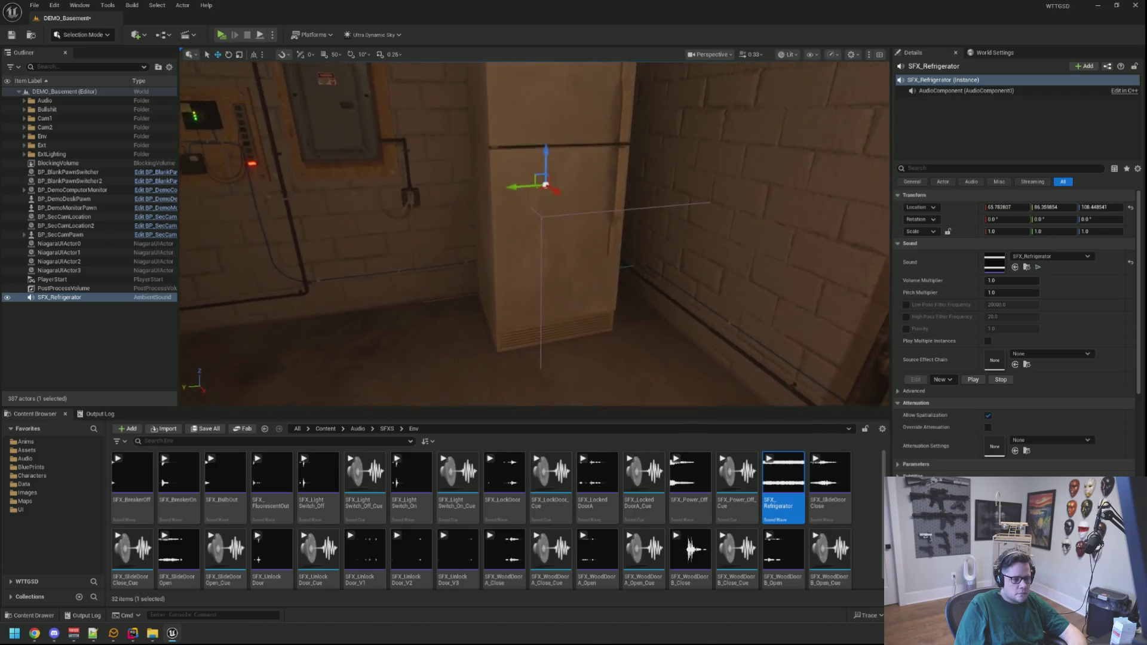
Tick Looping on SFX_Refrigerator via a 'loop' property search, then clear the actor's Details filter
drag(753, 314, 753, 313)
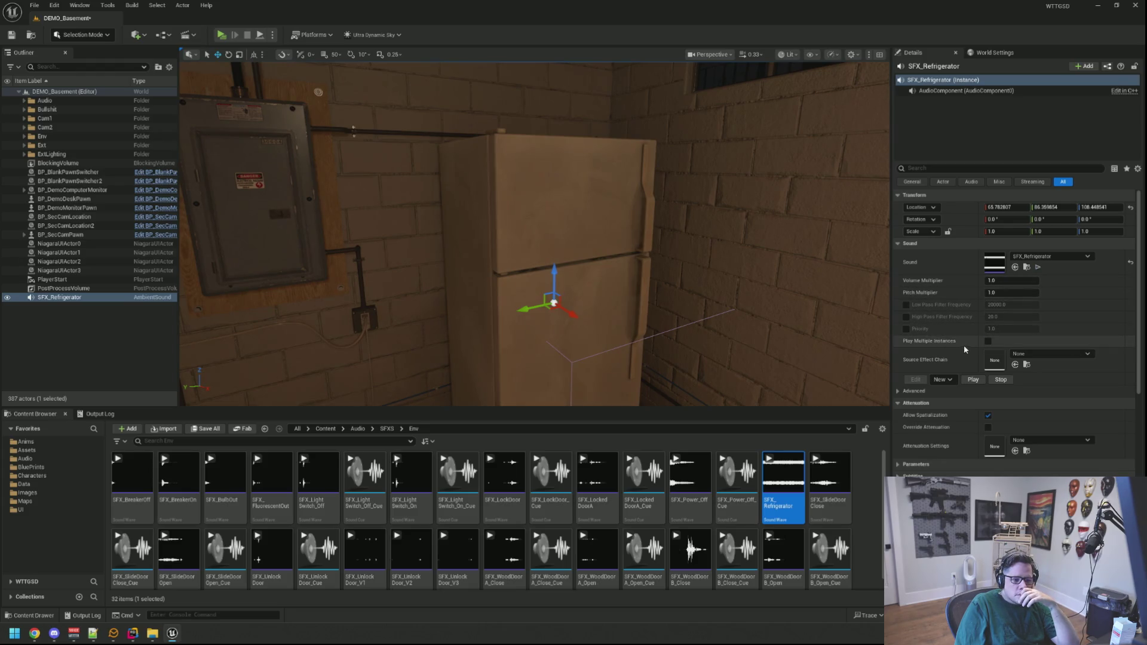
double_click(797, 507)
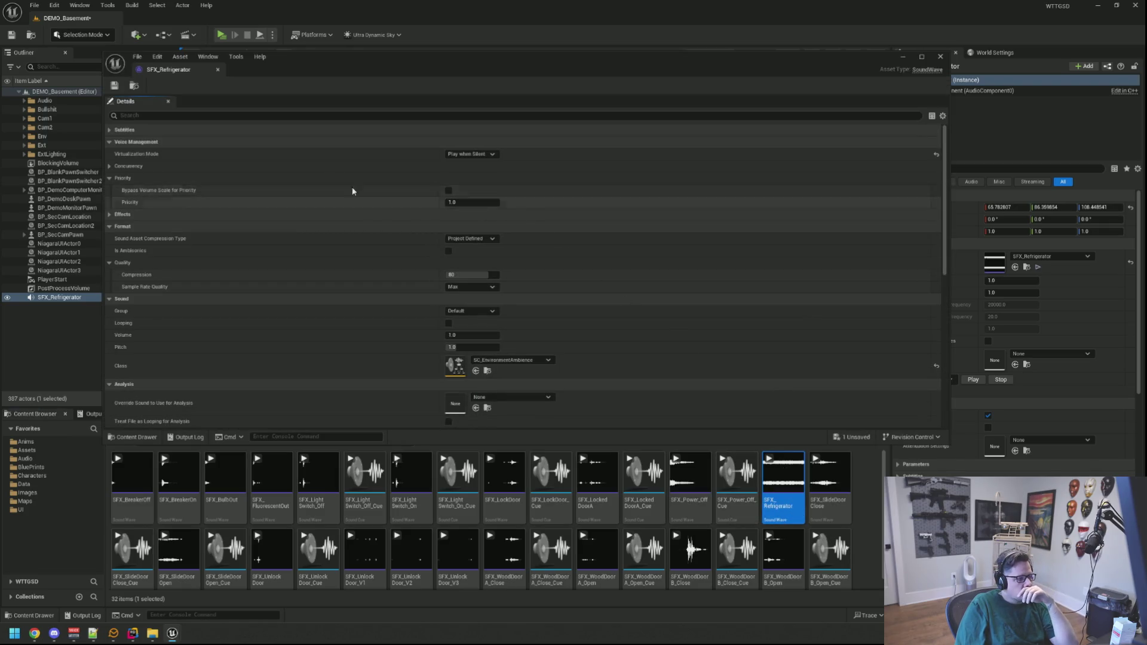
click(251, 115)
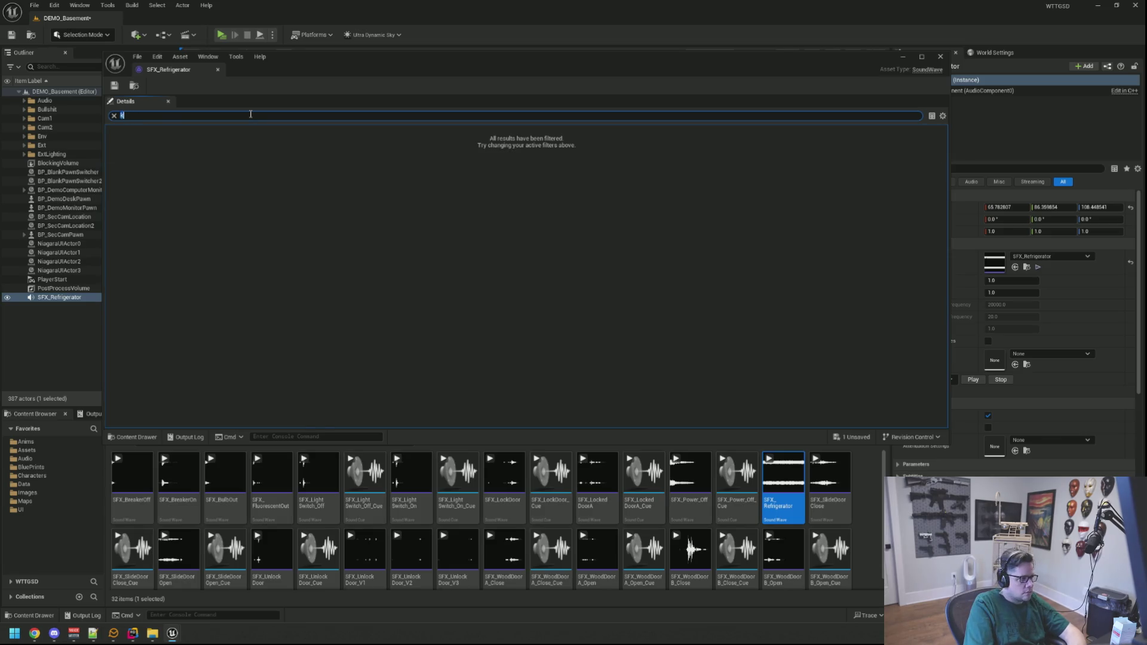
text(oop)
click(452, 142)
click(218, 70)
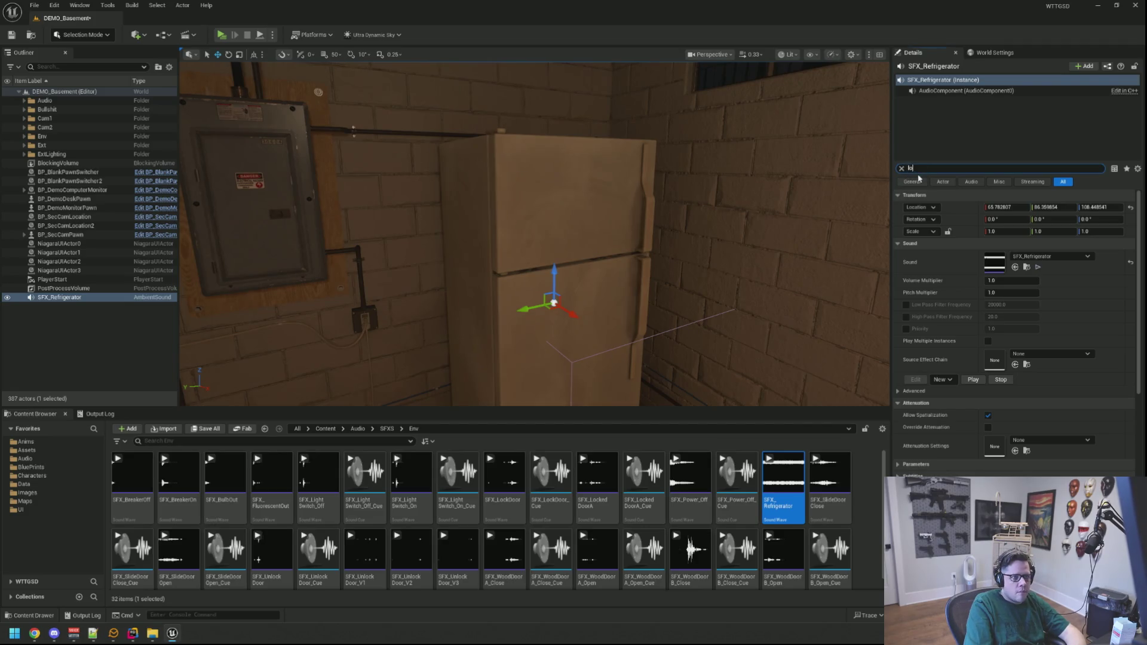
text(op)
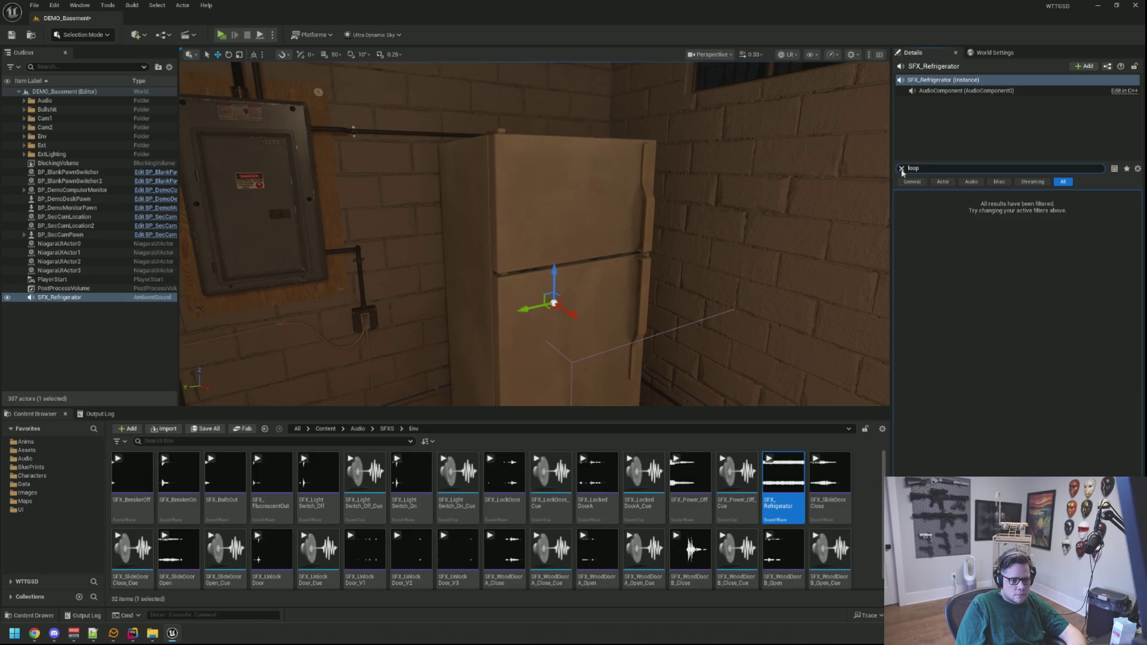
click(902, 169)
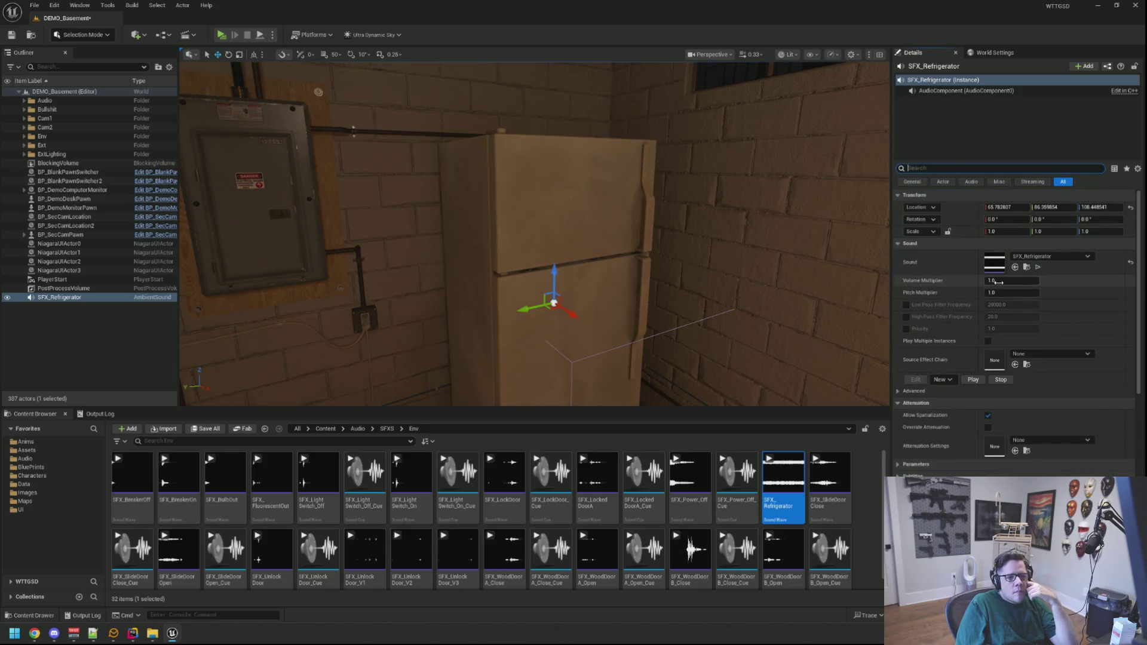
key(f)
scroll(982, 410, down, 1)
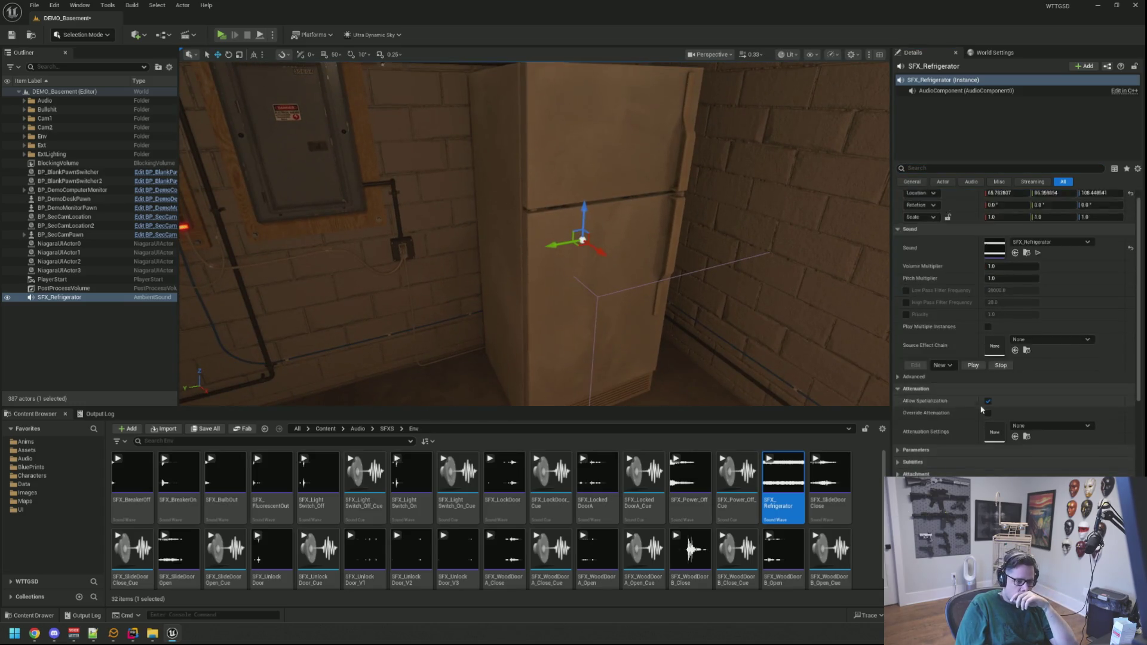
Enable Override Attenuation on the fridge sound actor and set Inner Radius to 50
click(987, 413)
scroll(979, 382, down, 4)
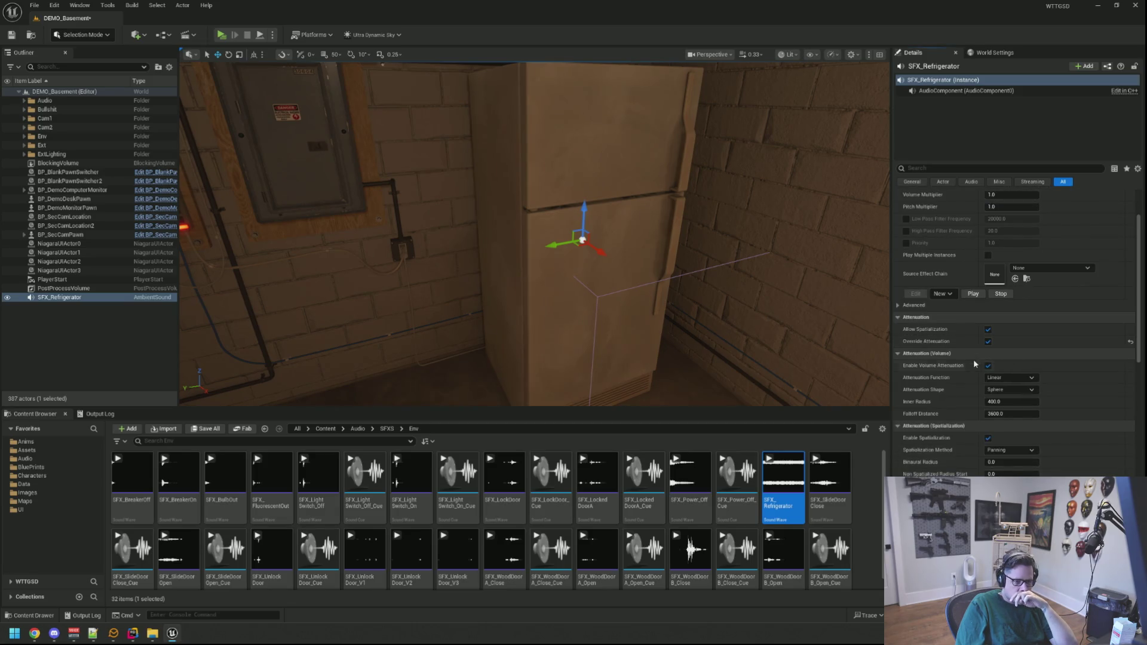
click(1017, 378)
mouse_move(706, 273)
mouse_down()
mouse_move(574, 269)
mouse_move(557, 236)
mouse_up()
click(1008, 400)
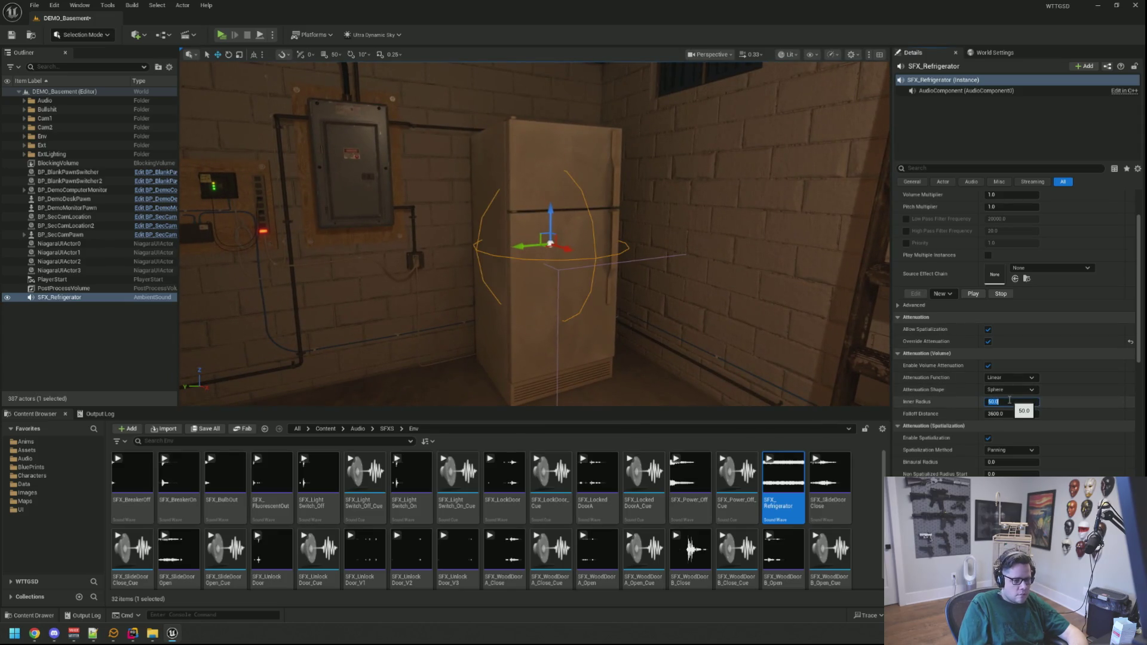
text(10)
key(Return)
Set the attenuation Falloff Distance to 250 and check the sphere around the fridge
scroll(686, 312, down, 5)
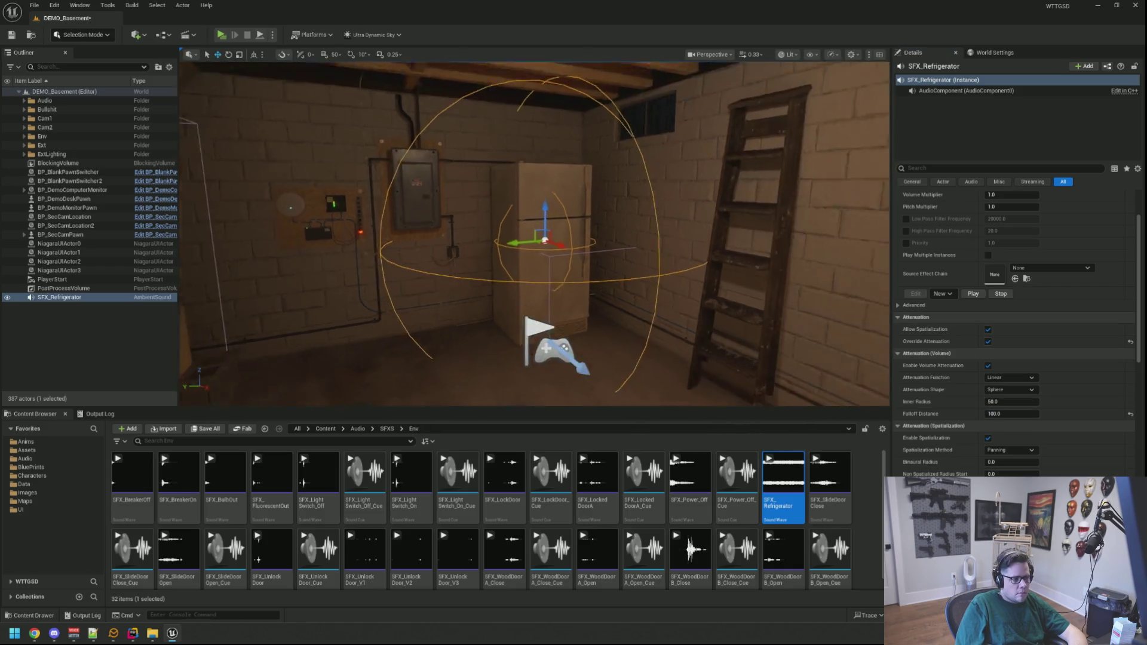
mouse_move(538, 239)
mouse_down()
mouse_move(543, 228)
mouse_move(547, 239)
mouse_up()
scroll(538, 239, down, 5)
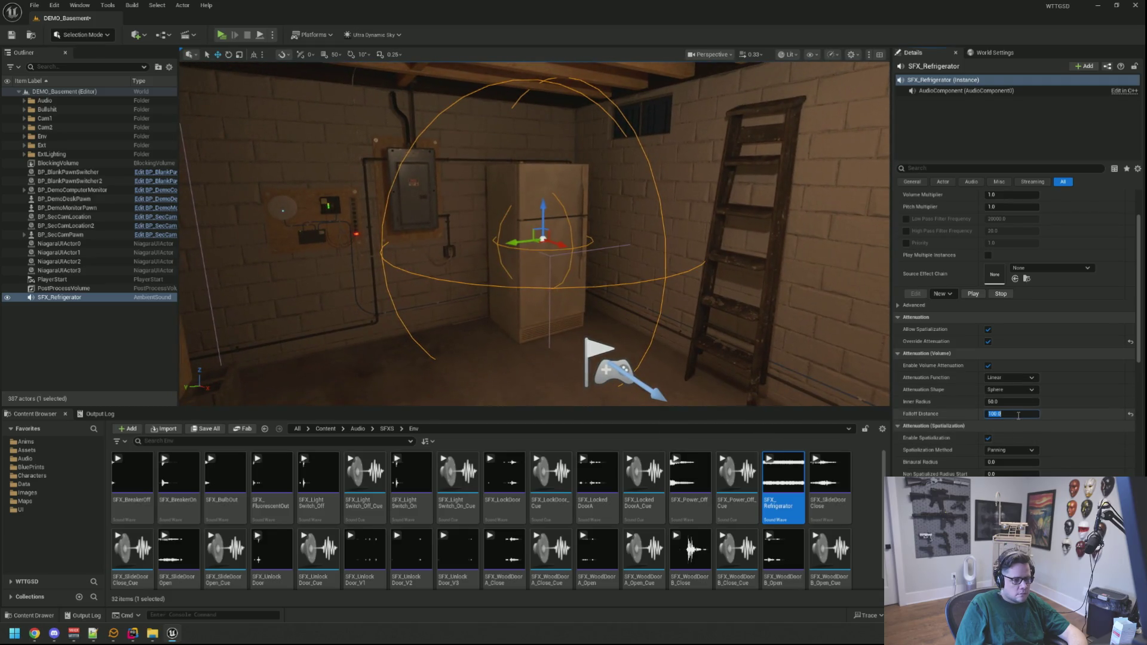
text(200)
key(Return)
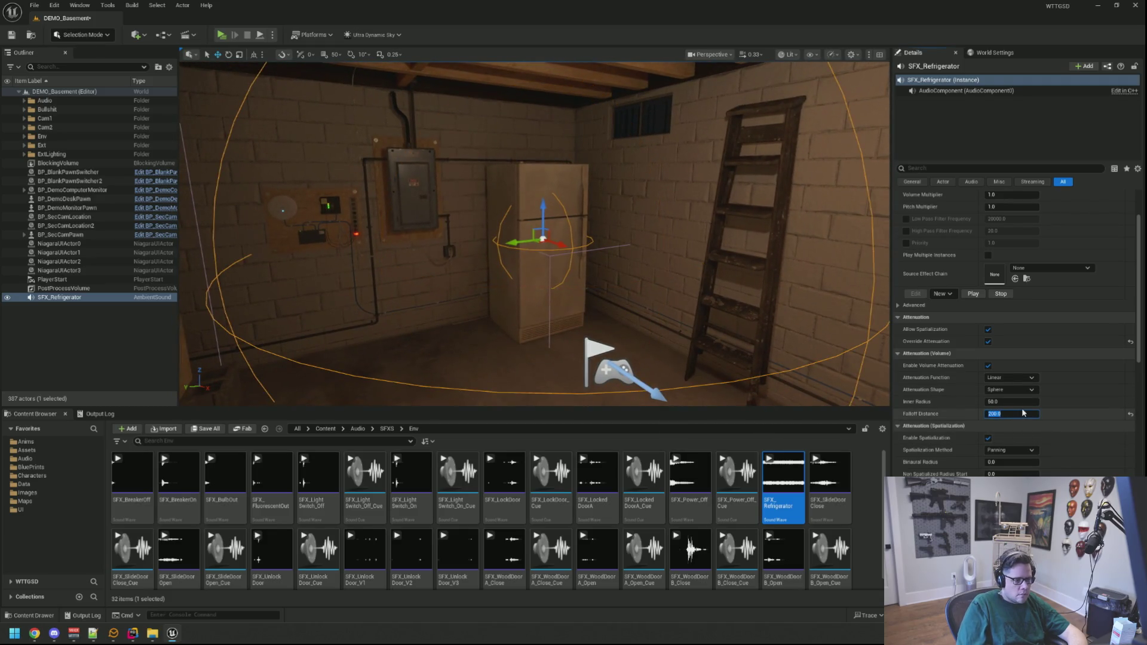
text(250)
key(Return)
mouse_move(538, 239)
mouse_down()
mouse_move(448, 230)
mouse_move(442, 251)
mouse_move(458, 259)
mouse_up()
scroll(1050, 357, up, 2)
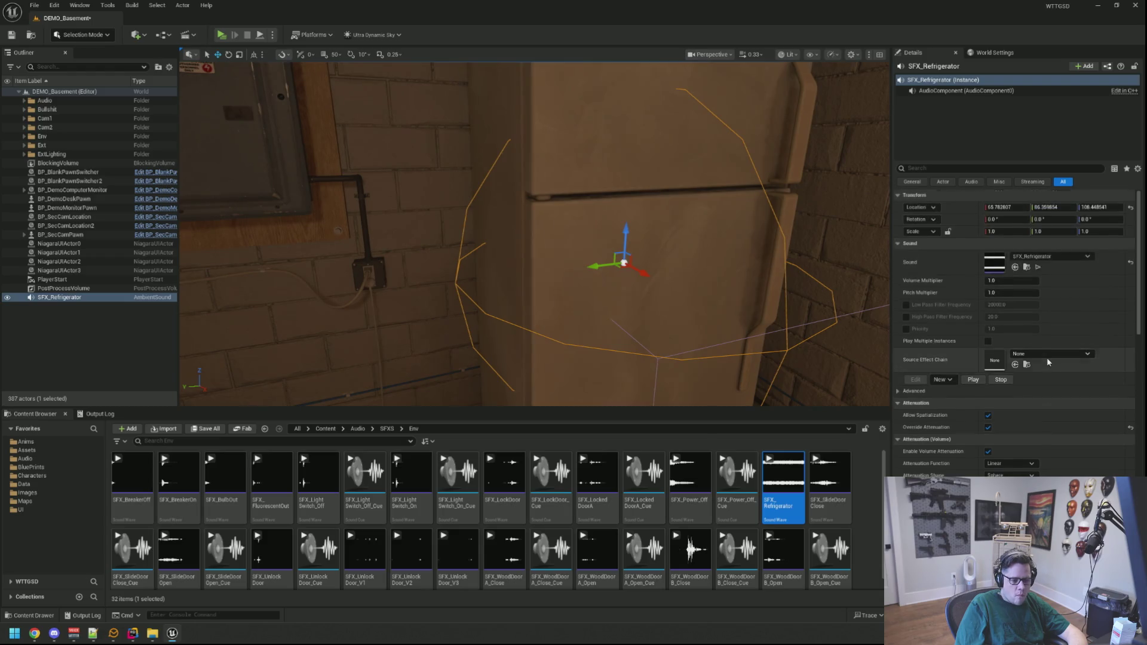
Inspect the attenuation sphere around the fridge and reframe the view on the sound actor
drag(538, 239, 550, 244)
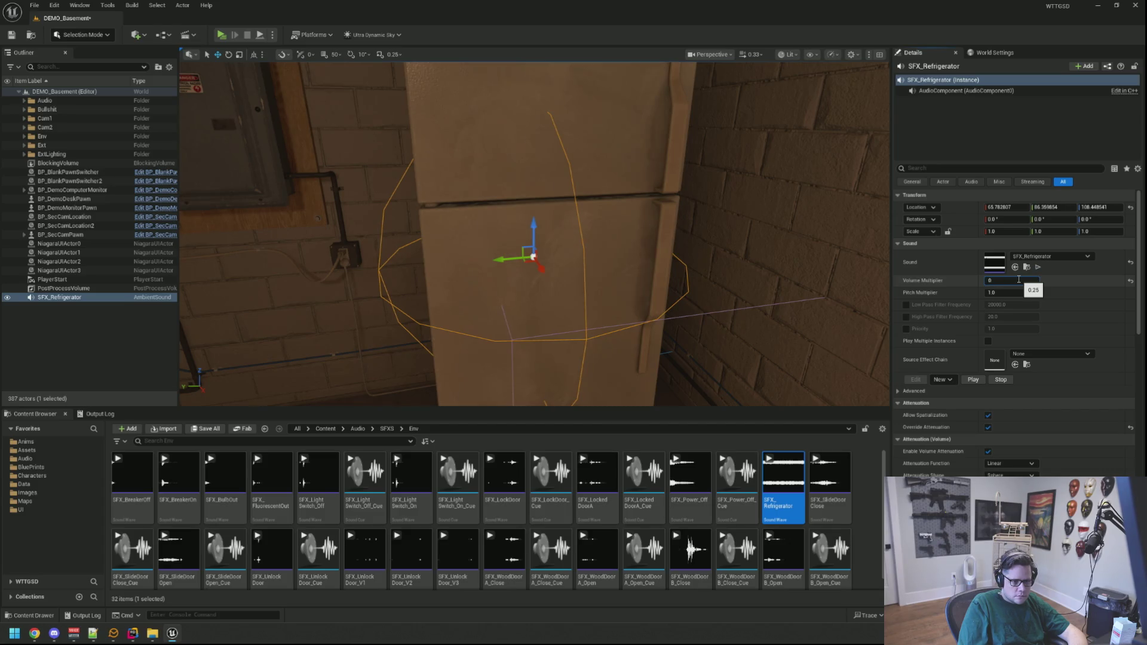
mouse_move(537, 251)
mouse_down()
mouse_move(437, 337)
mouse_move(508, 254)
mouse_move(691, 297)
mouse_move(567, 268)
mouse_move(576, 287)
mouse_up()
key(f)
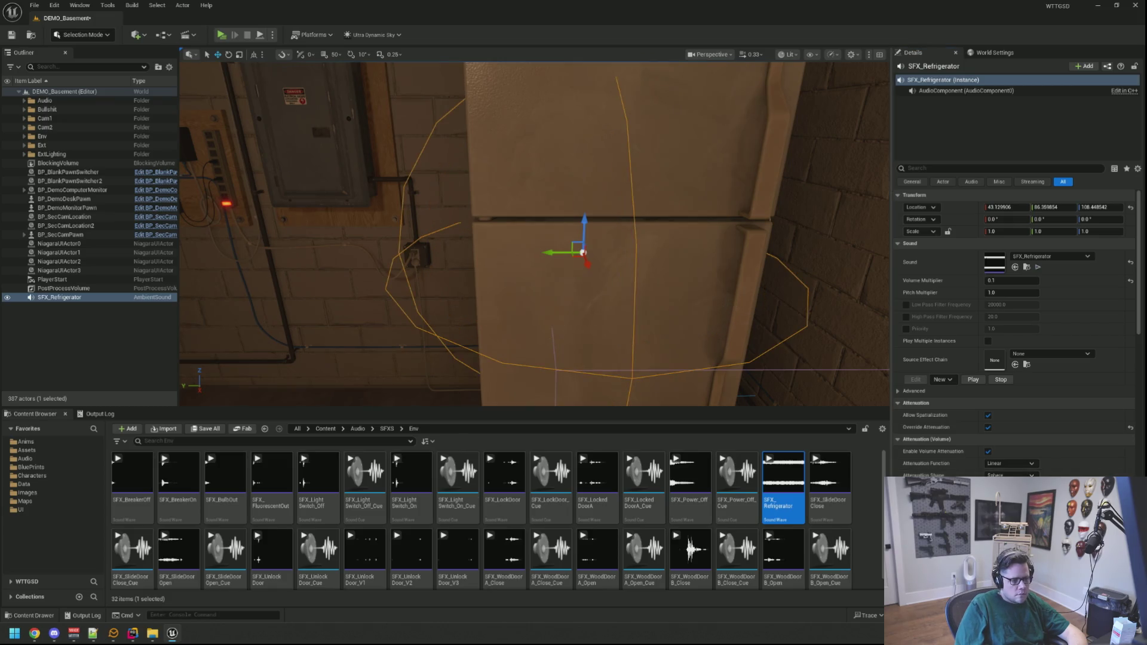
key(f)
scroll(361, 354, up, 5)
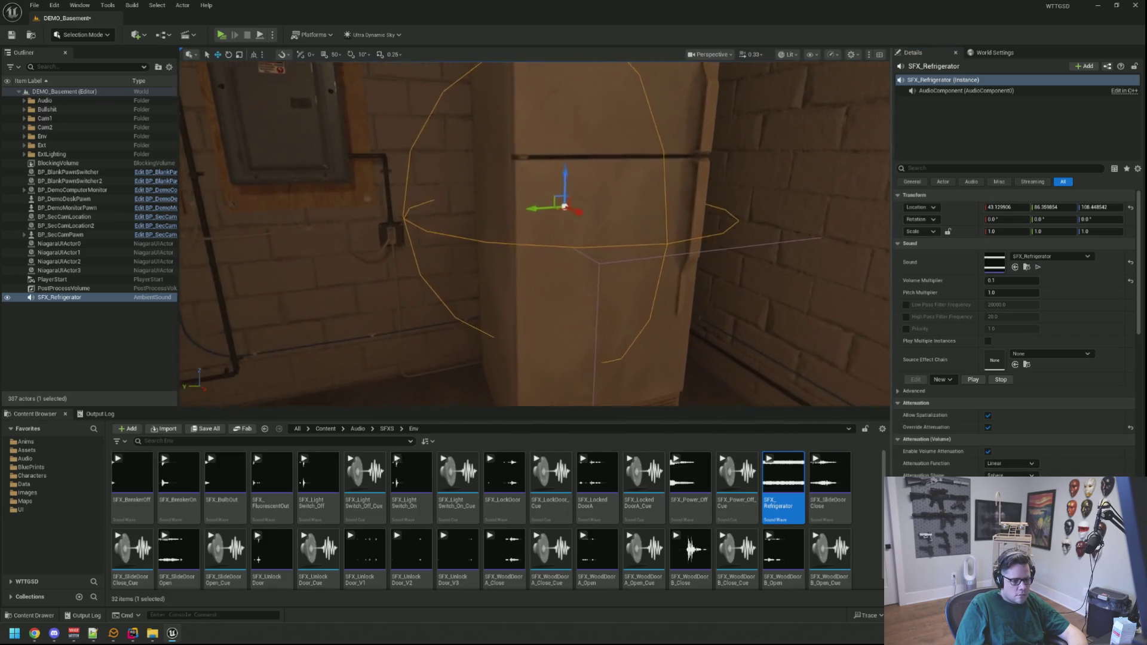
scroll(964, 401, down, 3)
scroll(964, 401, down, 2)
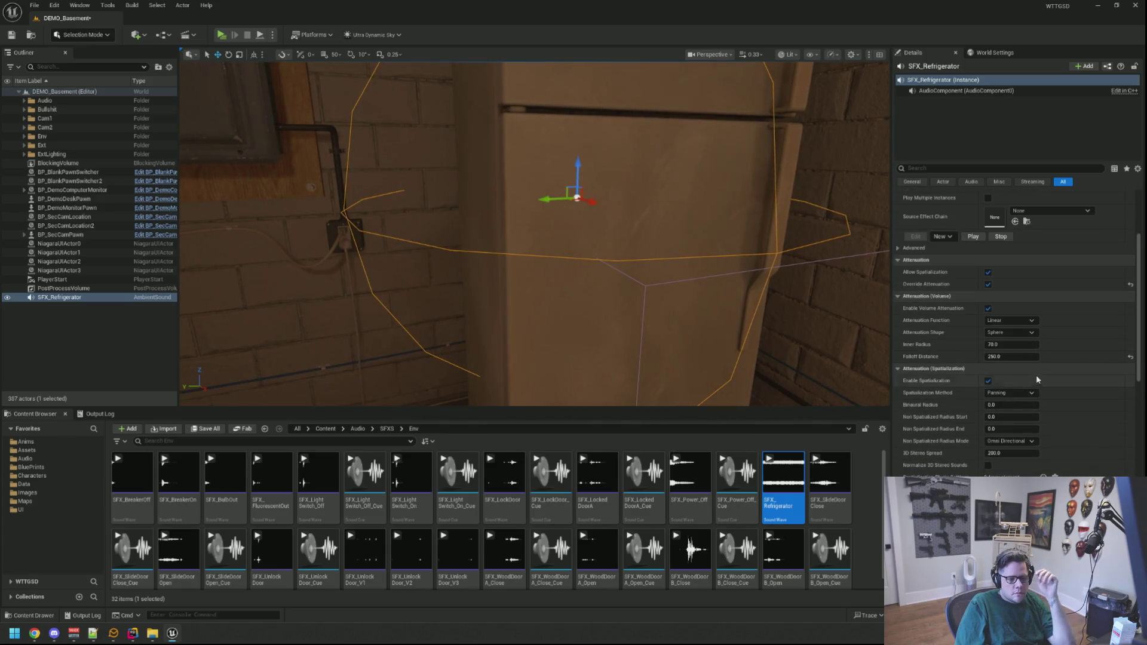
Switch the attenuation function to Natural Sound and set Volume Multiplier to 0.25
click(1029, 320)
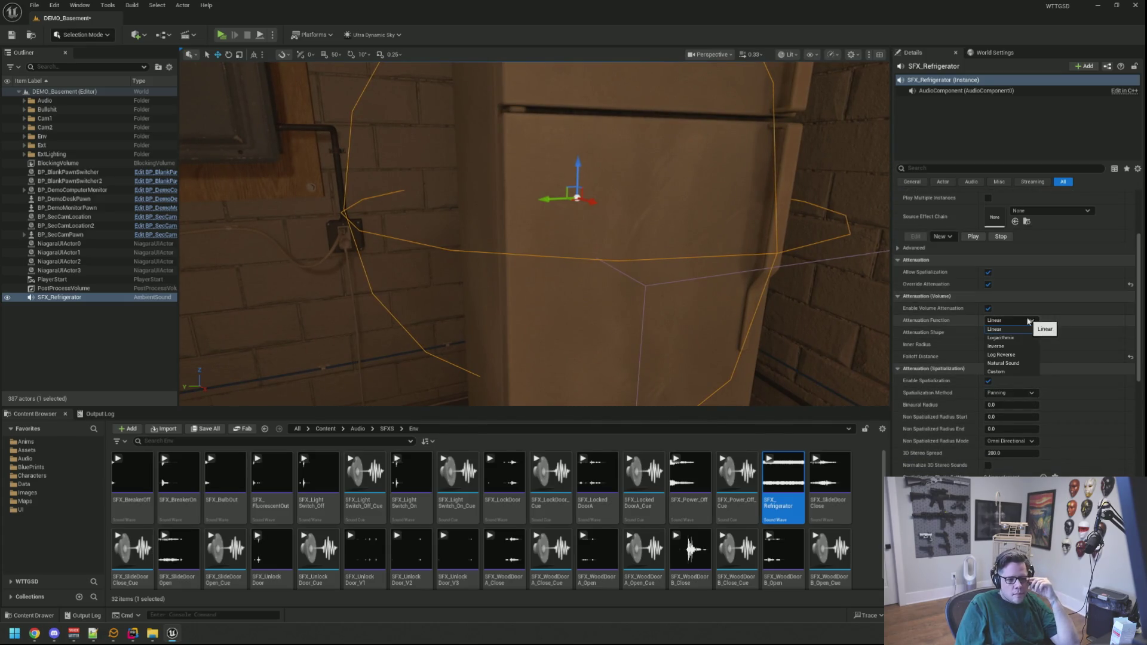
click(1018, 364)
scroll(705, 289, down, 5)
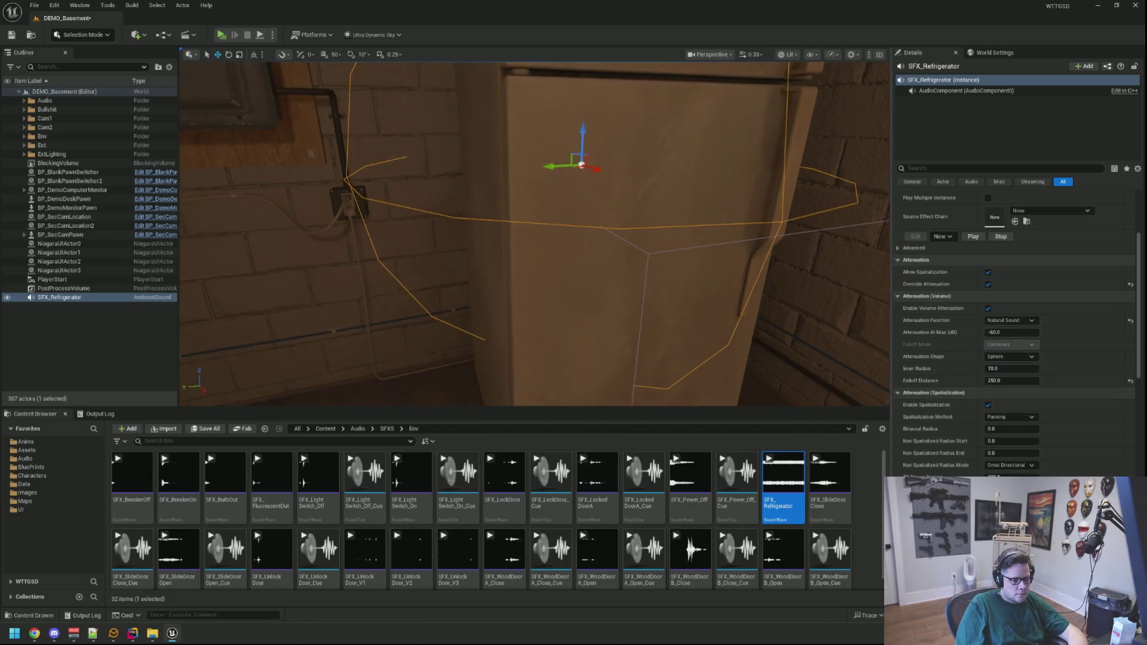
scroll(535, 234, up, 5)
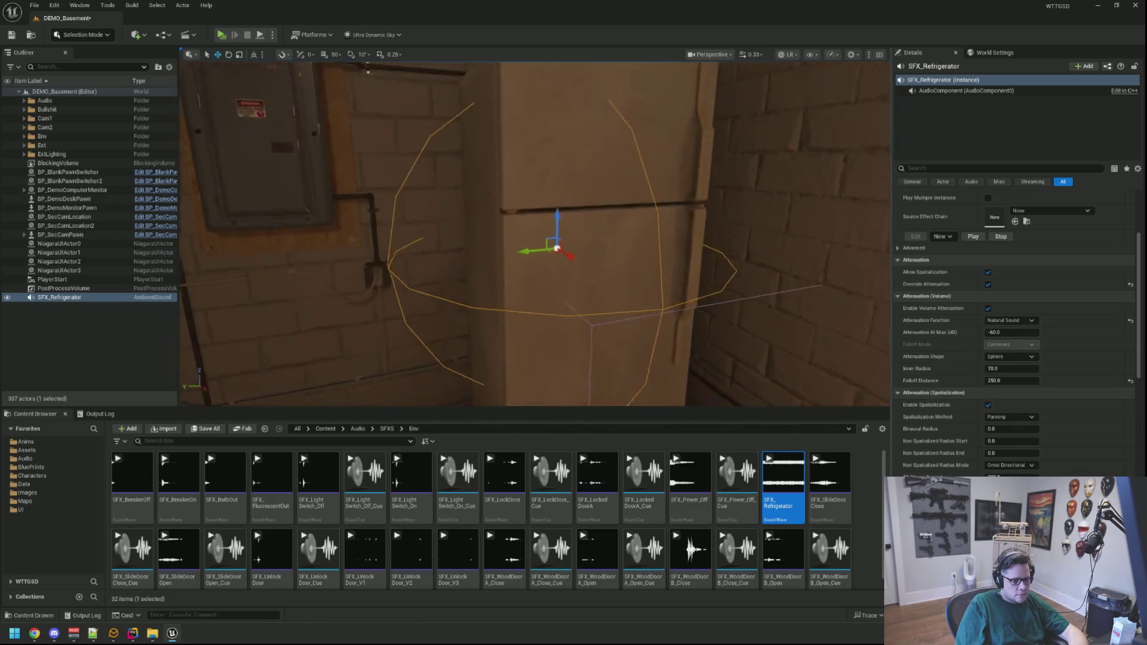
drag(588, 274, 508, 262)
scroll(535, 233, down, 5)
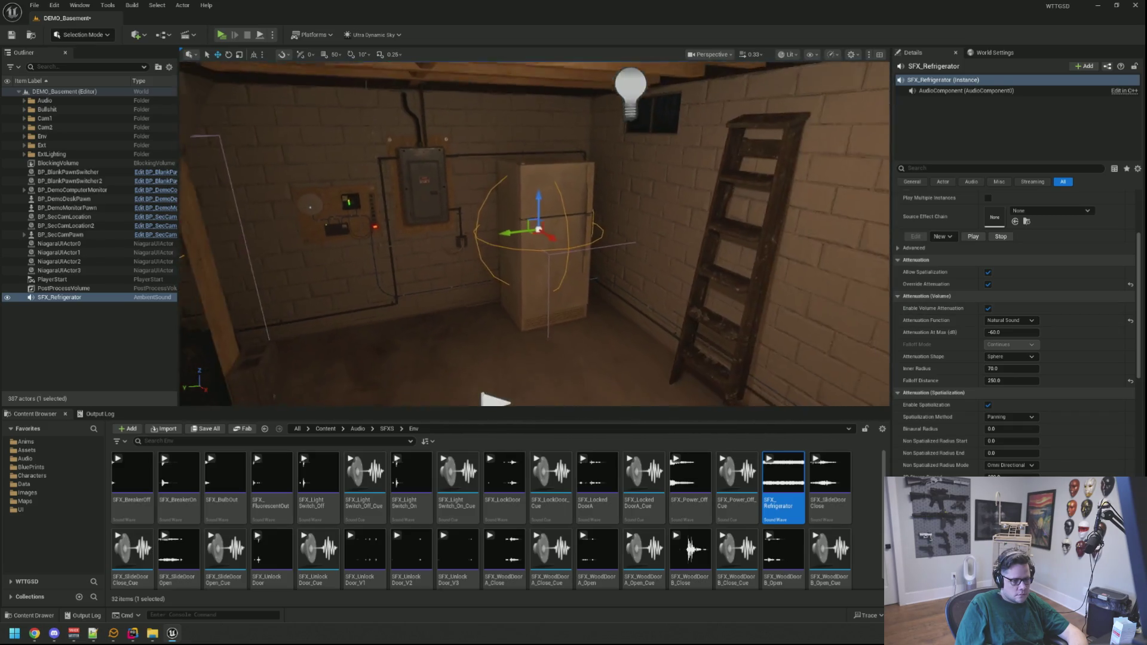
scroll(535, 233, up, 5)
scroll(992, 321, up, 5)
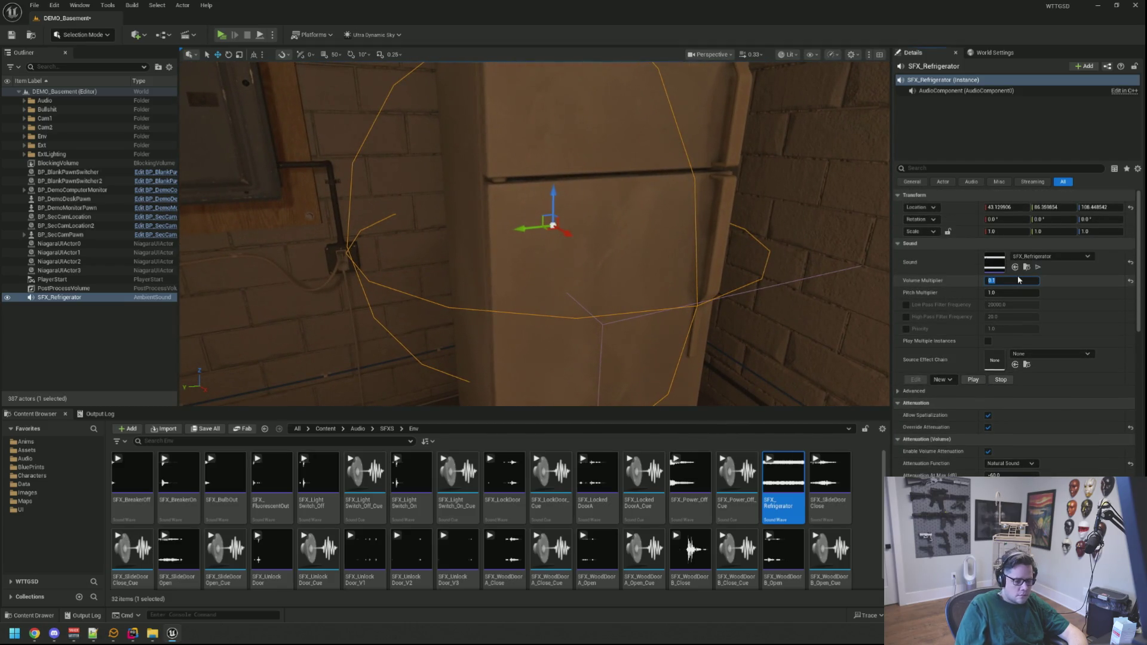
mouse_move(648, 246)
mouse_down()
mouse_move(717, 236)
mouse_move(616, 239)
mouse_move(528, 198)
mouse_up()
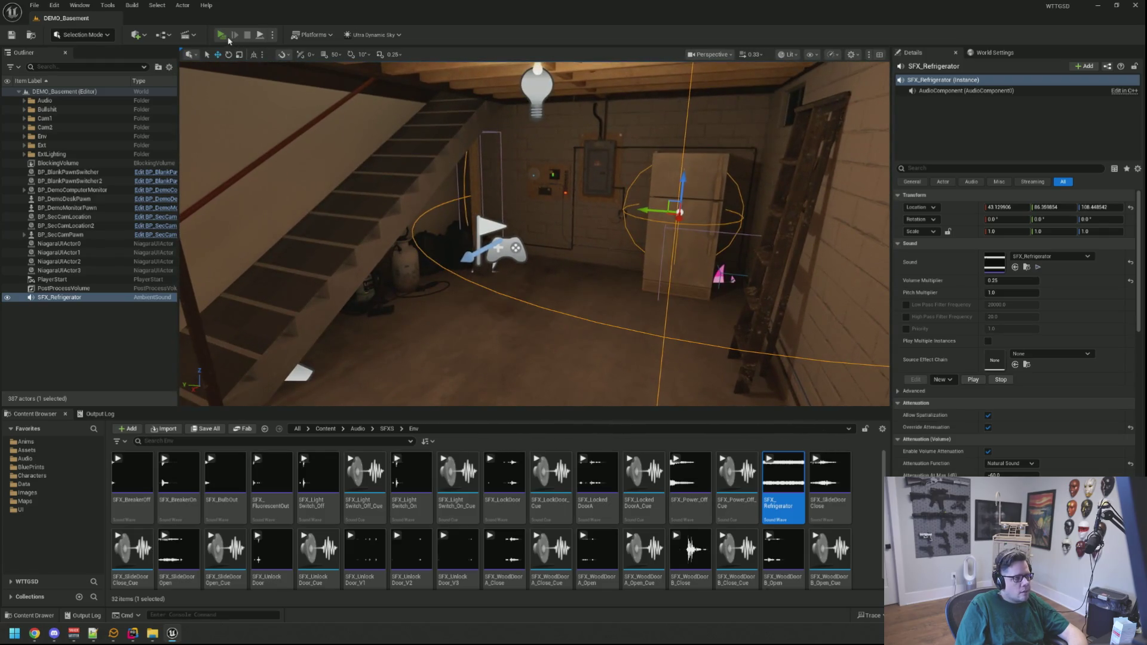
click(226, 36)
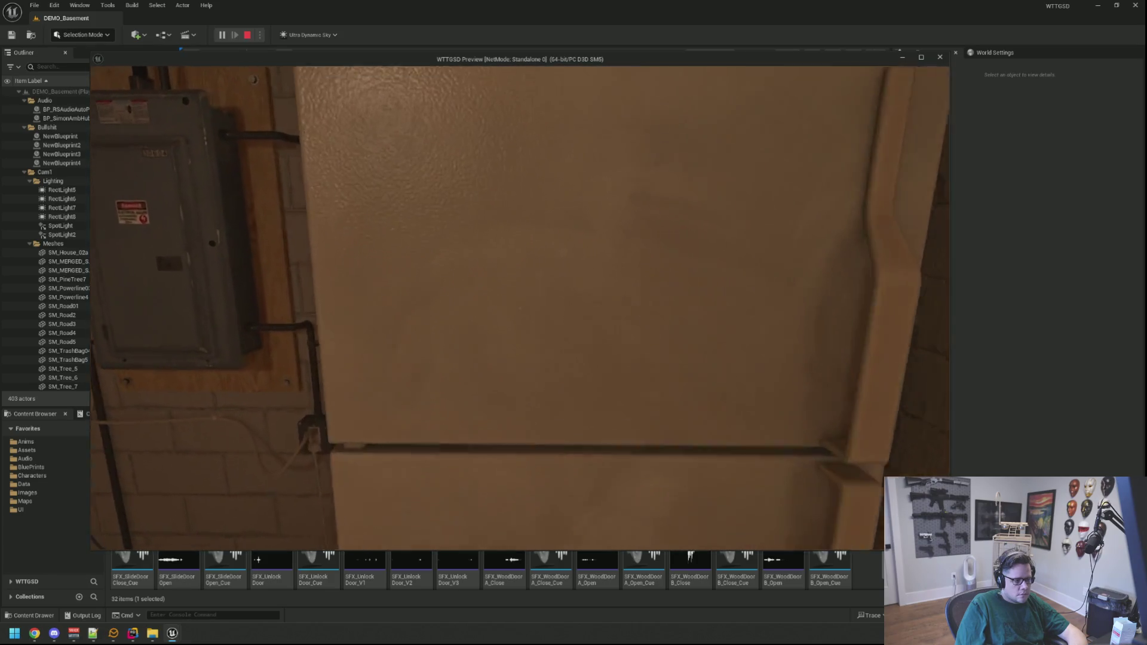
key(Escape)
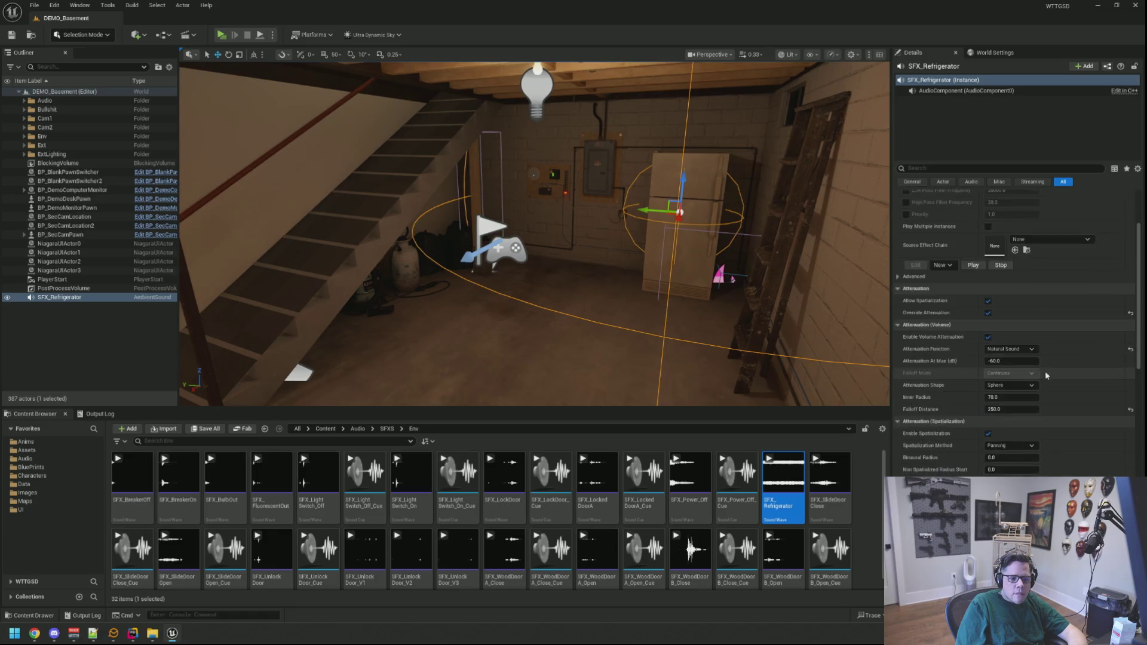
Set the fridge sound's attenuation function to Linear and look over the spatialization method choices
scroll(1041, 375, down, 3)
click(995, 257)
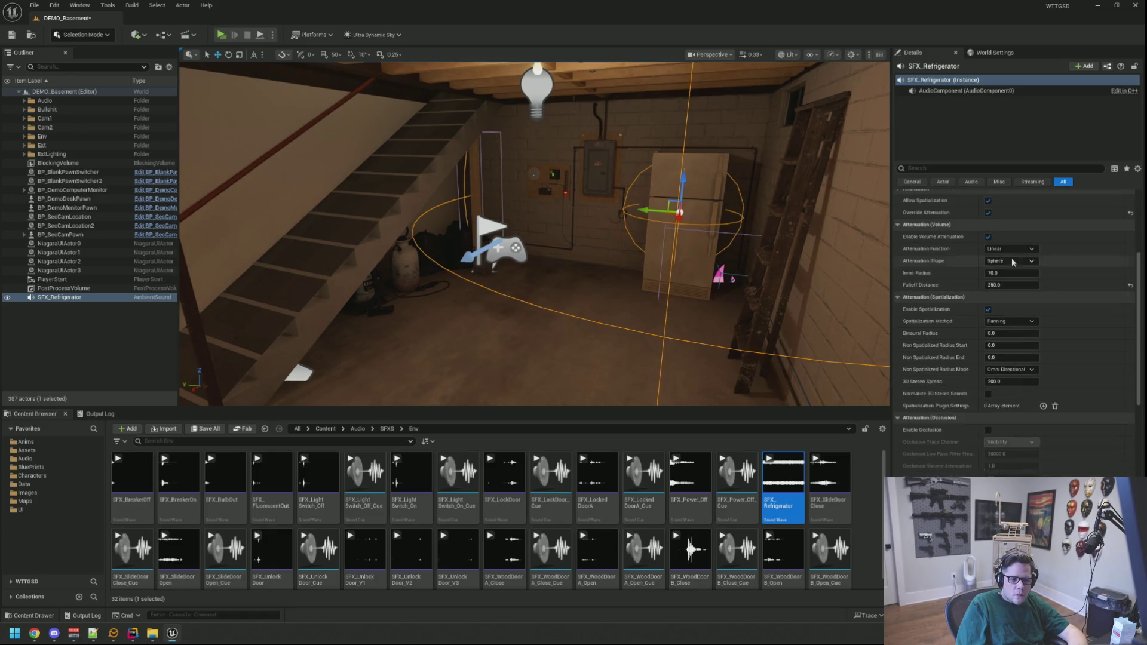
key(f)
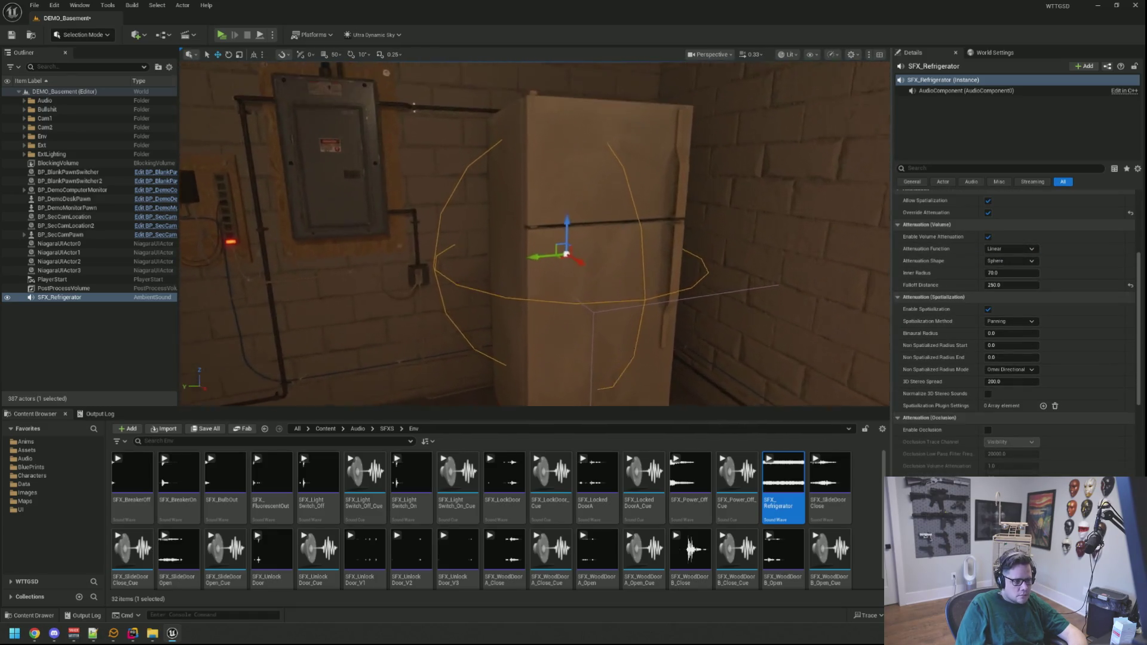
scroll(535, 233, down, 5)
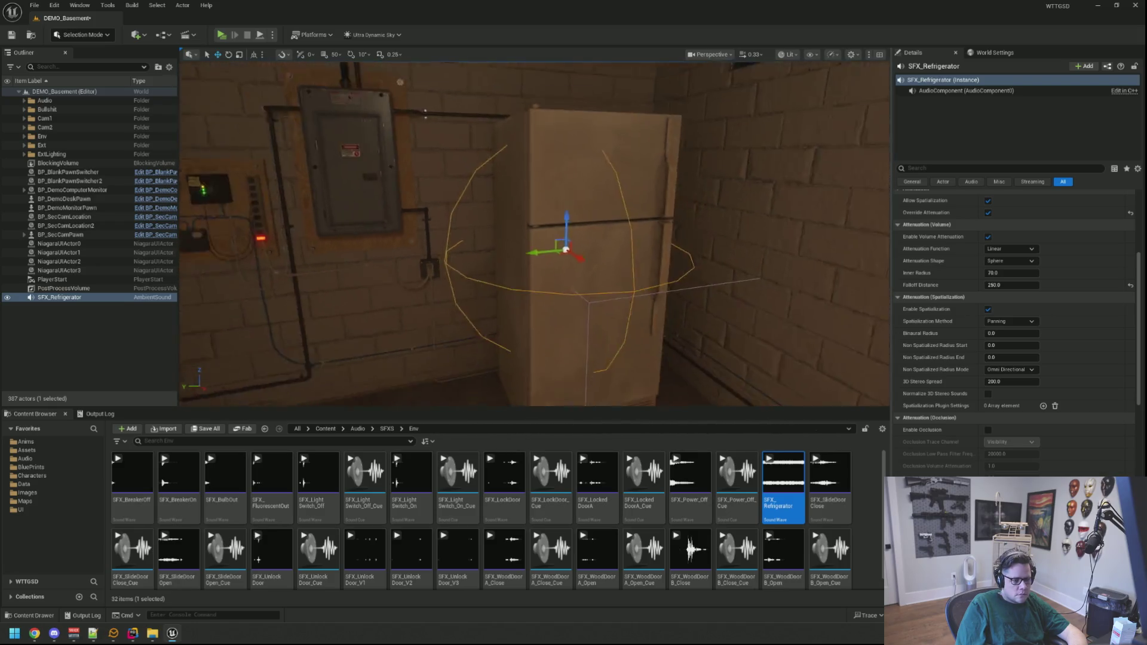
scroll(535, 233, up, 3)
scroll(535, 234, up, 3)
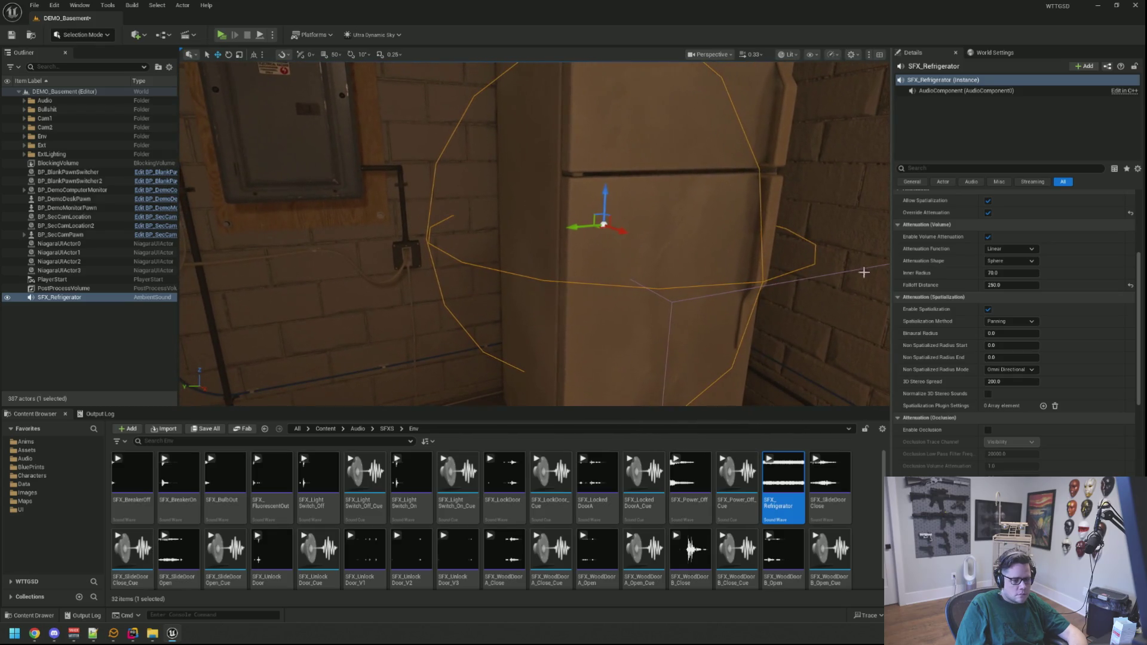
click(1033, 320)
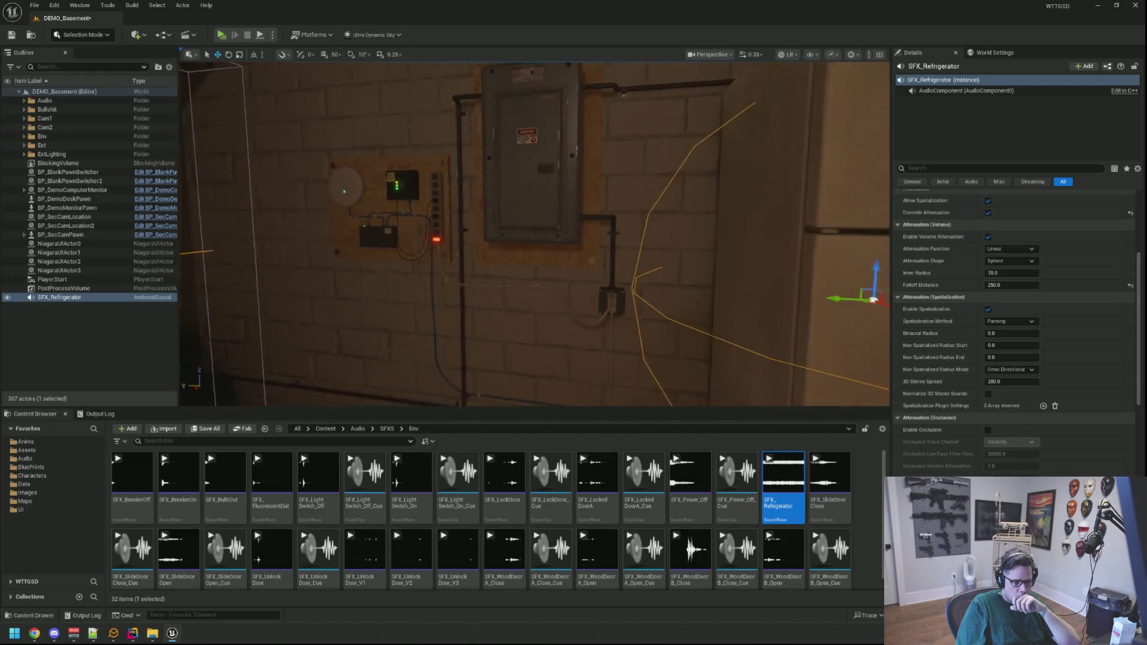
Try the Inverse and Natural Sound attenuation functions, then settle back on Linear
click(1014, 249)
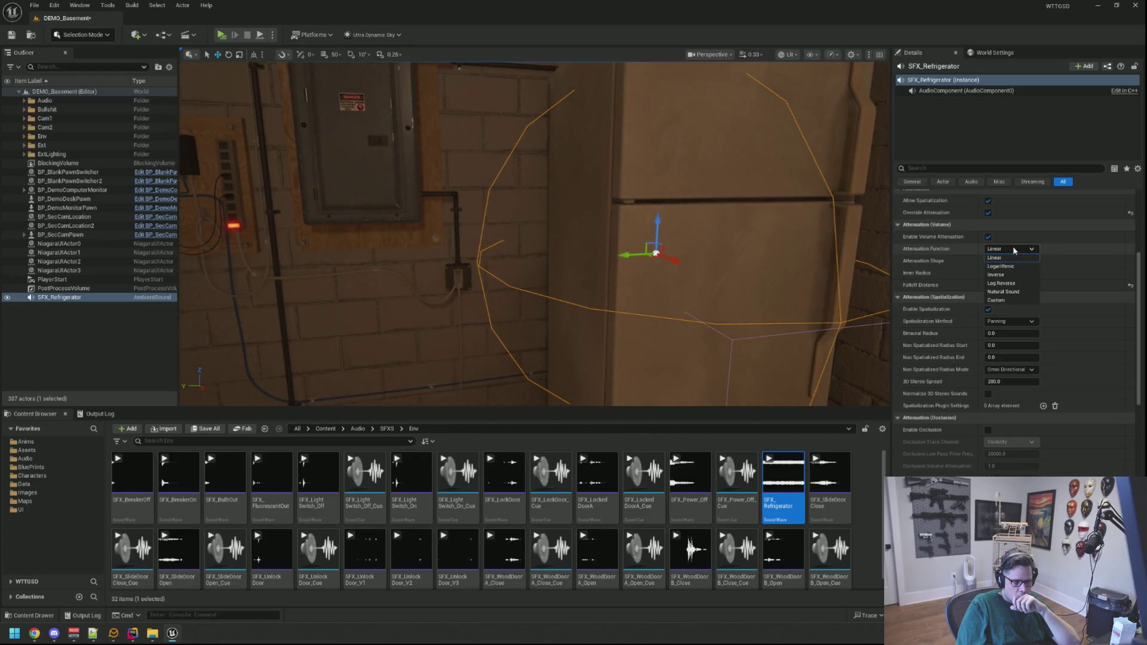
click(1014, 276)
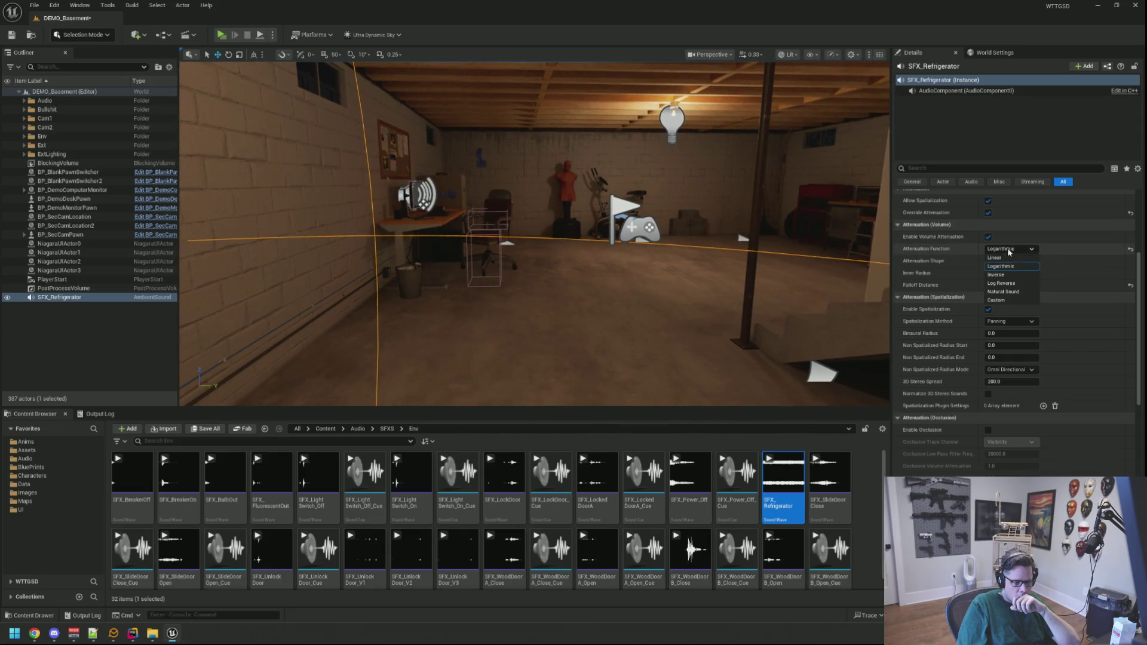
click(1004, 292)
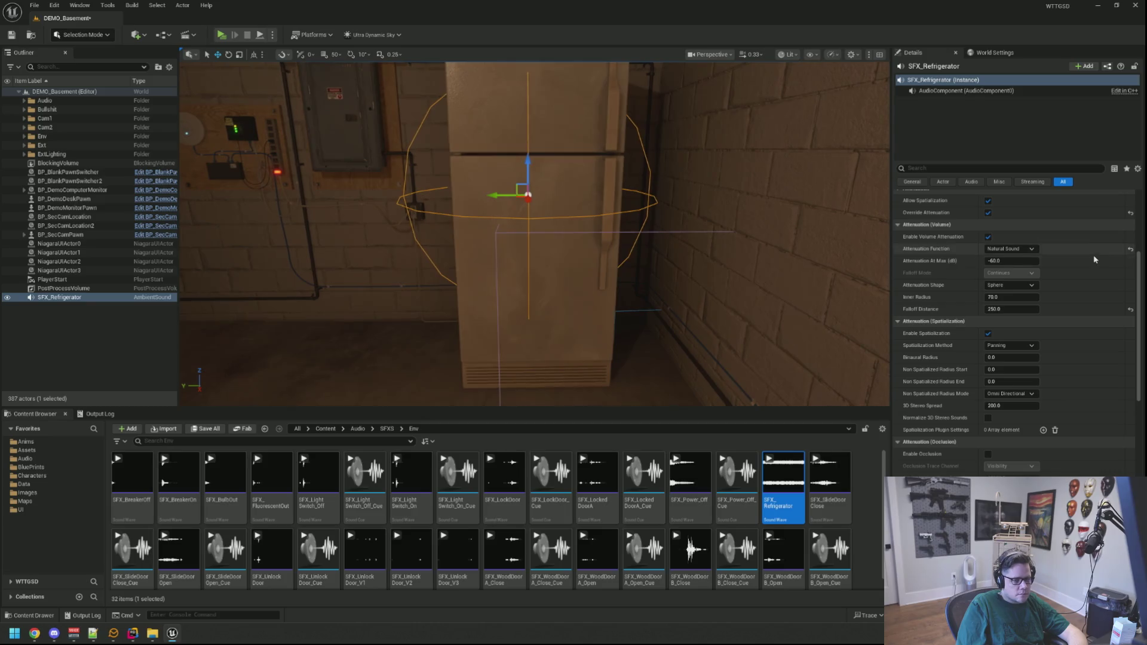
click(1014, 259)
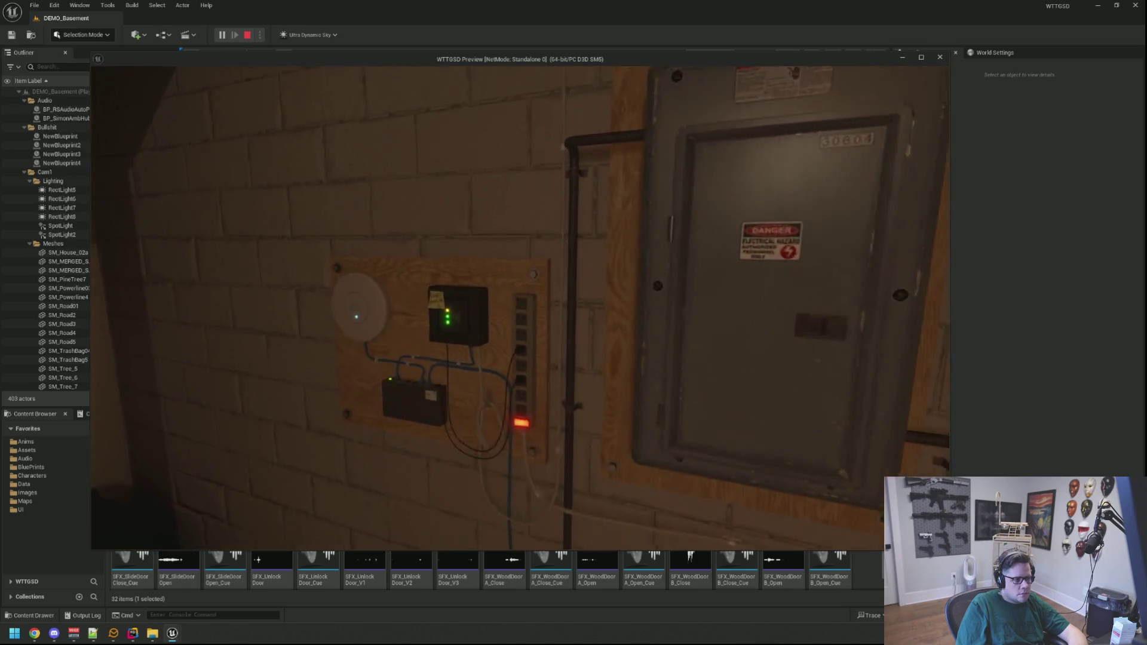
Stop the playtest and frame the fridge sound in the viewport around the fridge corner
key(Escape)
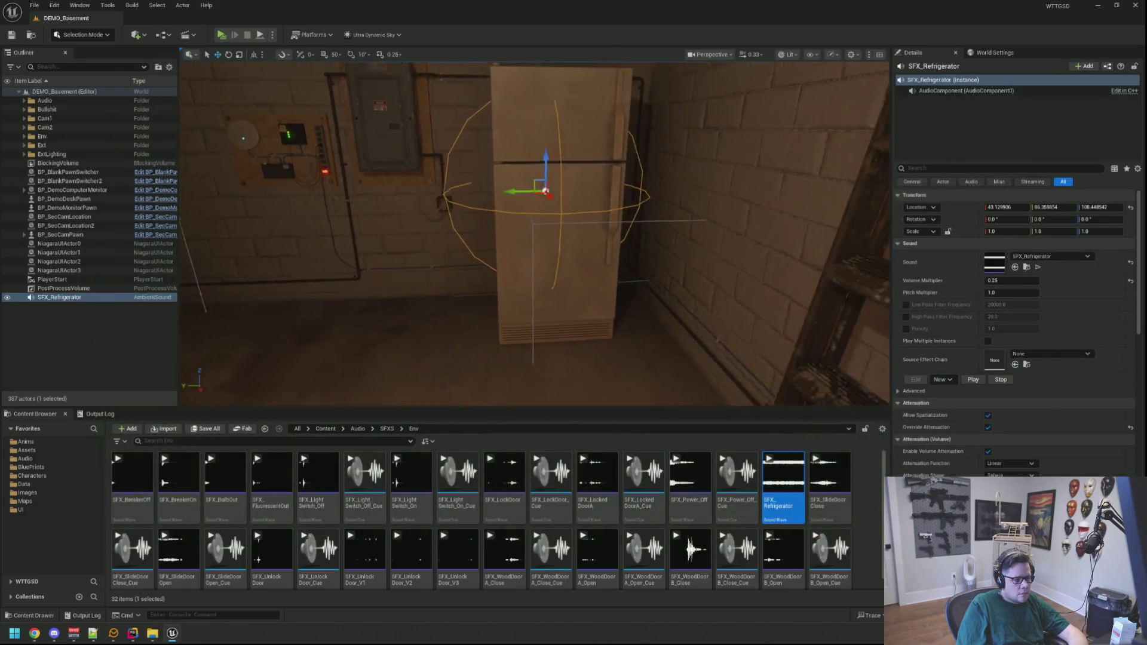
key(f)
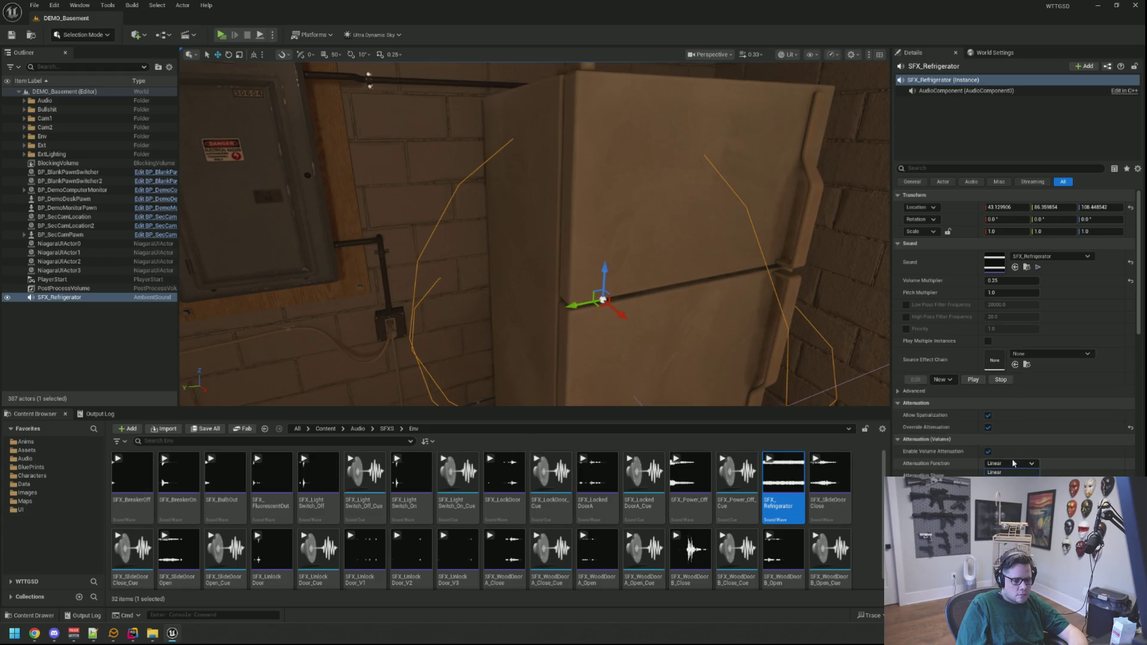
drag(535, 233, 466, 234)
scroll(991, 379, down, 4)
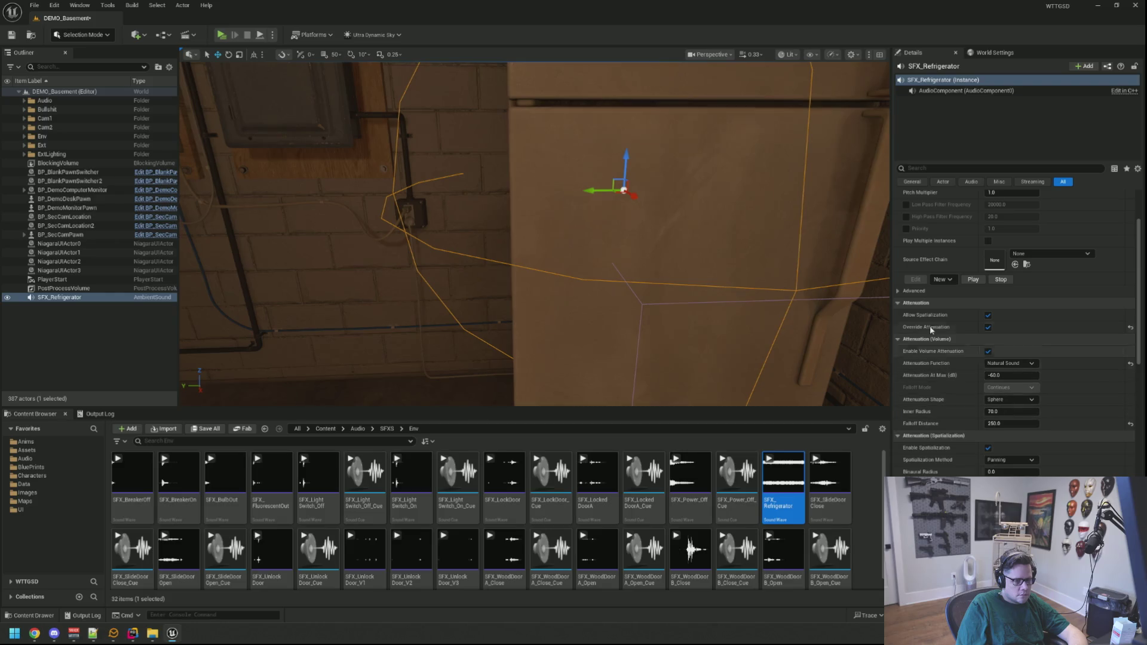
scroll(956, 335, up, 4)
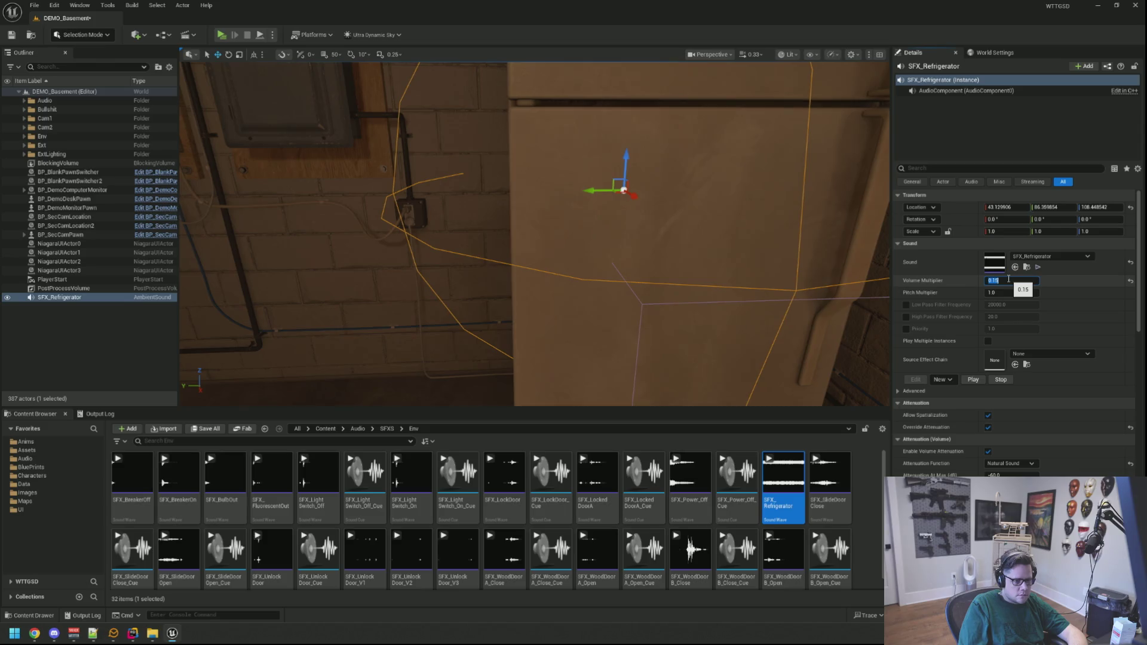
drag(537, 239, 574, 239)
Give the fridge sound an inner radius of 100, then deselect the actor
scroll(1005, 411, down, 3)
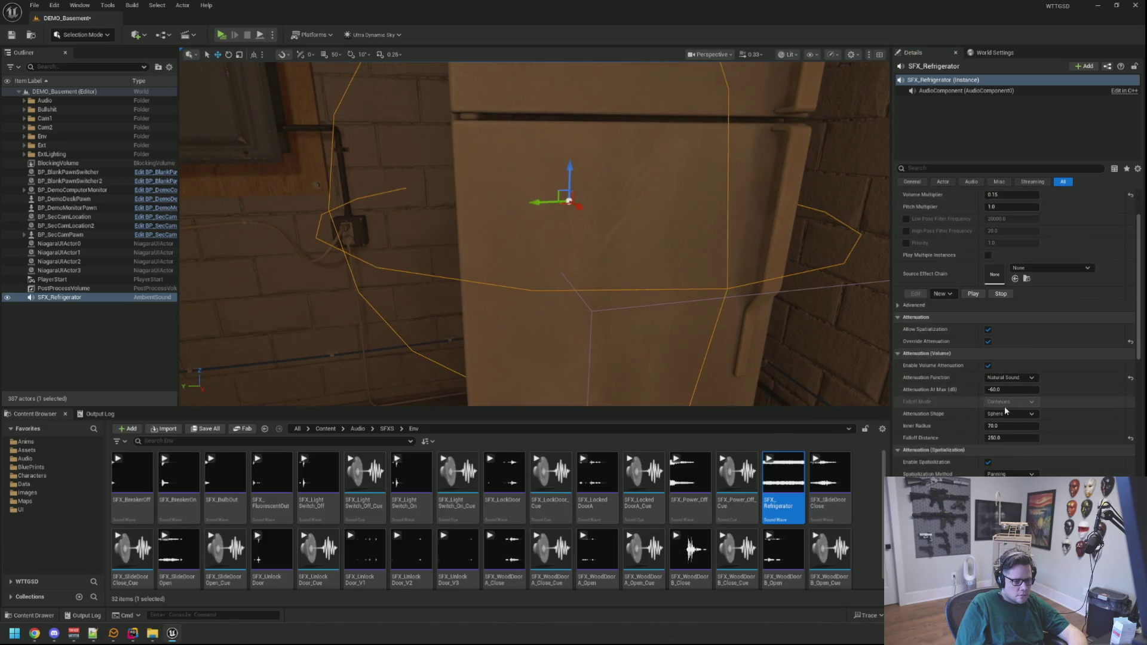
text(00)
key(Return)
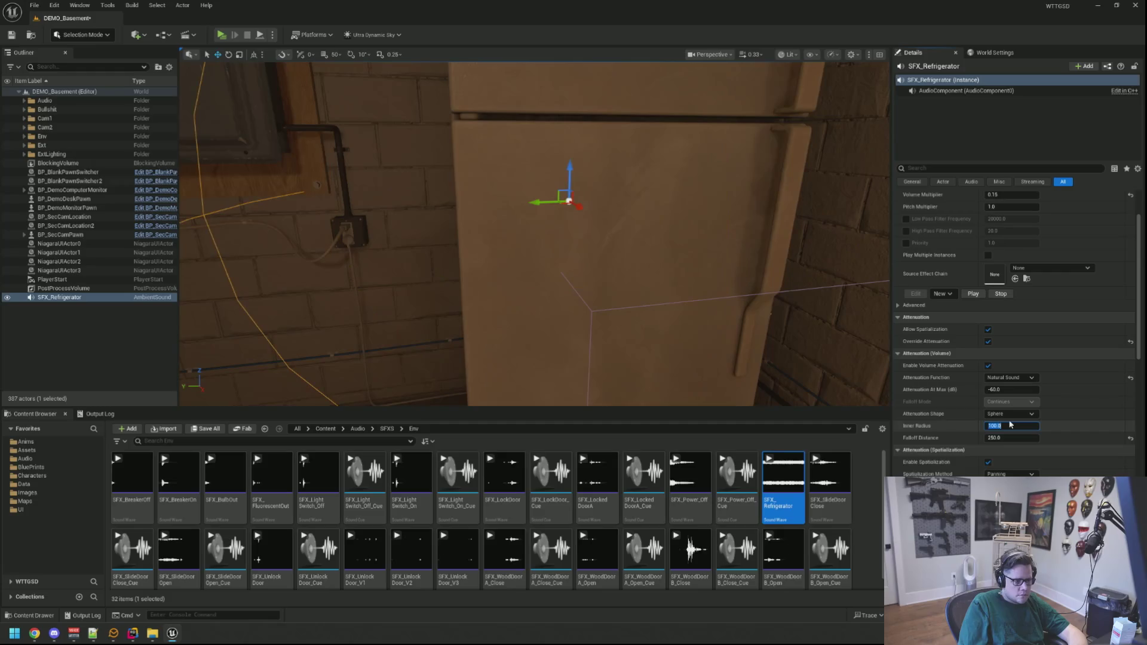
mouse_move(538, 239)
mouse_down()
mouse_move(491, 239)
mouse_move(538, 227)
mouse_move(529, 275)
mouse_move(553, 275)
mouse_move(553, 288)
mouse_move(553, 269)
mouse_up()
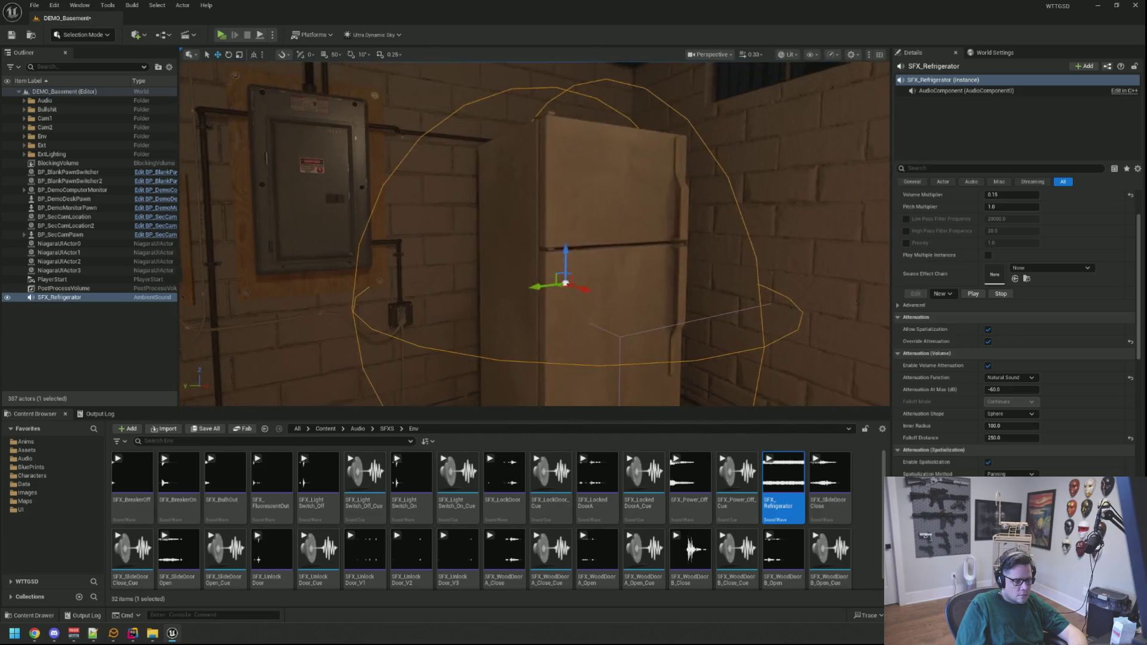
click(152, 326)
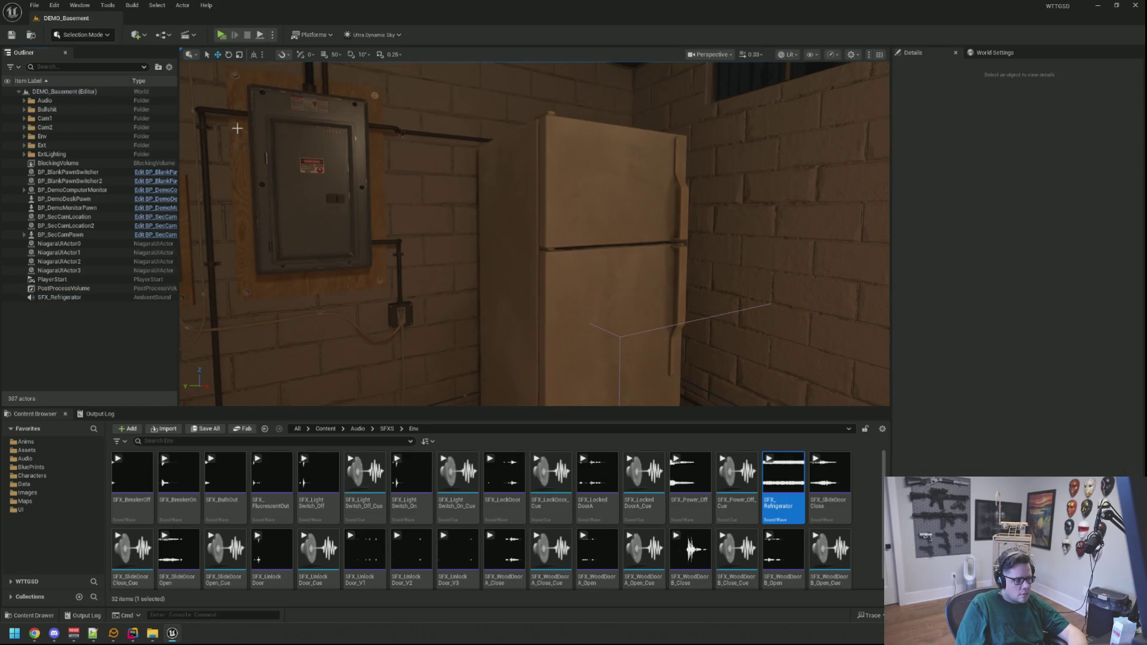
Playtest the basement, walking between the electrical panel, the fridge door and the network equipment board
click(222, 35)
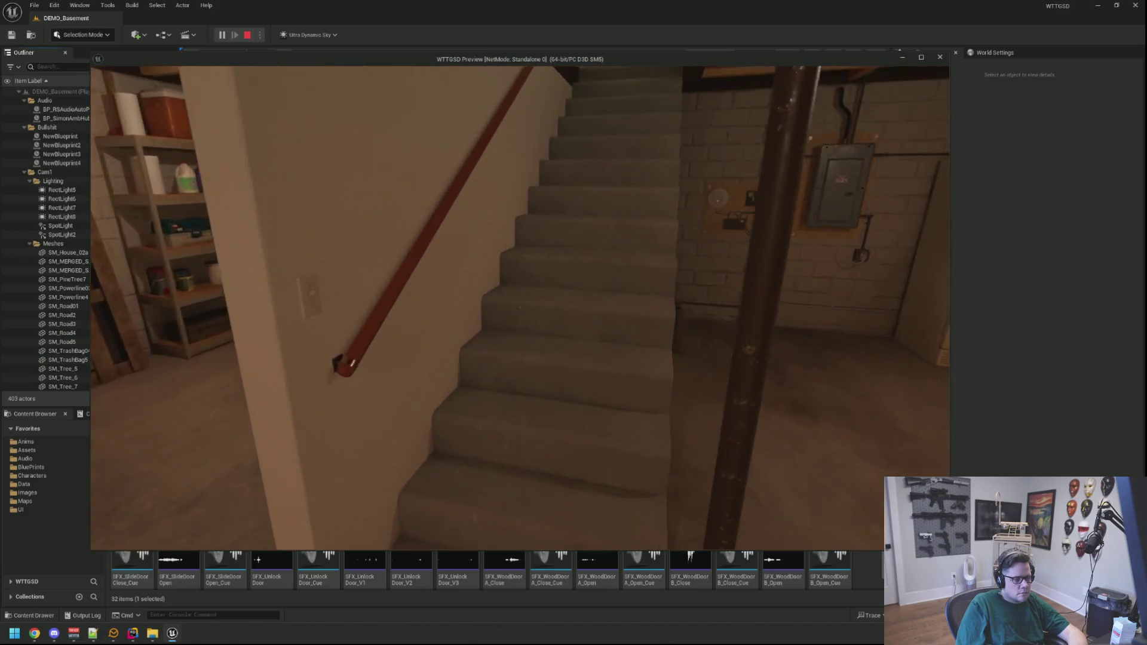
key(w)
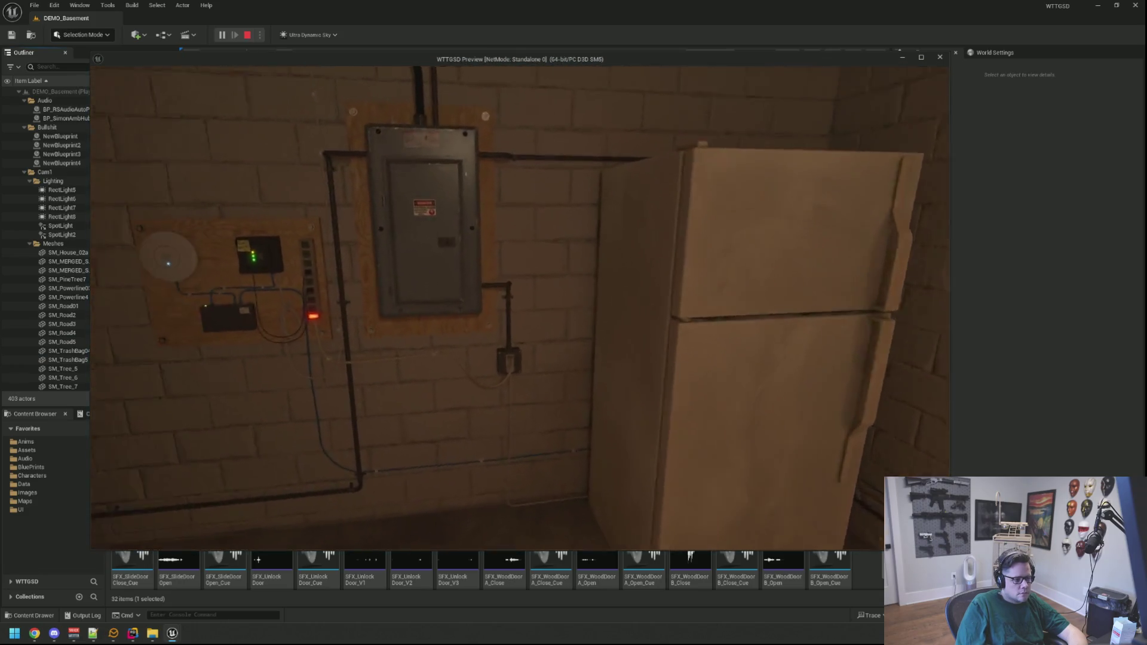
key(w)
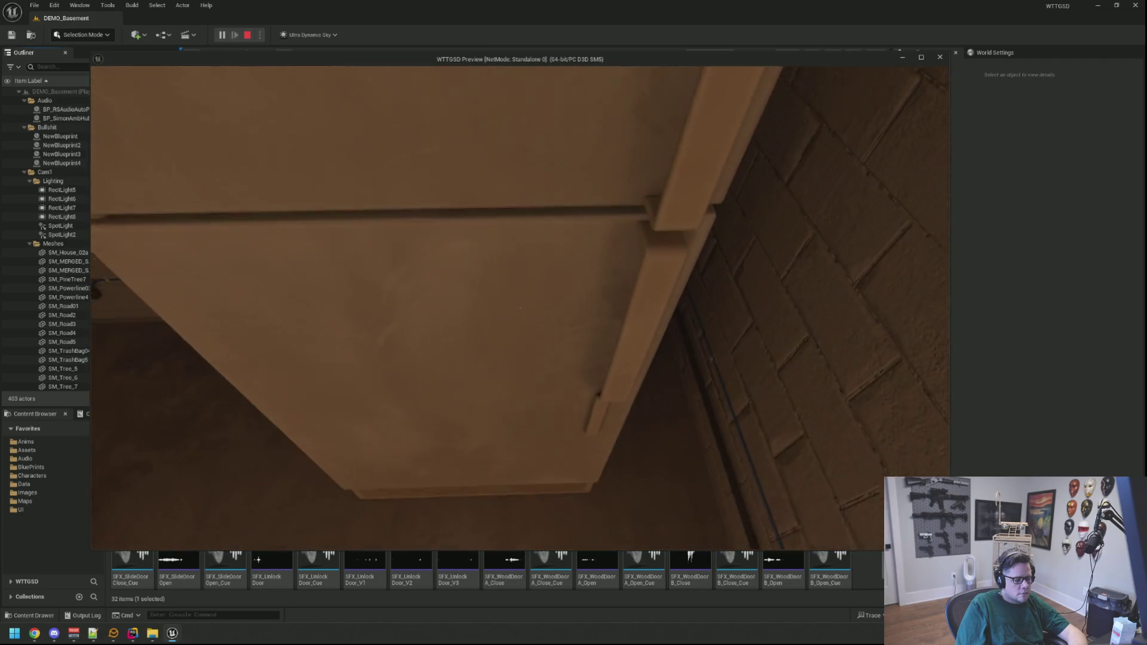
key(s)
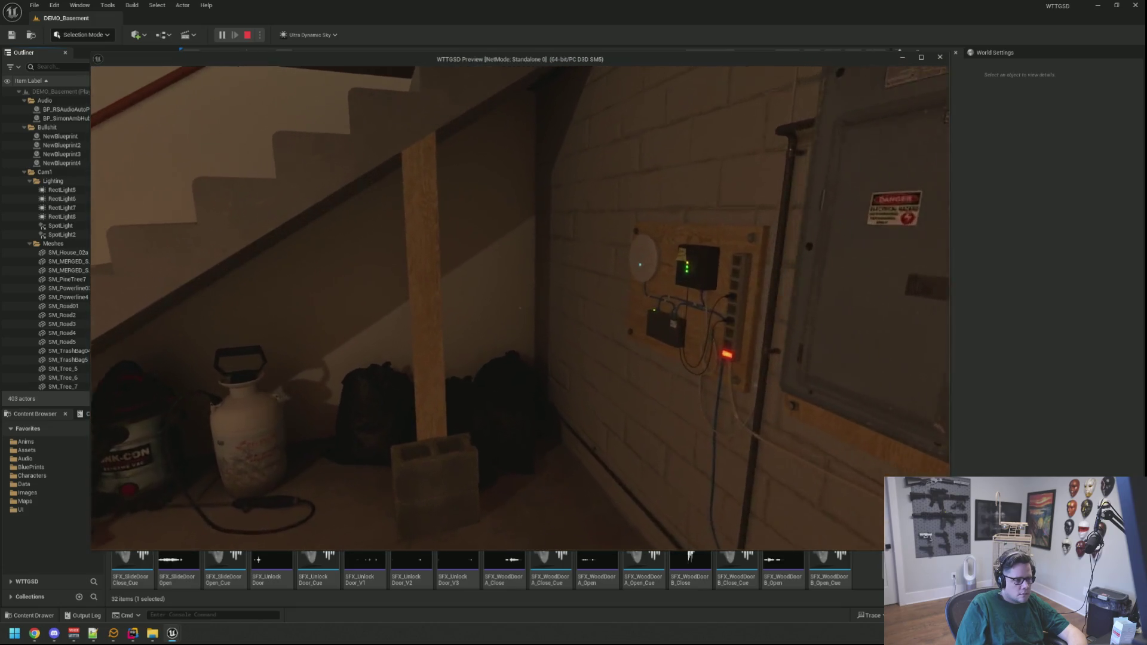
key(w)
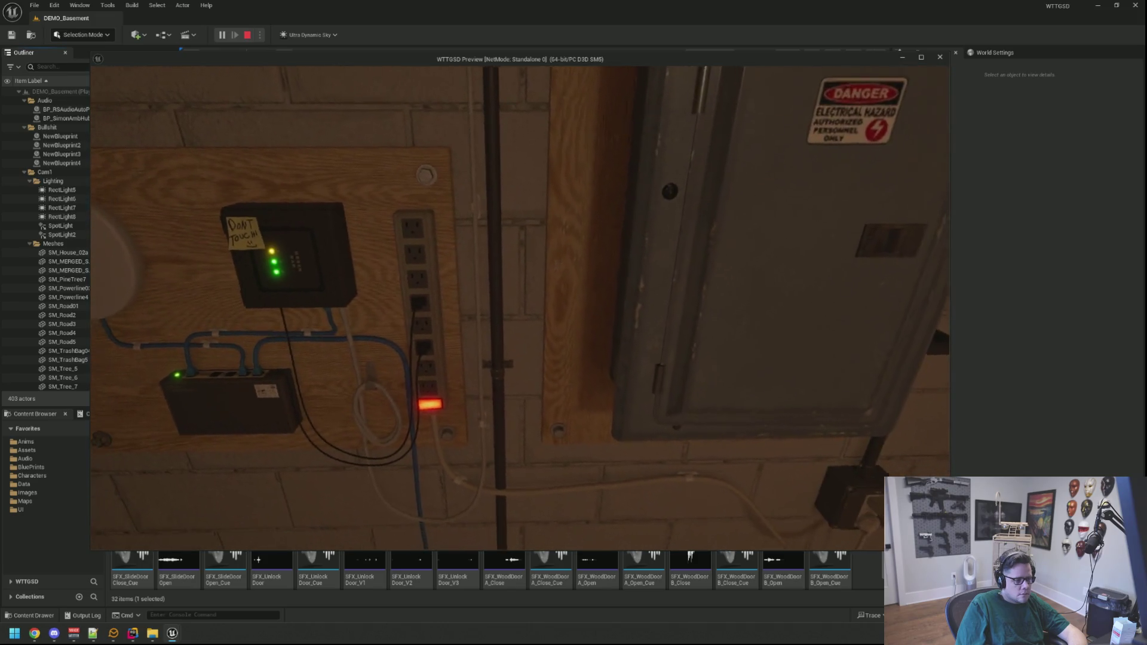
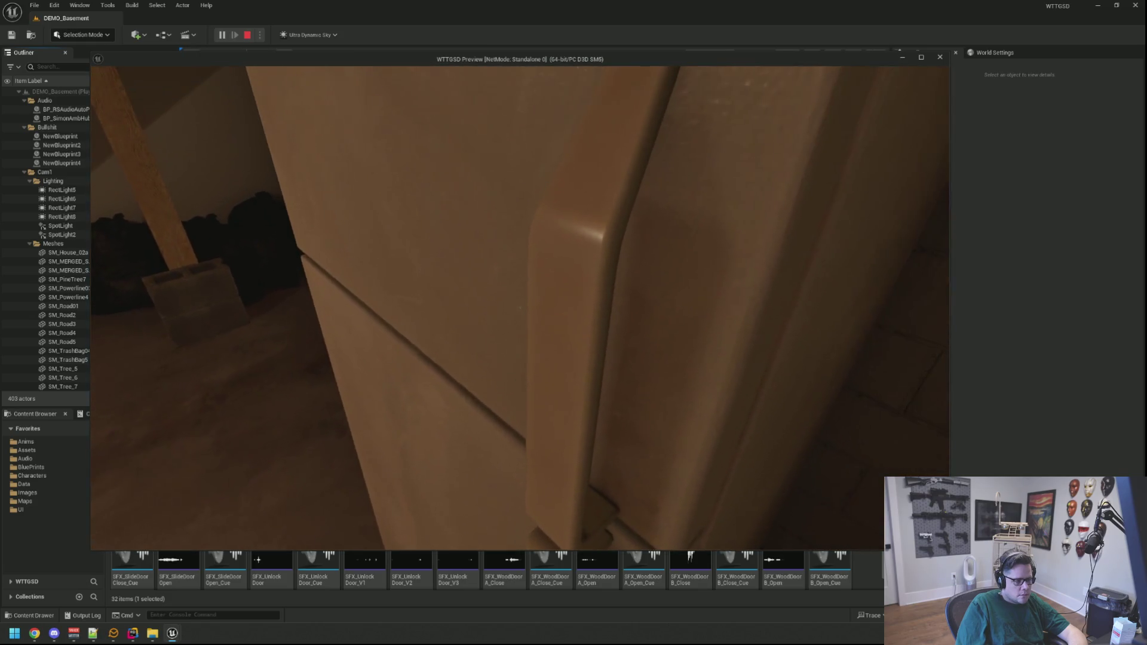
Stop the play-test, then select and frame the SFX_Refrigerator sound actor
key(Escape)
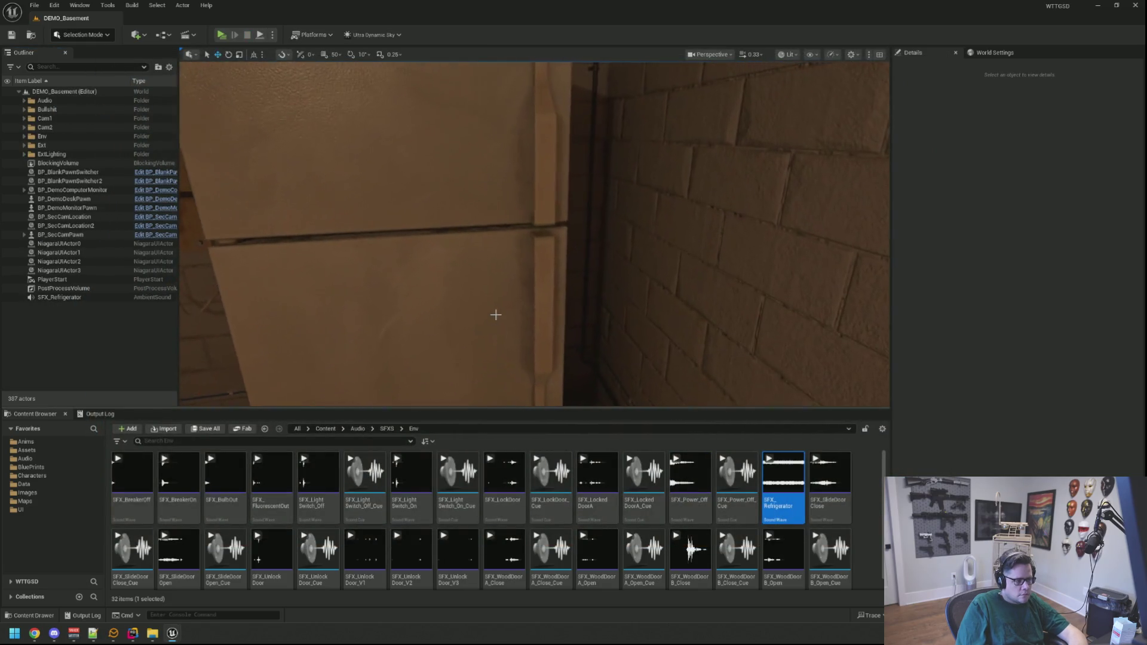
click(59, 297)
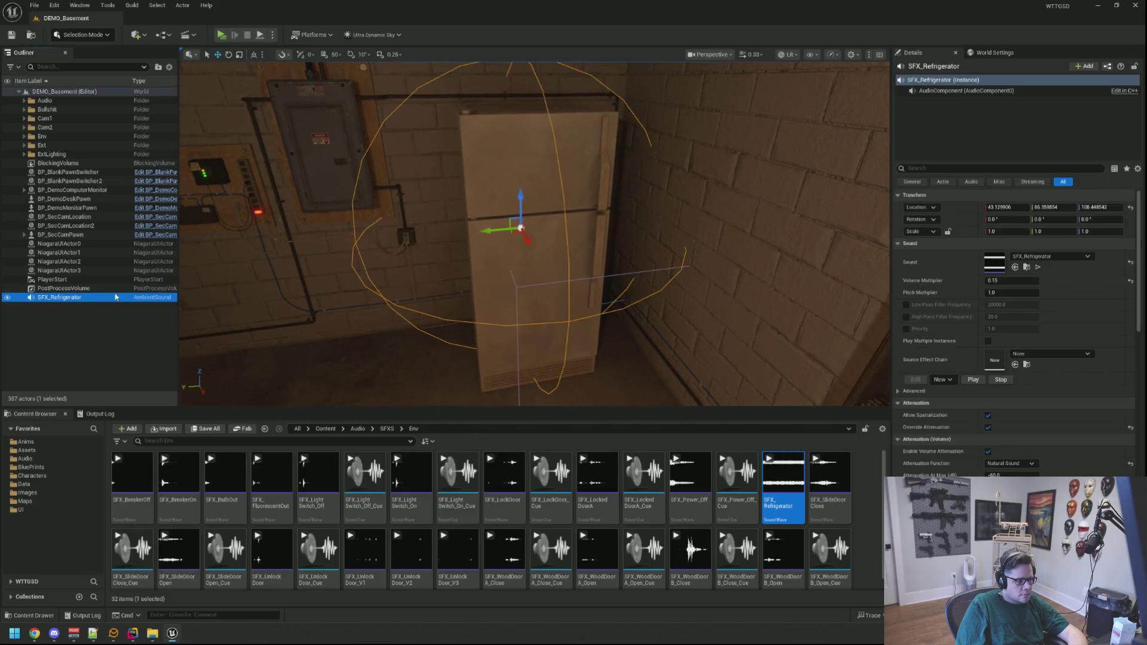
key(f)
scroll(520, 280, up, 5)
mouse_move(542, 274)
mouse_down()
mouse_move(502, 265)
mouse_move(531, 272)
mouse_up()
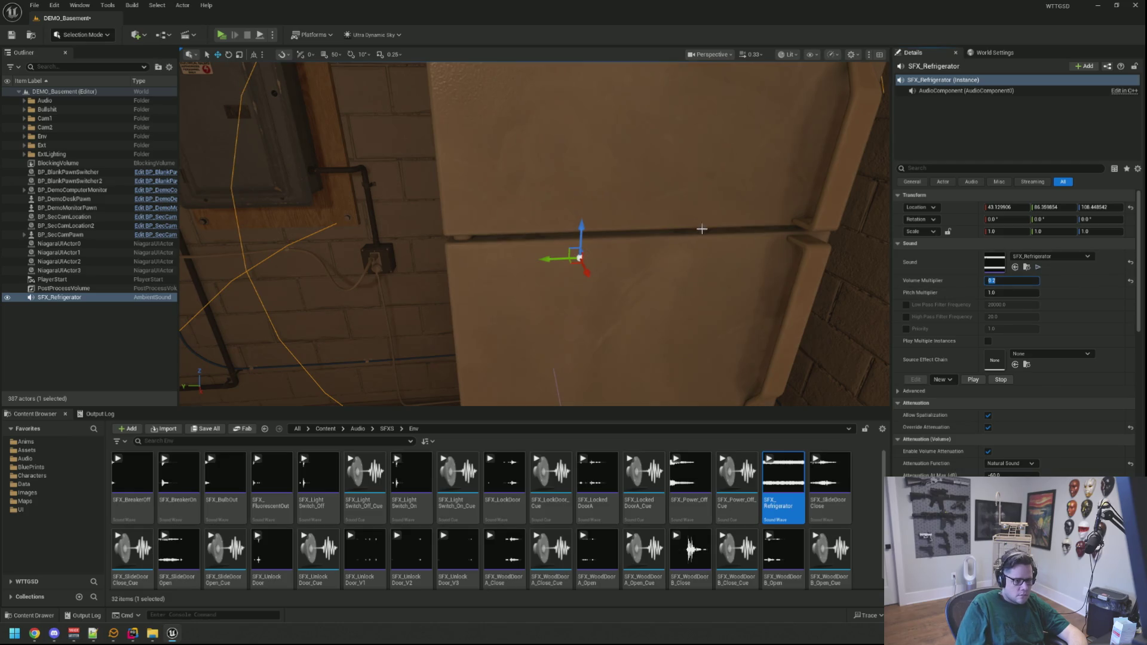
Set SFX_Refrigerator's Volume Multiplier to 0.2 and Pitch Multiplier to 0.9
drag(720, 233, 722, 225)
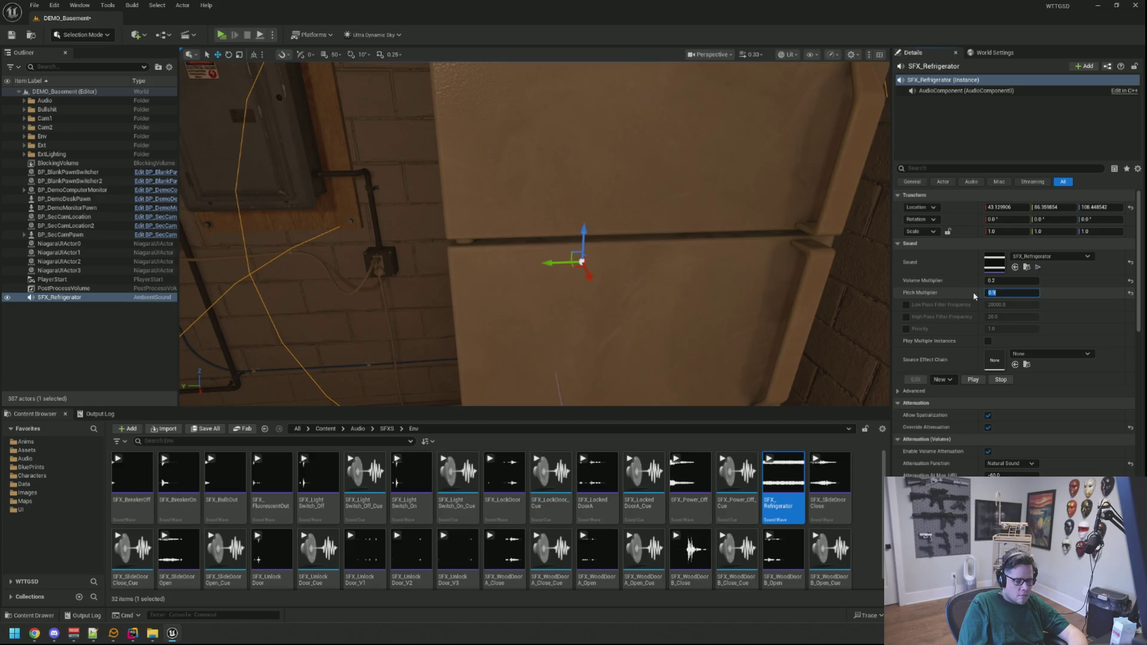
drag(548, 262, 548, 261)
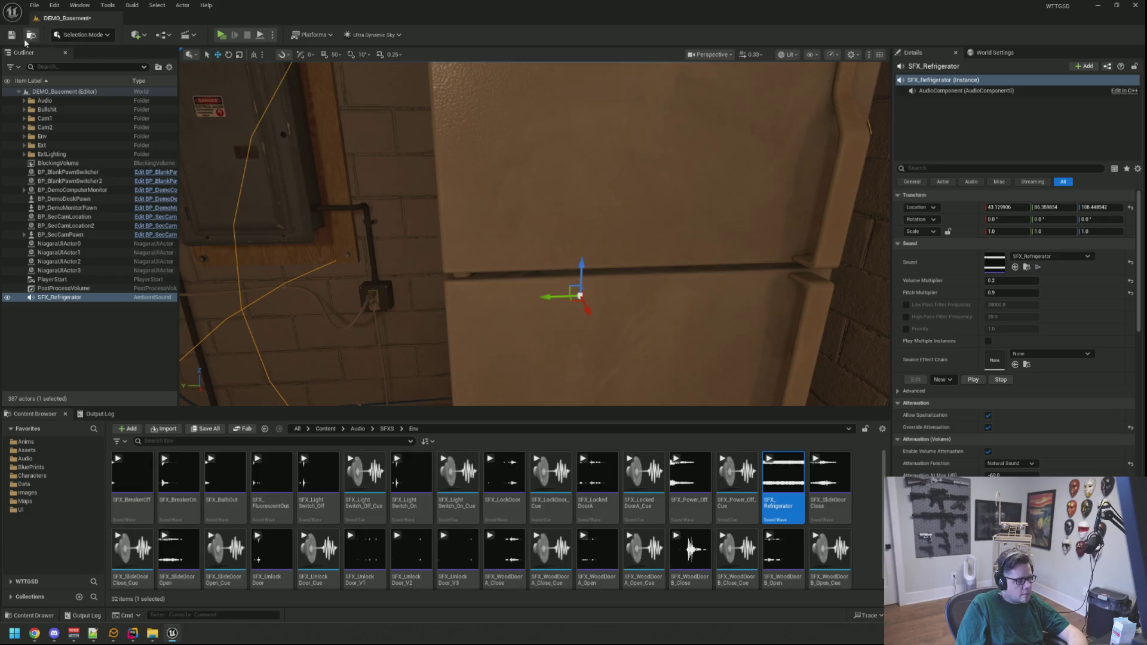
click(113, 351)
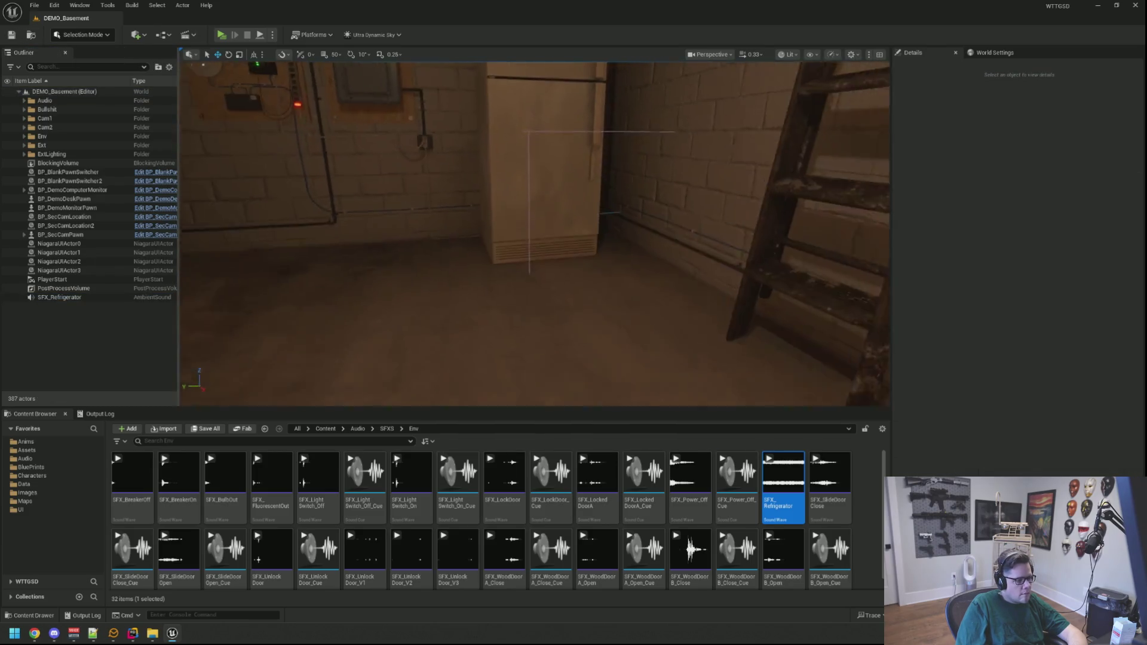
Move SFX_Refrigerator into the Audio folder, save DEMO_Basement, and run a brief play-test
mouse_move(58, 303)
mouse_down()
mouse_move(58, 106)
mouse_move(45, 102)
mouse_up()
drag(433, 239, 434, 239)
key(ctrl+s)
click(226, 36)
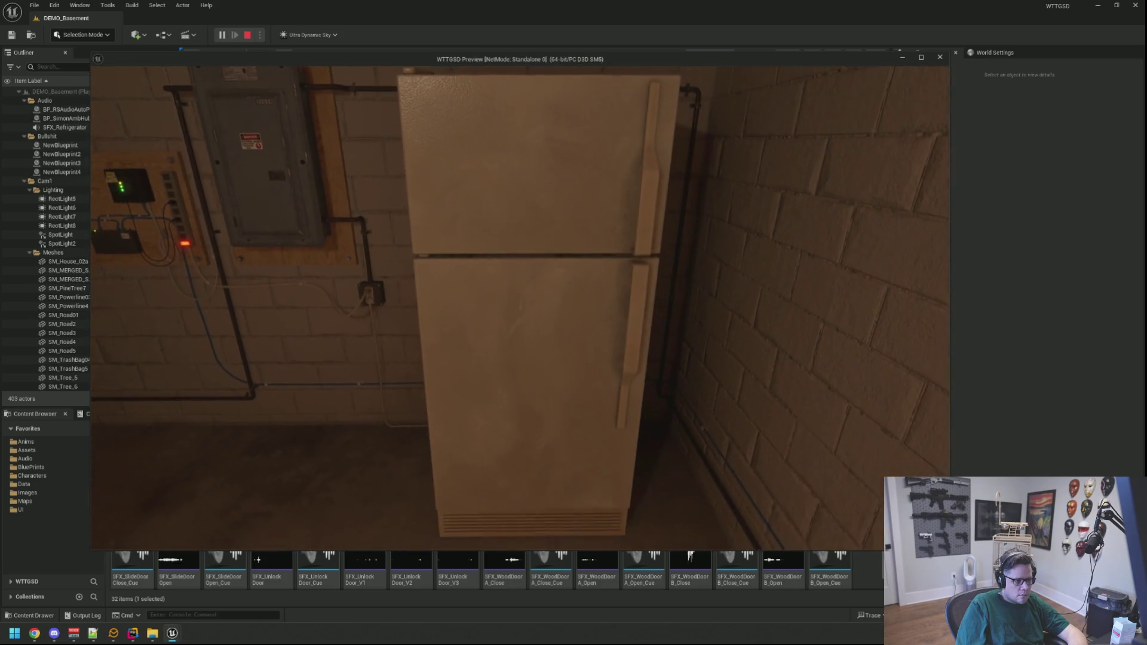
key(Escape)
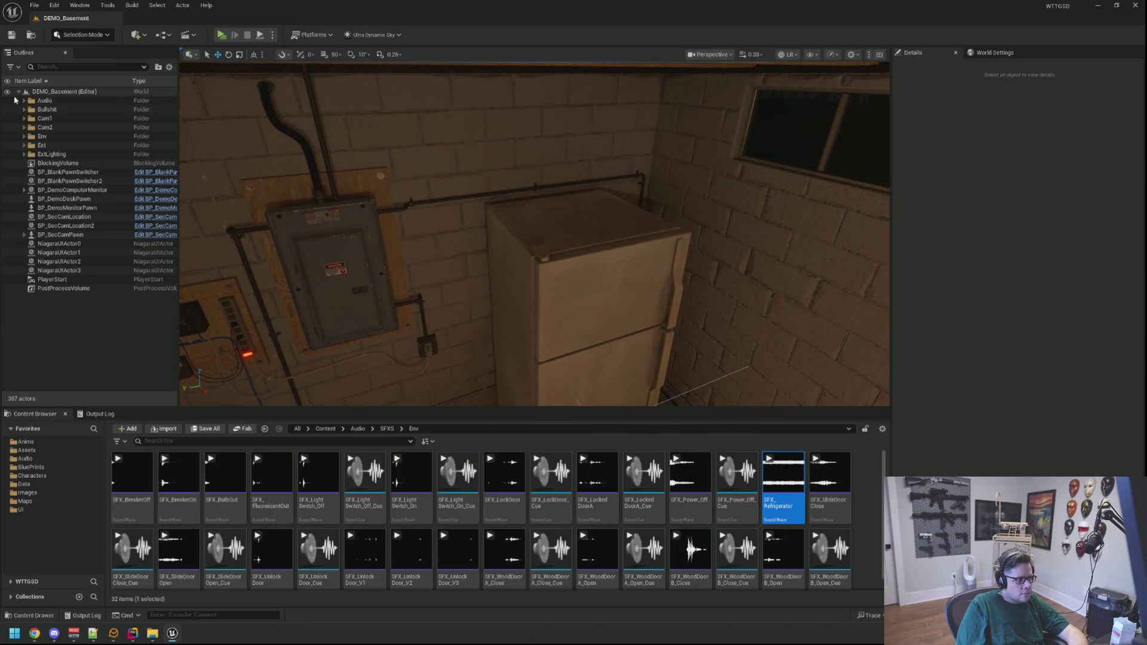
Select SFX_Refrigerator from the Audio folder and set its Attenuation Shape to Box
click(25, 101)
double_click(66, 131)
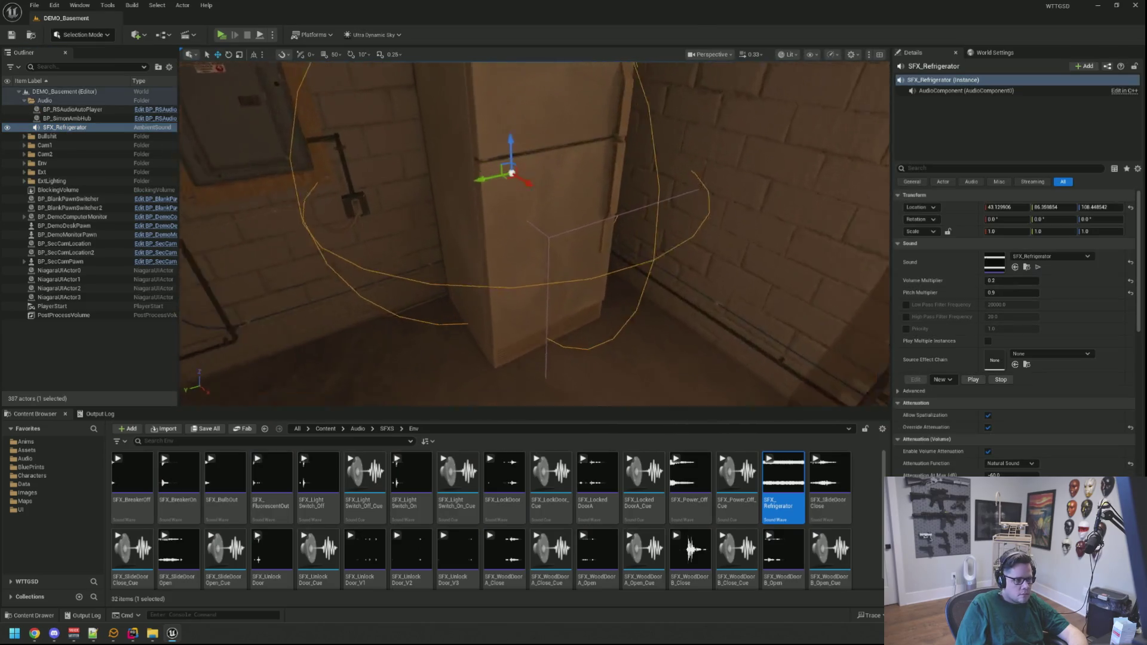
scroll(974, 346, down, 3)
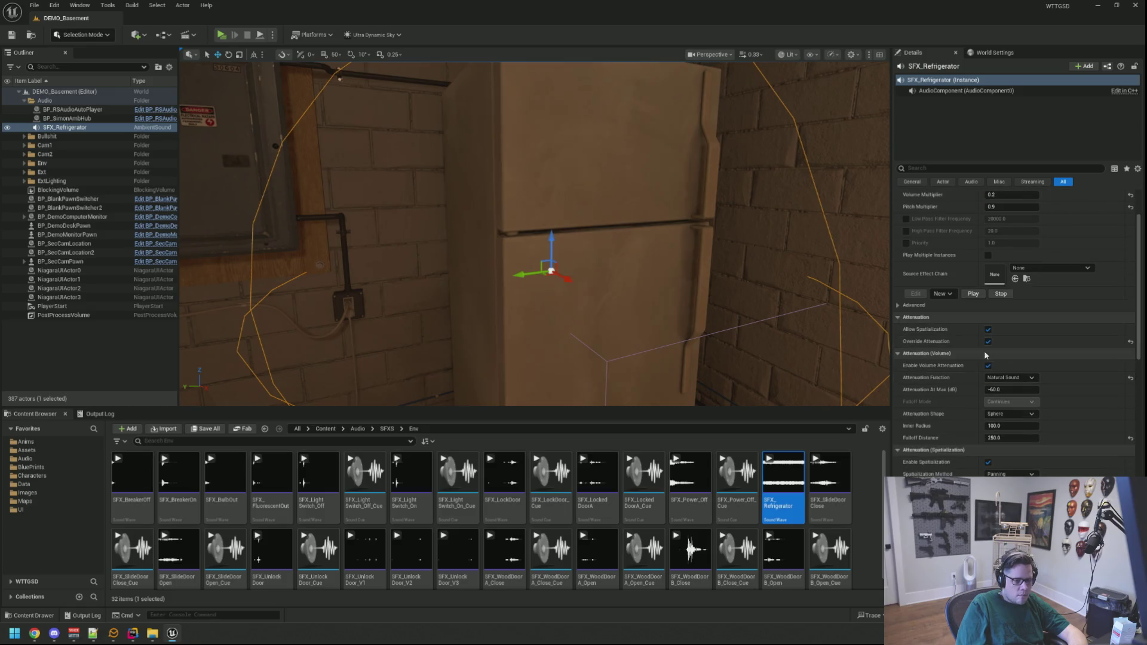
click(1010, 414)
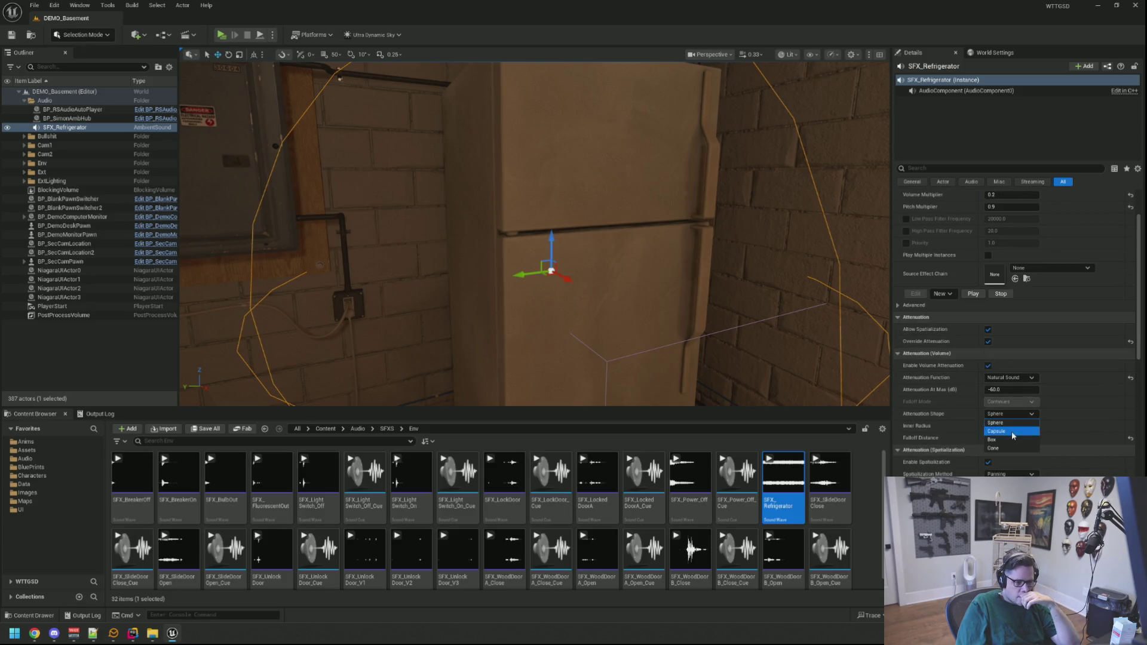
click(1005, 445)
Set the box attenuation Extents to 10 on X, Y and Z
scroll(832, 333, down, 5)
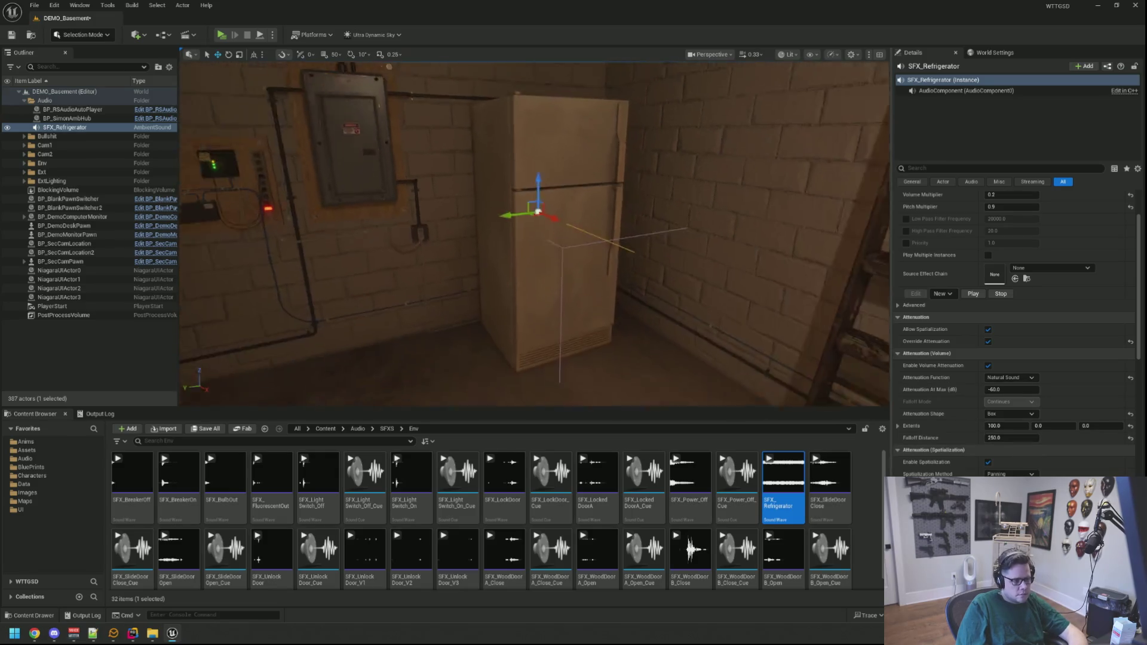
key(f)
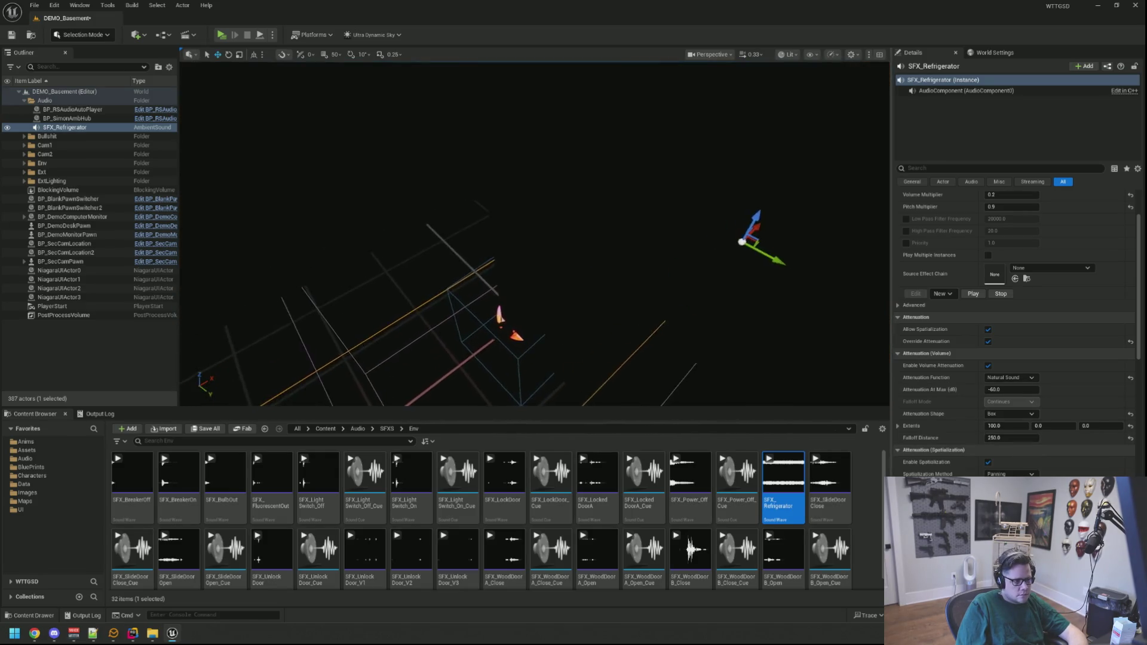
scroll(535, 233, down, 3)
scroll(535, 233, up, 5)
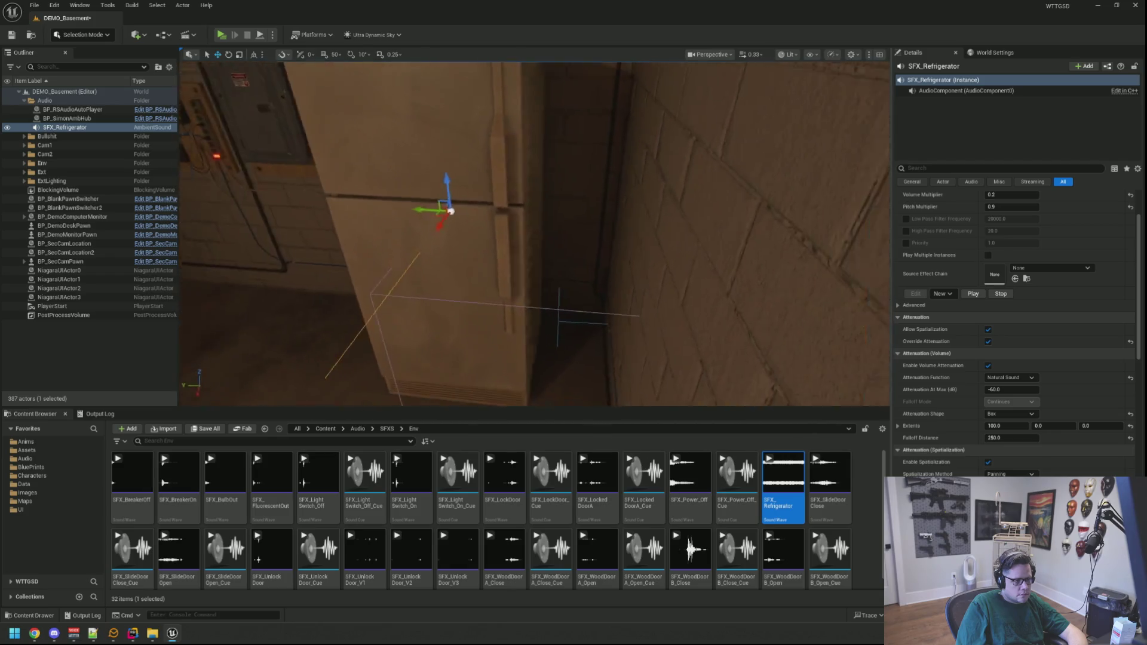
scroll(534, 233, down, 6)
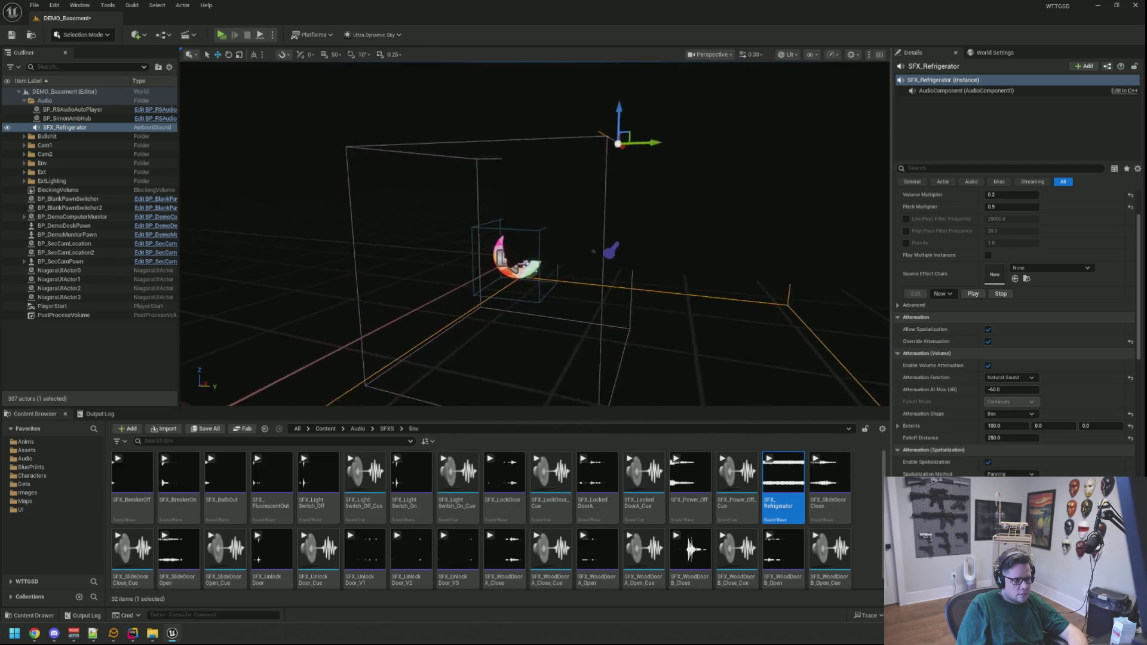
drag(535, 233, 535, 233)
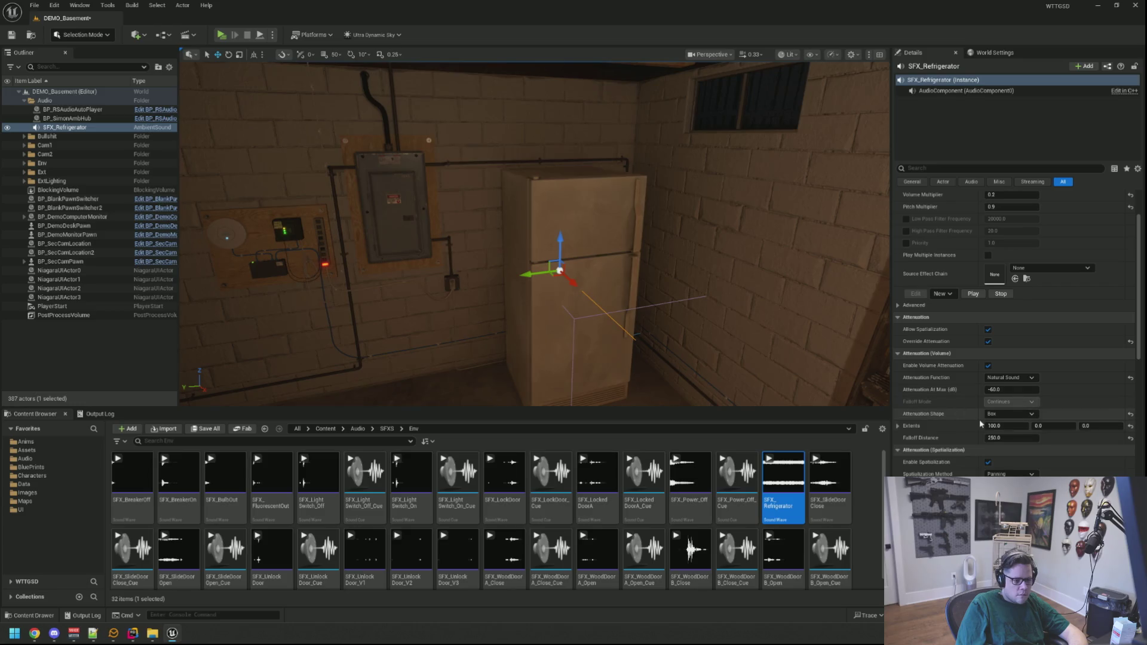
click(1050, 426)
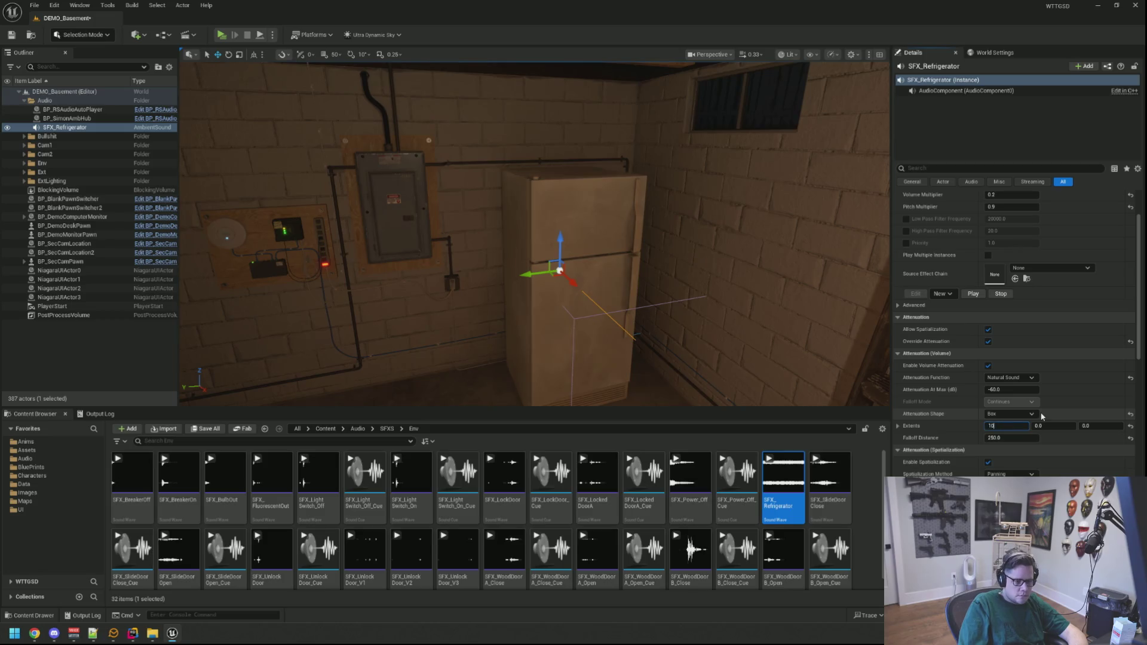
key(Return)
mouse_move(658, 269)
mouse_down()
mouse_move(603, 198)
mouse_move(625, 320)
mouse_move(458, 270)
mouse_move(625, 284)
mouse_move(521, 276)
mouse_up()
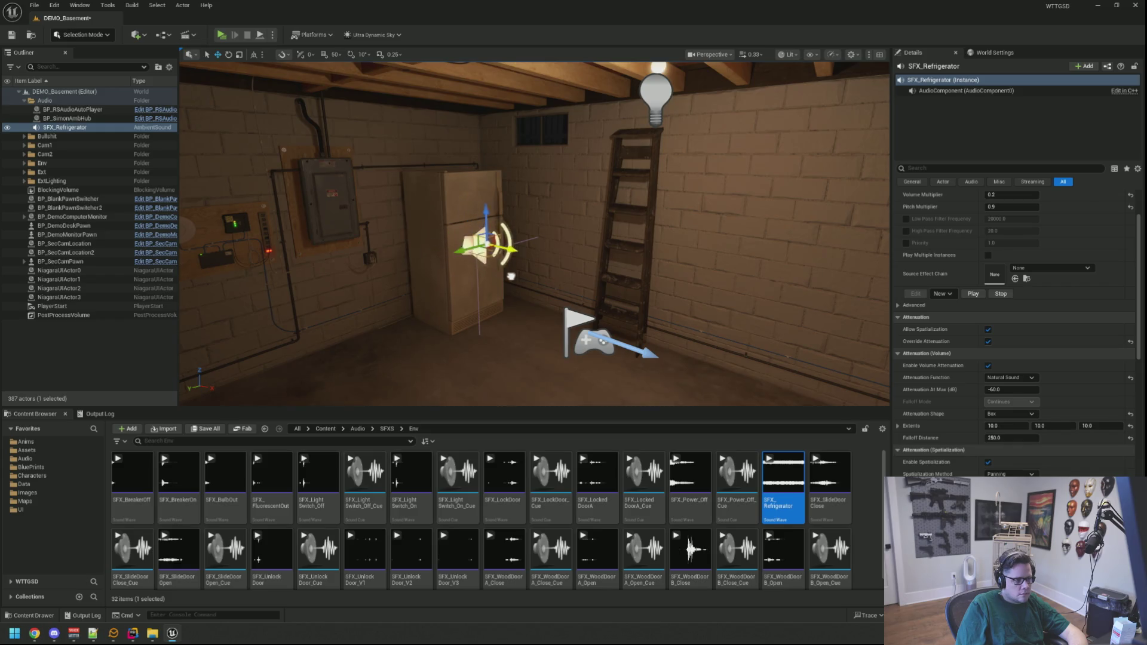
Enlarge the attenuation box's Y and Z extents and move the sound actor onto the fridge
drag(510, 275, 670, 278)
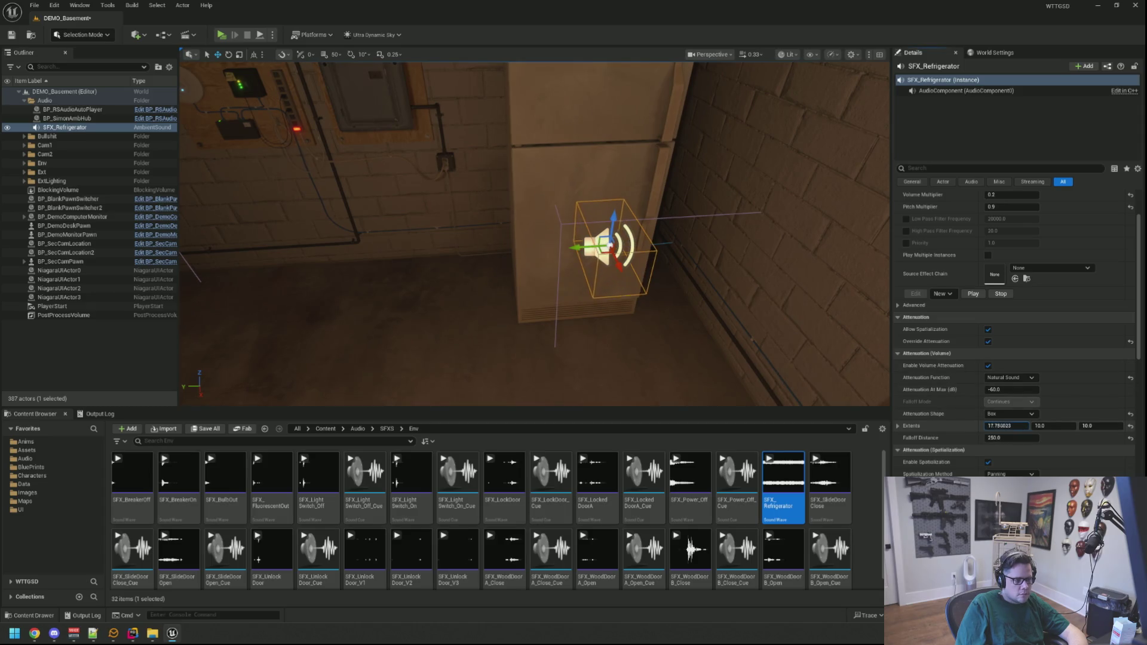
drag(1054, 425, 1070, 425)
drag(676, 281, 726, 300)
drag(1100, 425, 1124, 426)
mouse_move(1034, 427)
mouse_down()
mouse_move(1058, 427)
mouse_move(997, 426)
mouse_move(1008, 426)
mouse_up()
mouse_move(705, 315)
mouse_down()
mouse_move(670, 335)
mouse_move(665, 284)
mouse_up()
mouse_move(597, 230)
mouse_down()
mouse_move(479, 190)
mouse_move(466, 209)
mouse_move(454, 179)
mouse_move(607, 202)
mouse_move(592, 194)
mouse_move(544, 219)
mouse_up()
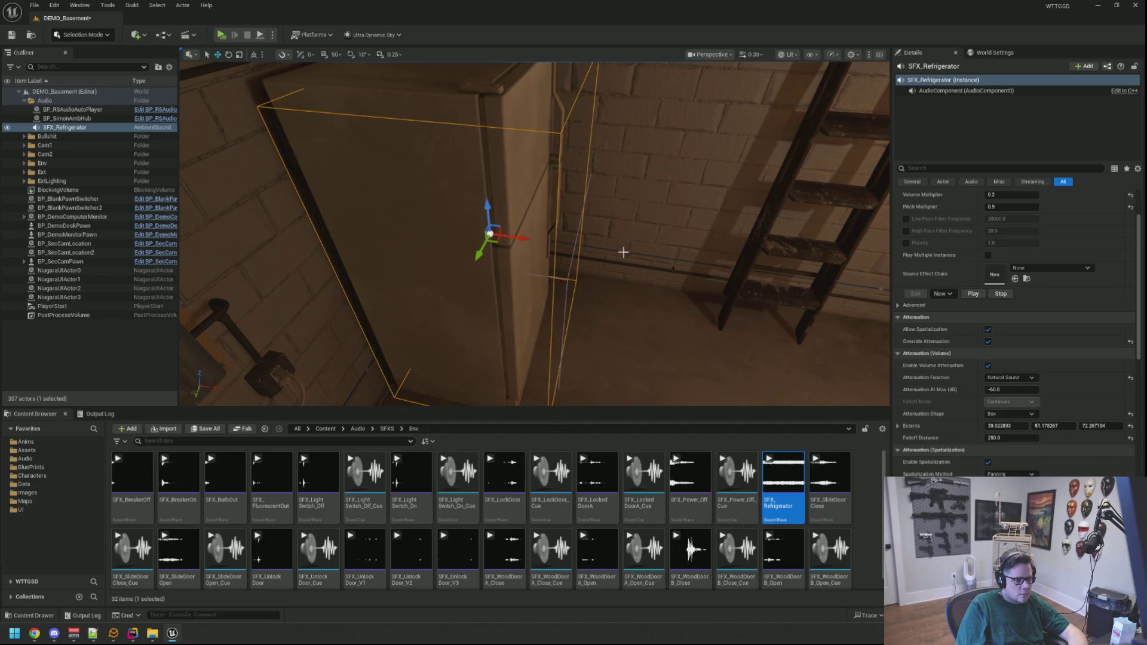
Reduce the Falloff Distance to about 242 and check the coverage around the basement
drag(718, 269, 634, 236)
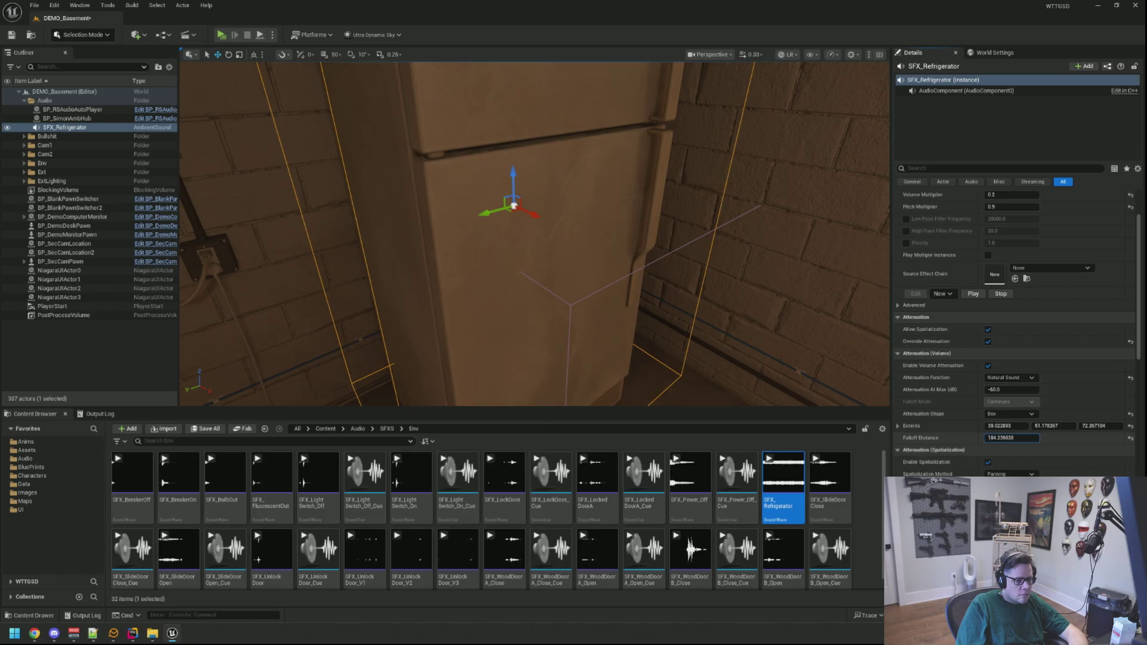
mouse_move(777, 323)
mouse_down()
mouse_move(796, 331)
mouse_move(706, 293)
mouse_up()
mouse_move(538, 239)
mouse_down()
mouse_move(520, 233)
mouse_move(478, 257)
mouse_up()
drag(597, 239, 607, 227)
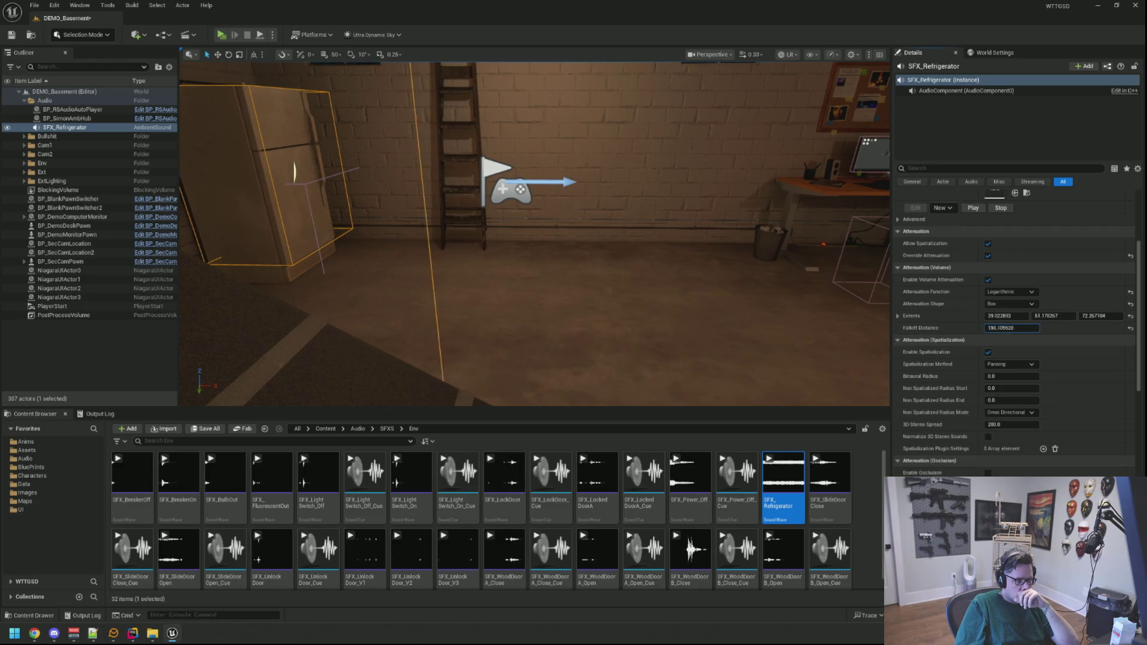
drag(1011, 328, 1004, 328)
mouse_move(534, 233)
mouse_down()
mouse_move(846, 233)
mouse_move(870, 329)
mouse_up()
mouse_move(692, 244)
mouse_down()
mouse_move(776, 245)
mouse_move(692, 245)
mouse_up()
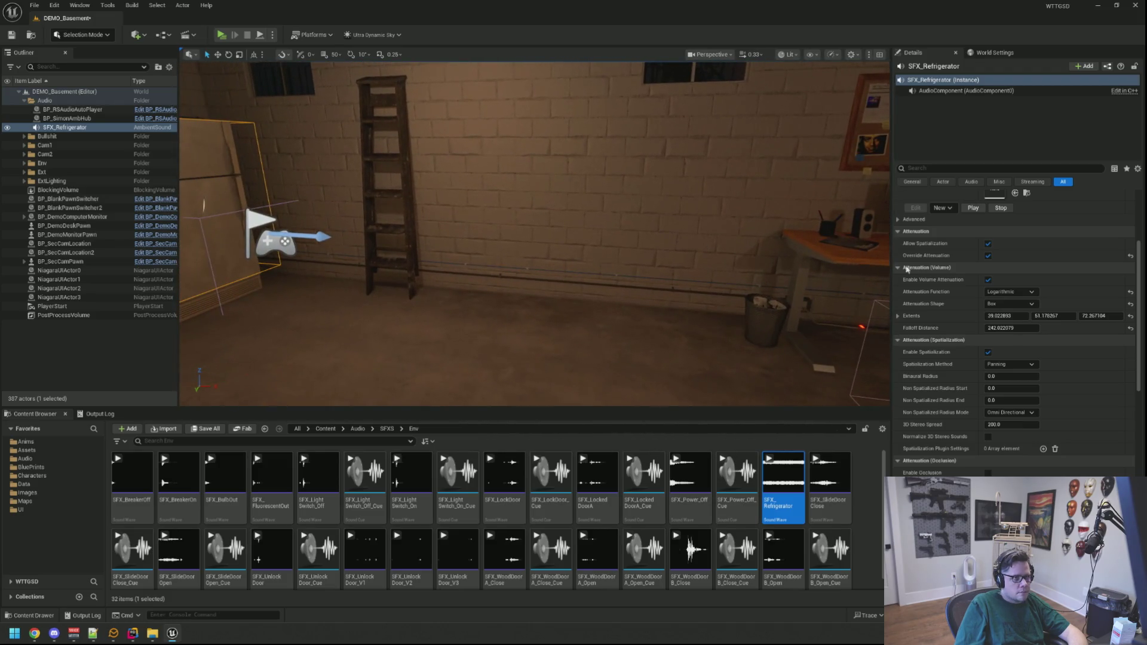
mouse_move(747, 280)
mouse_down()
mouse_move(687, 263)
mouse_move(711, 209)
mouse_up()
Set the refrigerator sound's 3D Stereo Spread to 200
key(f)
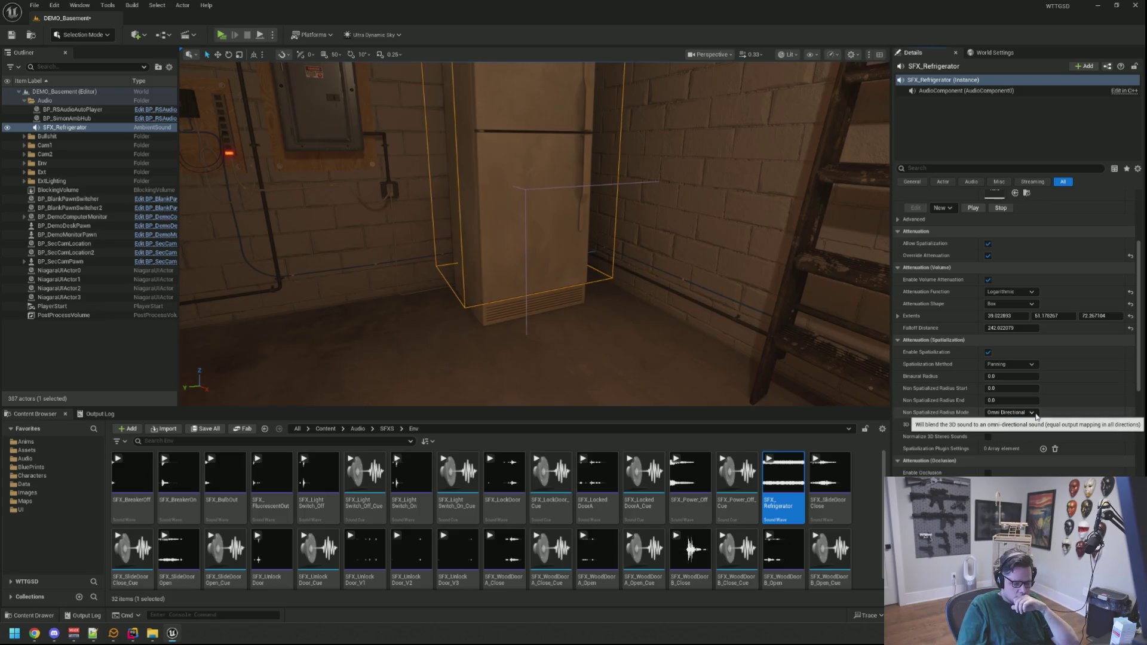
click(1023, 424)
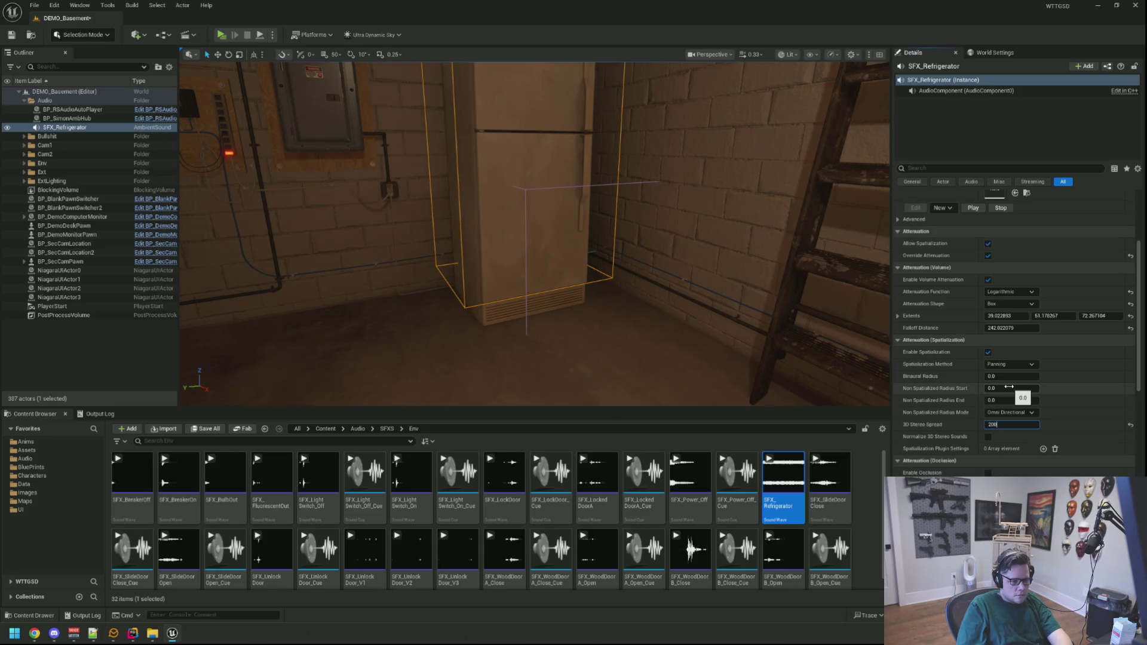
key(Return)
mouse_move(535, 233)
mouse_down()
mouse_move(454, 233)
mouse_move(502, 236)
mouse_up()
Toggle spatialization off and on, enable Normalize 3D Stereo Sounds, and set the function to Inverse
click(1016, 364)
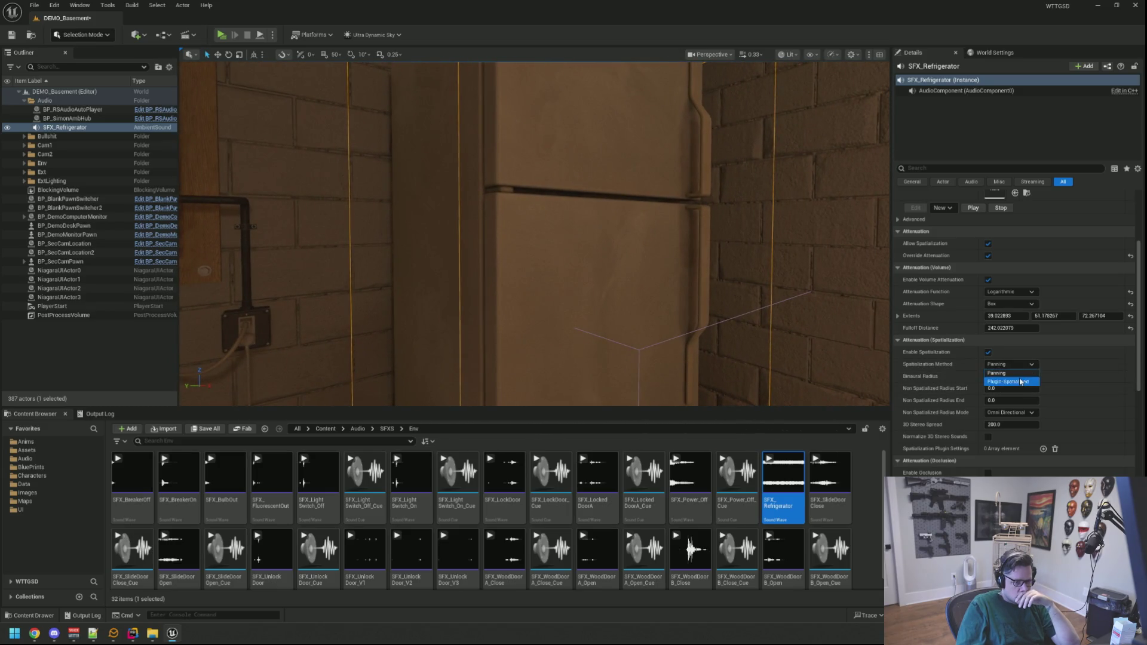
click(989, 353)
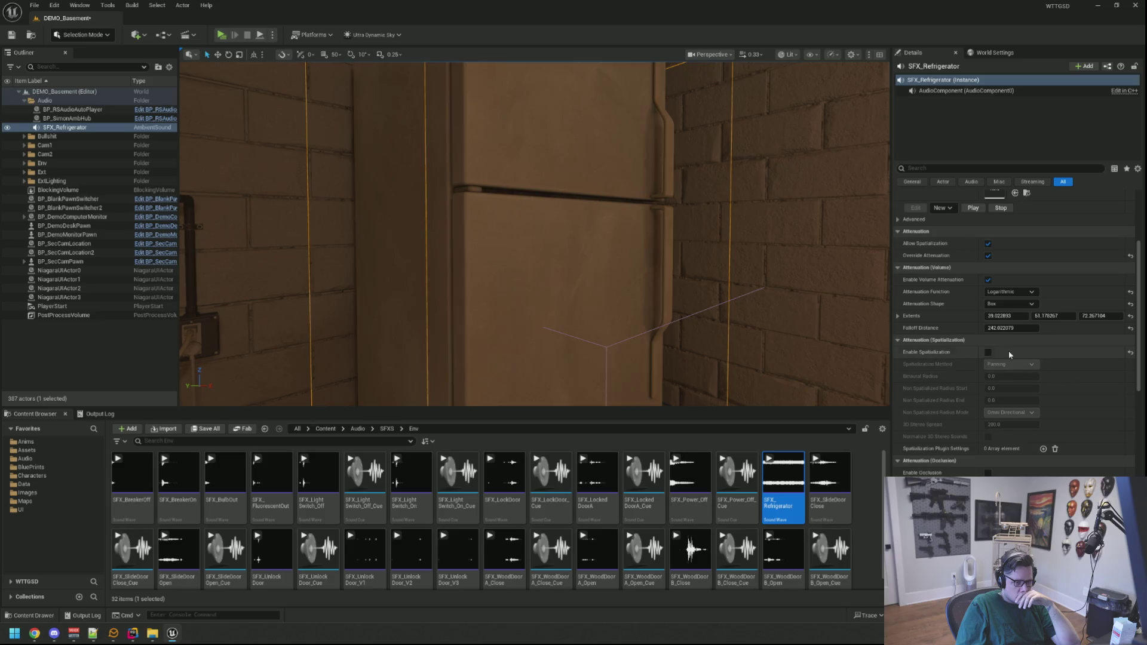
click(988, 353)
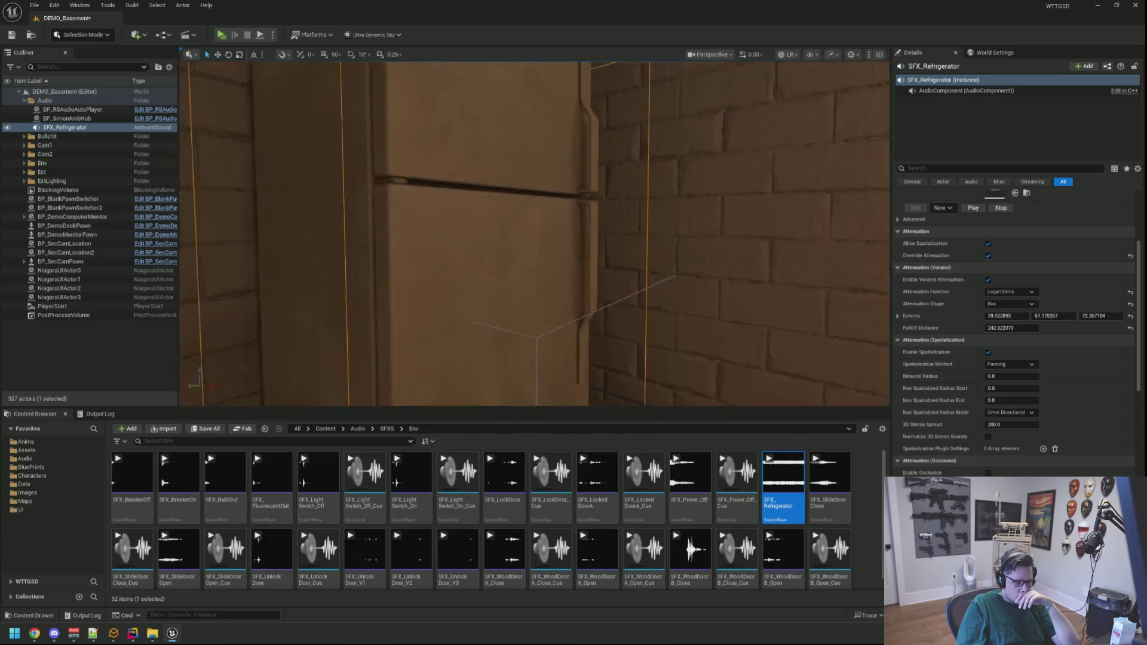
click(988, 438)
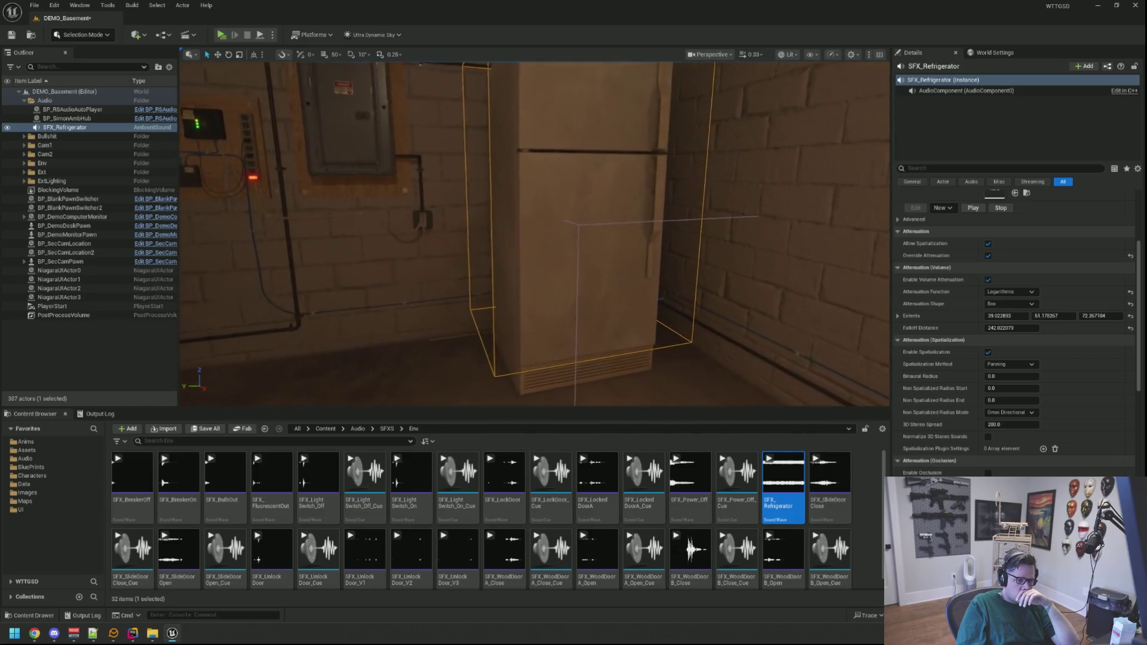
click(1005, 291)
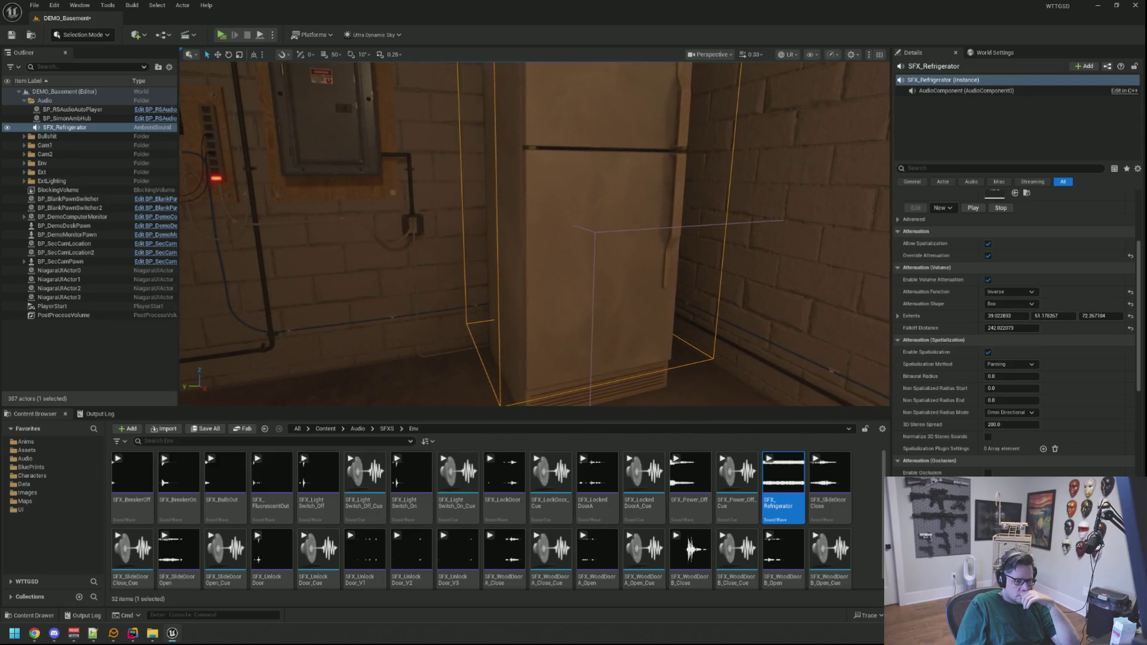
click(1031, 292)
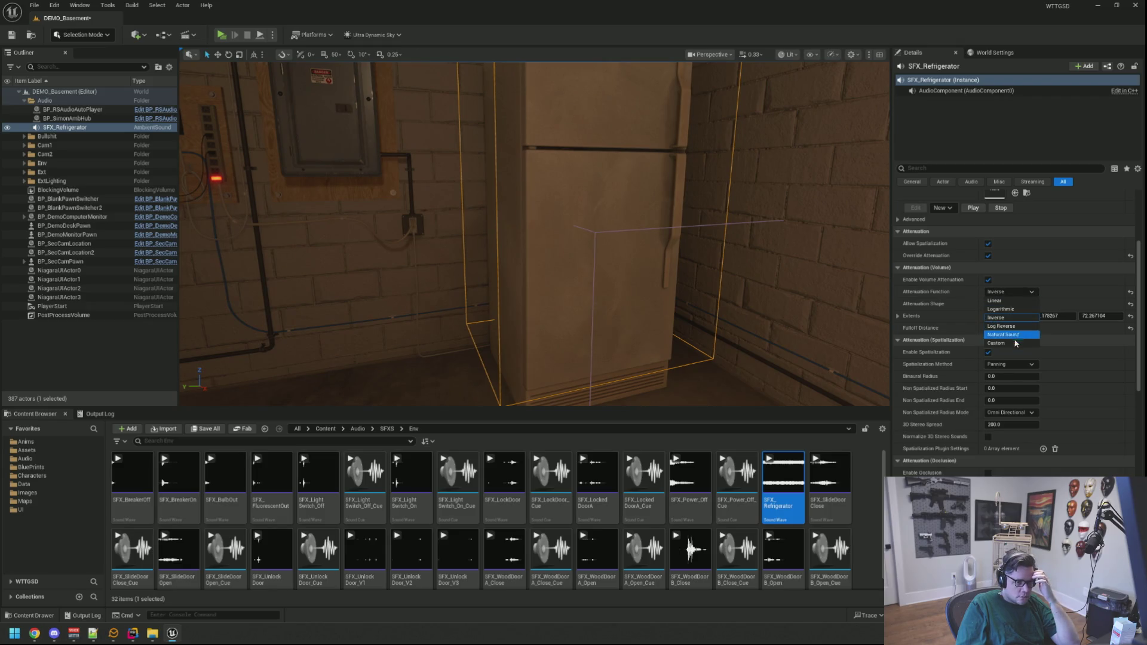
Choose Custom as the Attenuation Function and expand then collapse the Custom Attenuation Curve row
click(1011, 343)
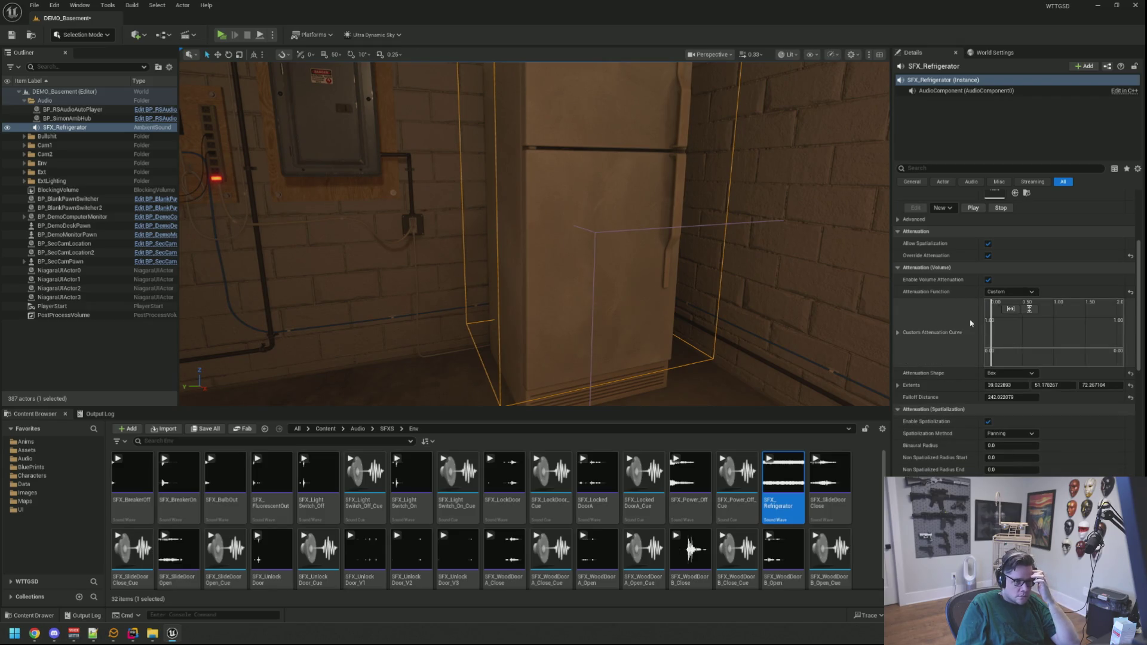
drag(699, 238, 708, 243)
drag(535, 233, 589, 256)
drag(778, 294, 778, 294)
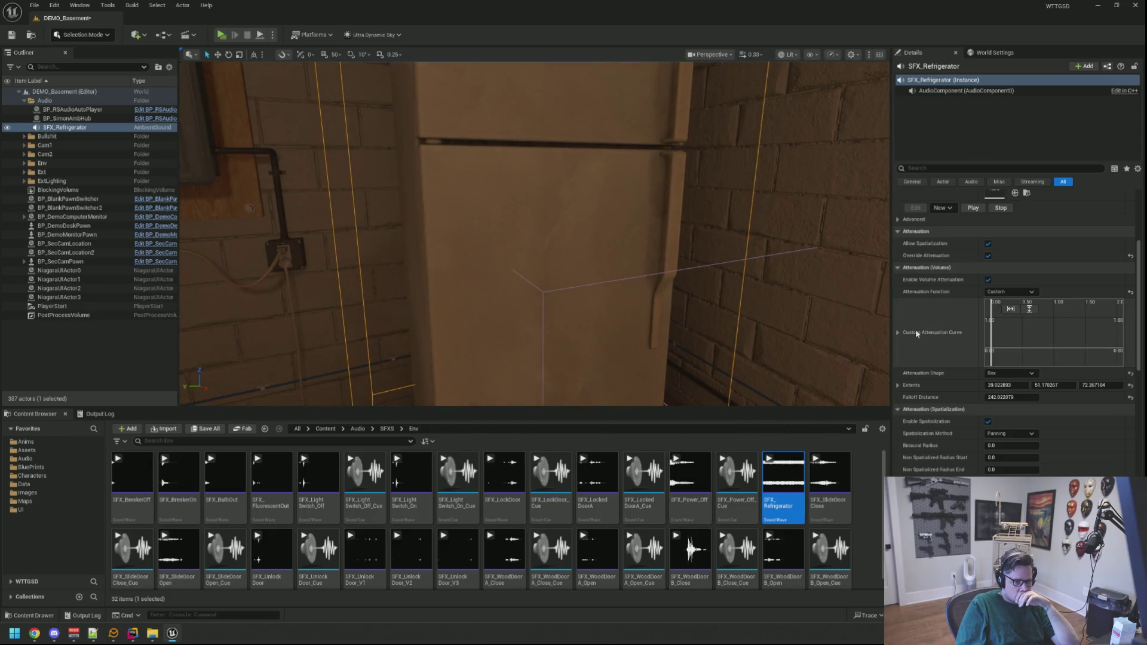
click(897, 334)
click(897, 333)
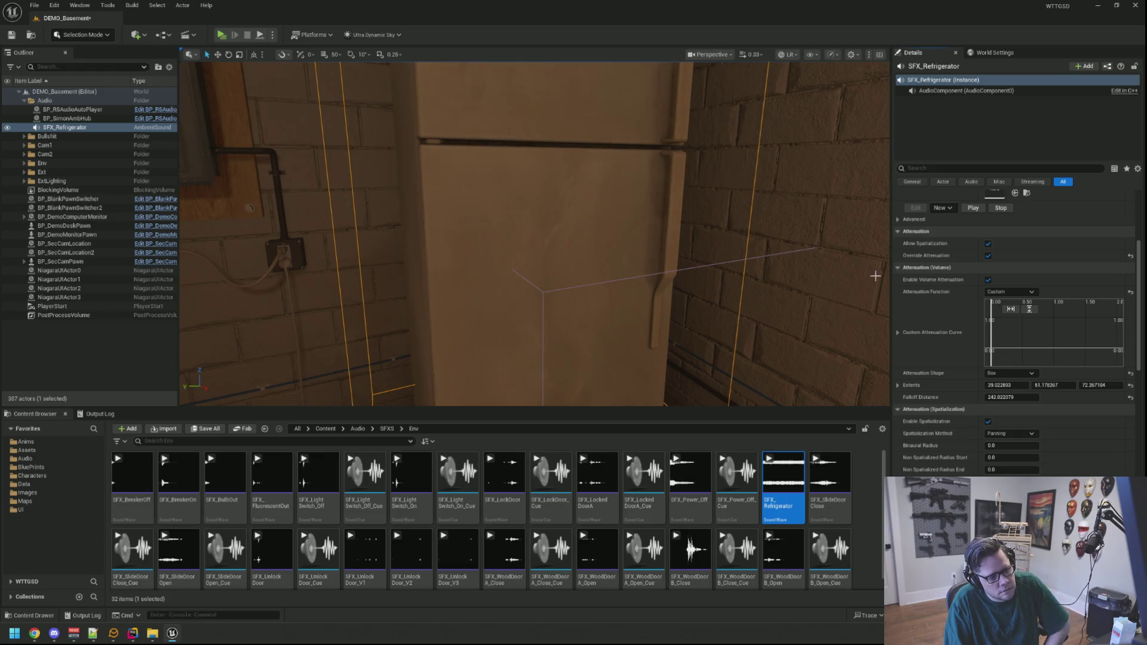
Open the custom attenuation curve in the Internal Curve Editor and add two keys
double_click(1010, 350)
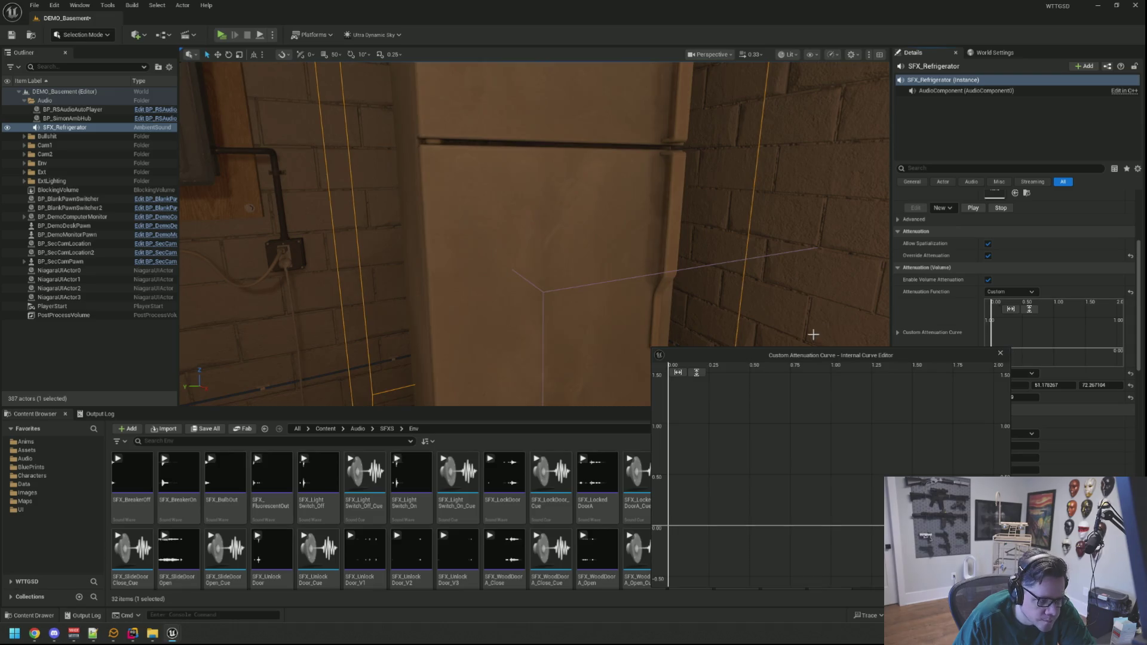
mouse_move(822, 355)
mouse_down()
mouse_move(832, 184)
mouse_move(855, 157)
mouse_up()
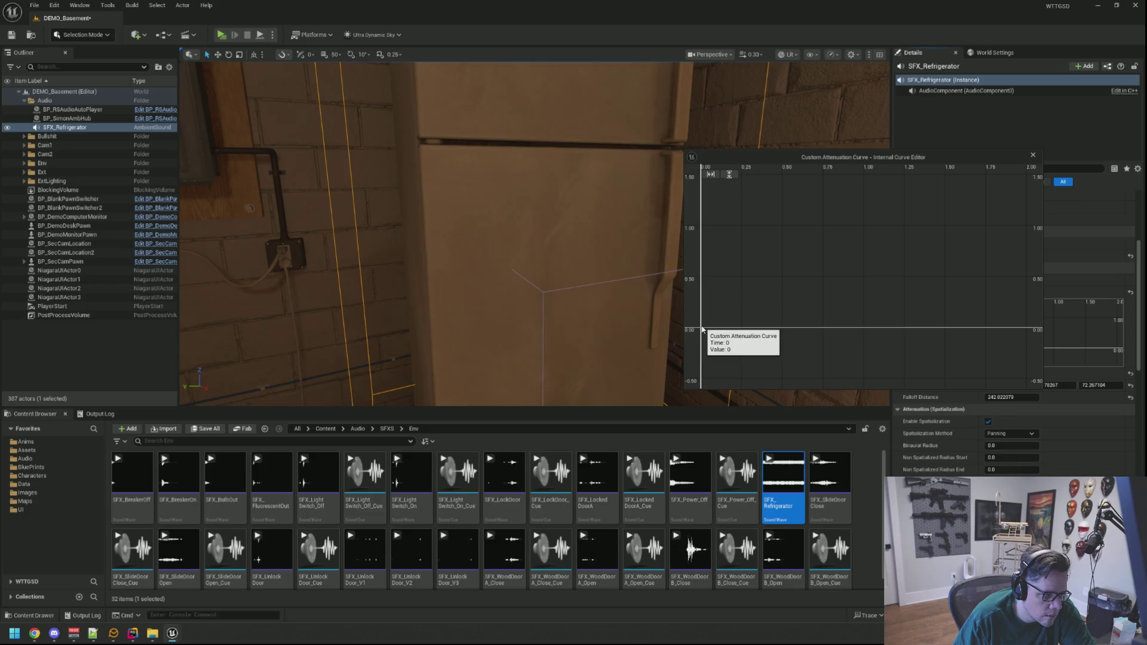
right_click(883, 329)
click(893, 346)
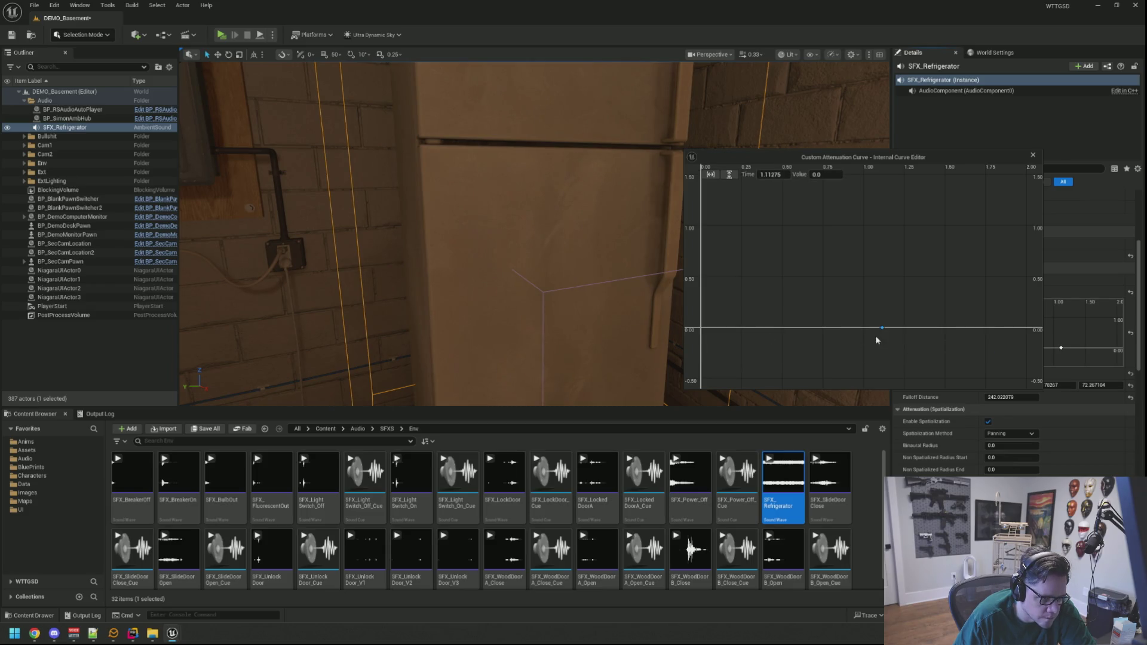
mouse_move(882, 330)
mouse_down()
mouse_move(910, 329)
mouse_move(943, 305)
mouse_move(946, 227)
mouse_up()
drag(642, 220, 616, 226)
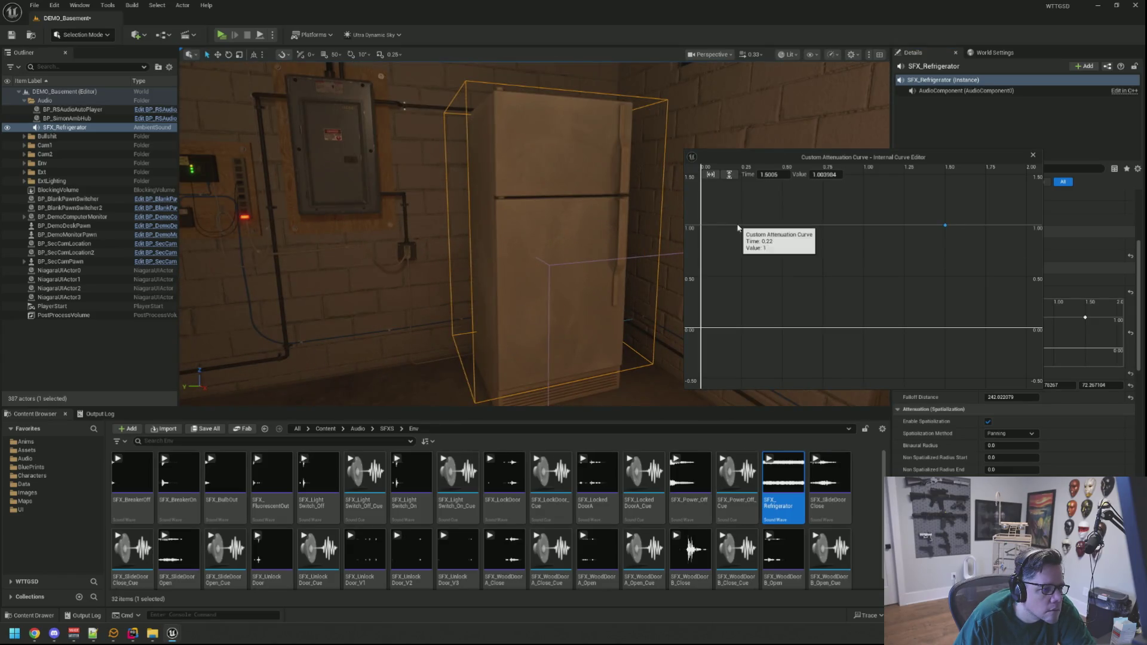
right_click(740, 226)
click(746, 239)
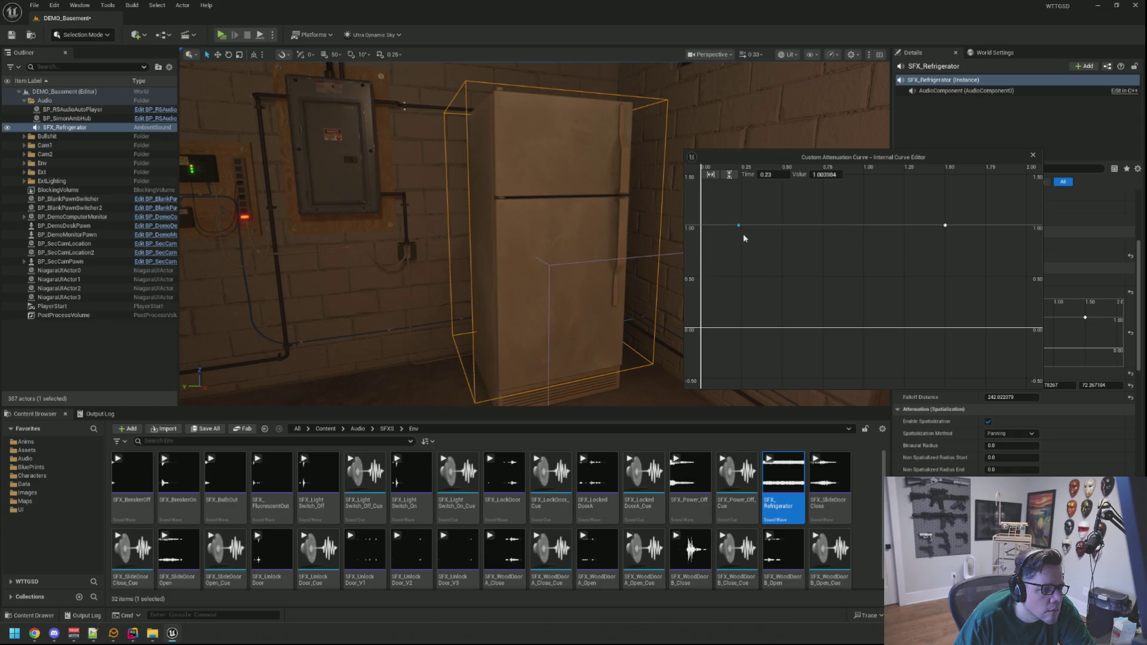
drag(737, 227, 738, 241)
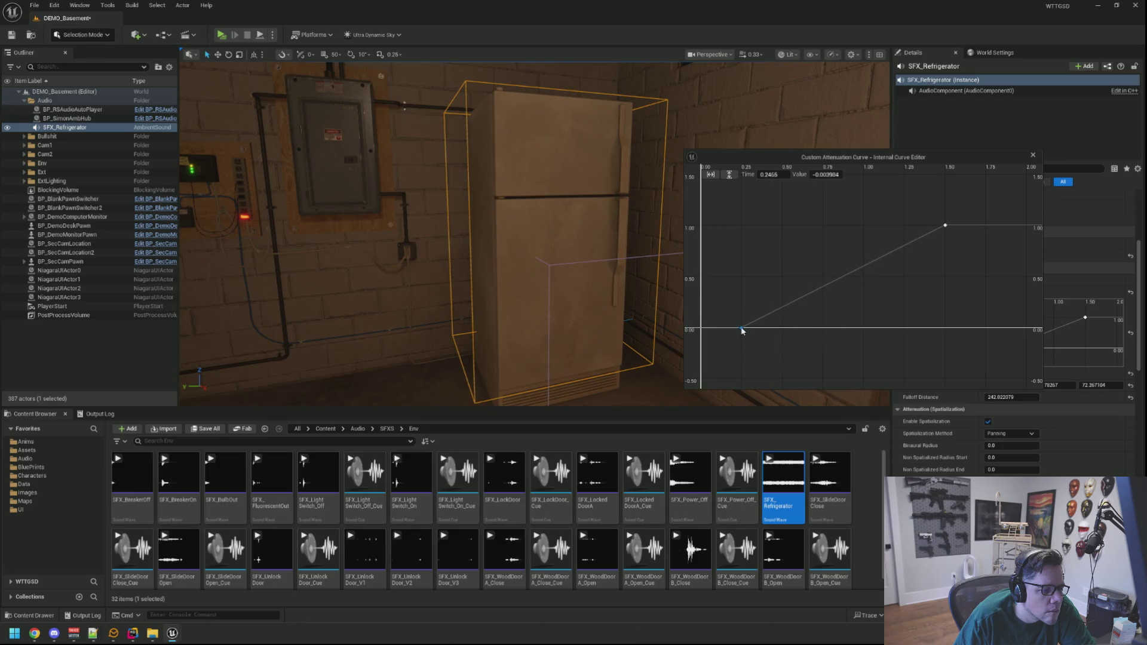
Drag the keys to (0, 1) and about (1.45, 0), then start a play-test
drag(596, 282, 596, 281)
drag(742, 330, 701, 237)
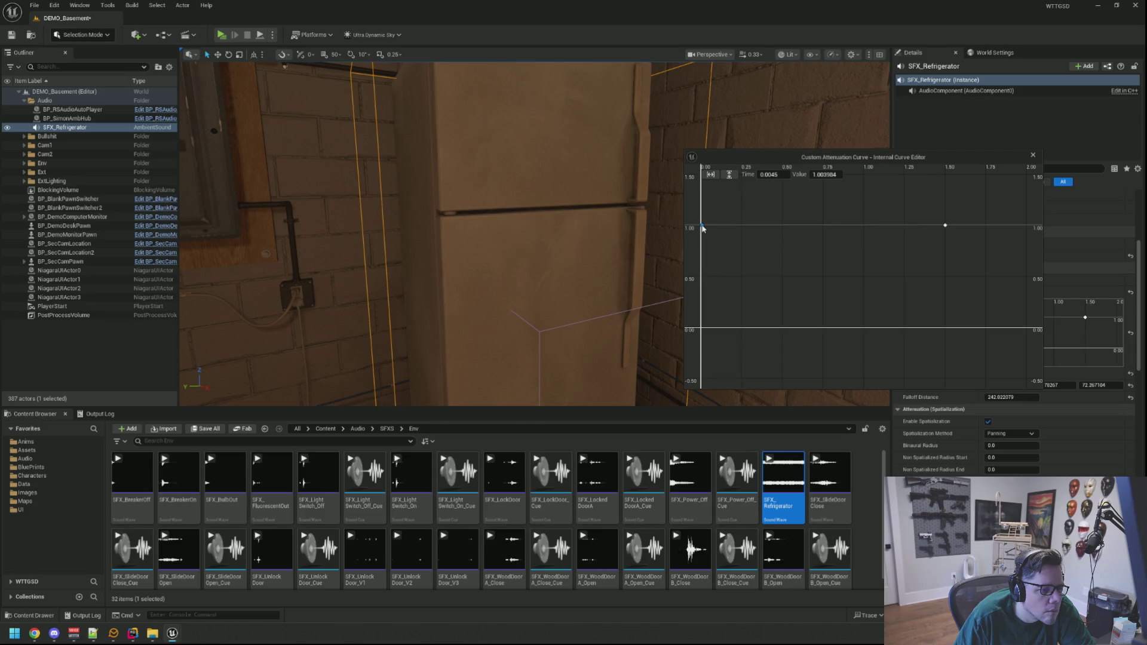
mouse_move(946, 226)
mouse_down()
mouse_move(909, 325)
mouse_move(1012, 304)
mouse_move(1017, 325)
mouse_move(1001, 330)
mouse_up()
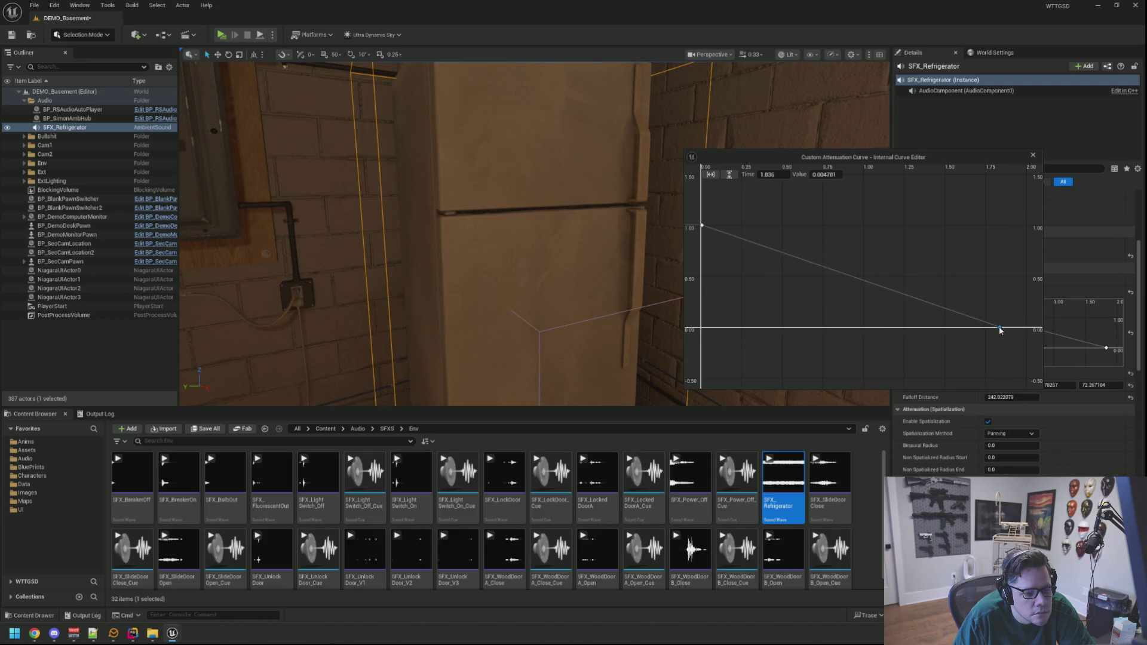
mouse_move(579, 235)
mouse_down()
mouse_move(535, 299)
mouse_move(478, 343)
mouse_move(520, 332)
mouse_move(537, 212)
mouse_up()
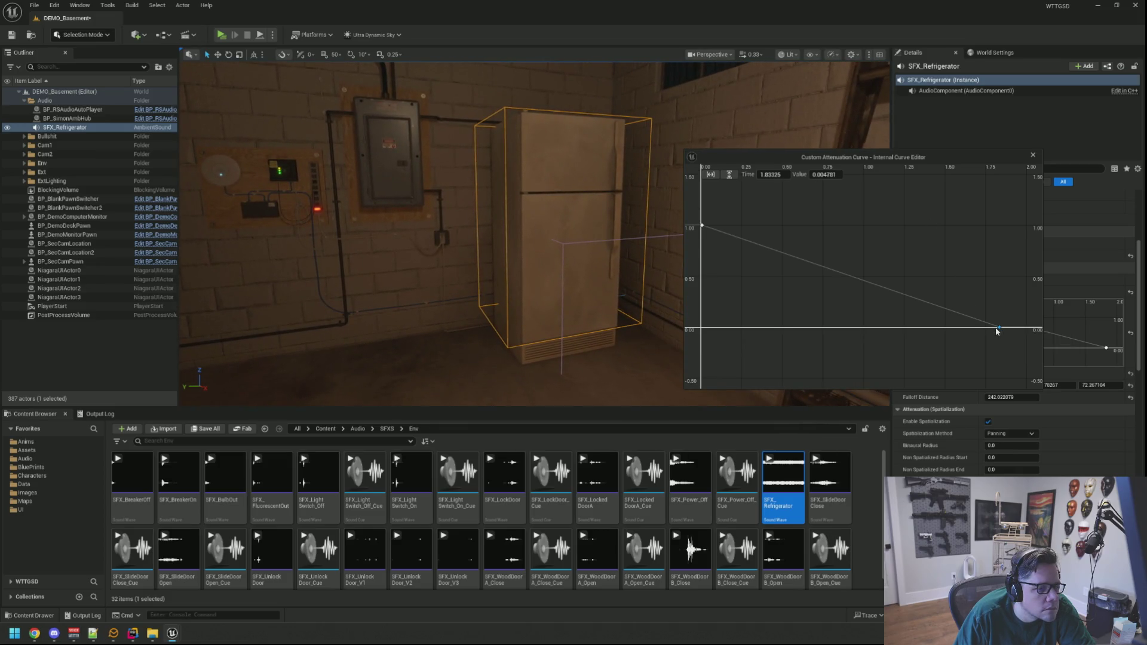
drag(997, 331, 938, 328)
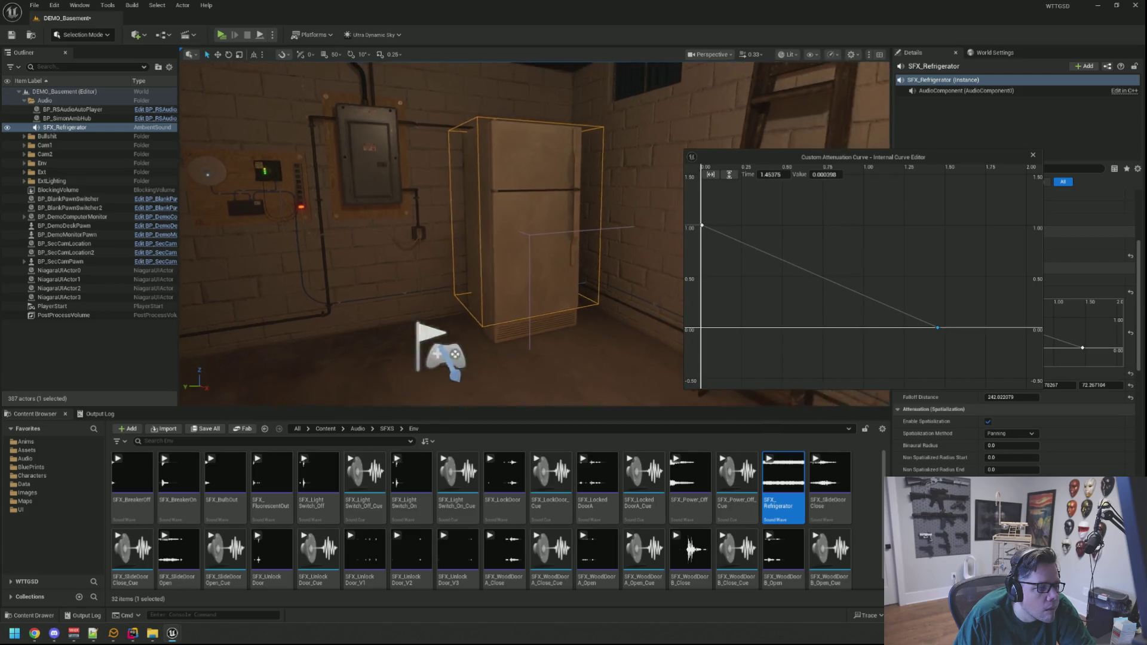
drag(487, 256, 513, 230)
scroll(535, 233, up, 10)
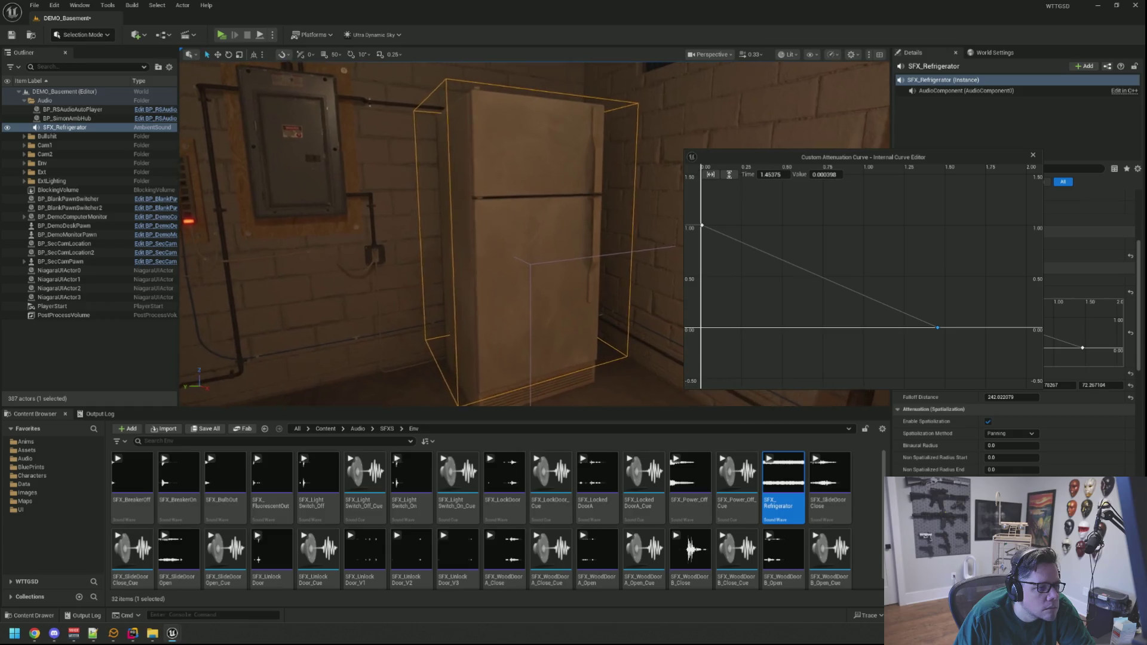
scroll(535, 233, down, 10)
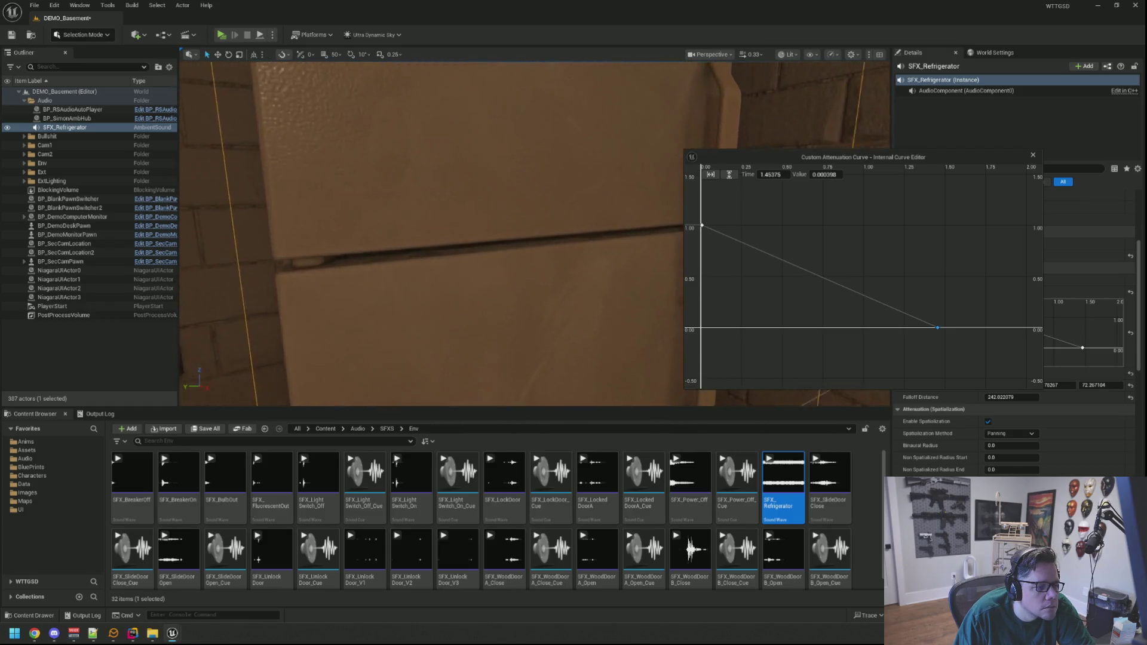
scroll(534, 233, down, 3)
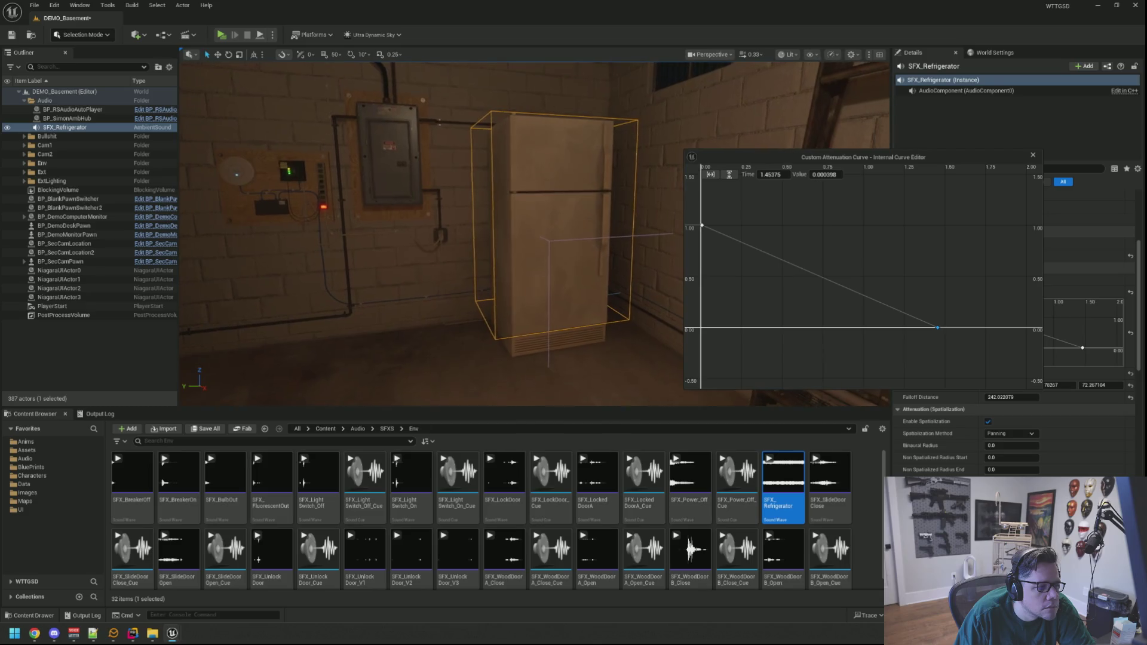
click(222, 35)
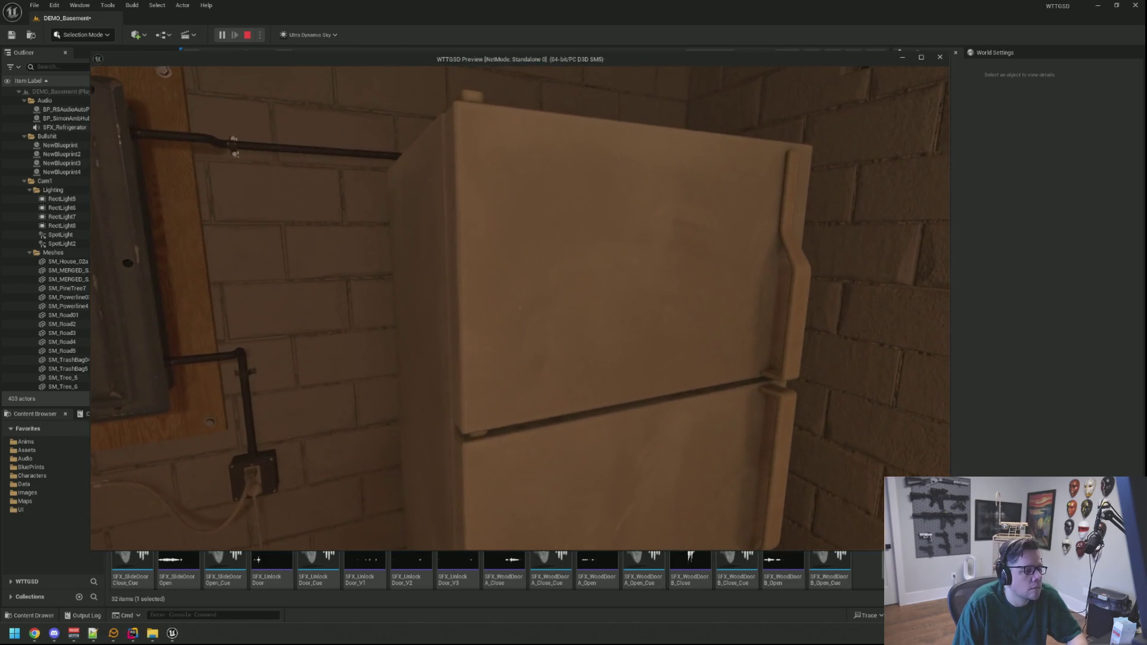
Stop the play-test and set the Attenuation Function to Natural Sound
key(Escape)
scroll(640, 242, up, 3)
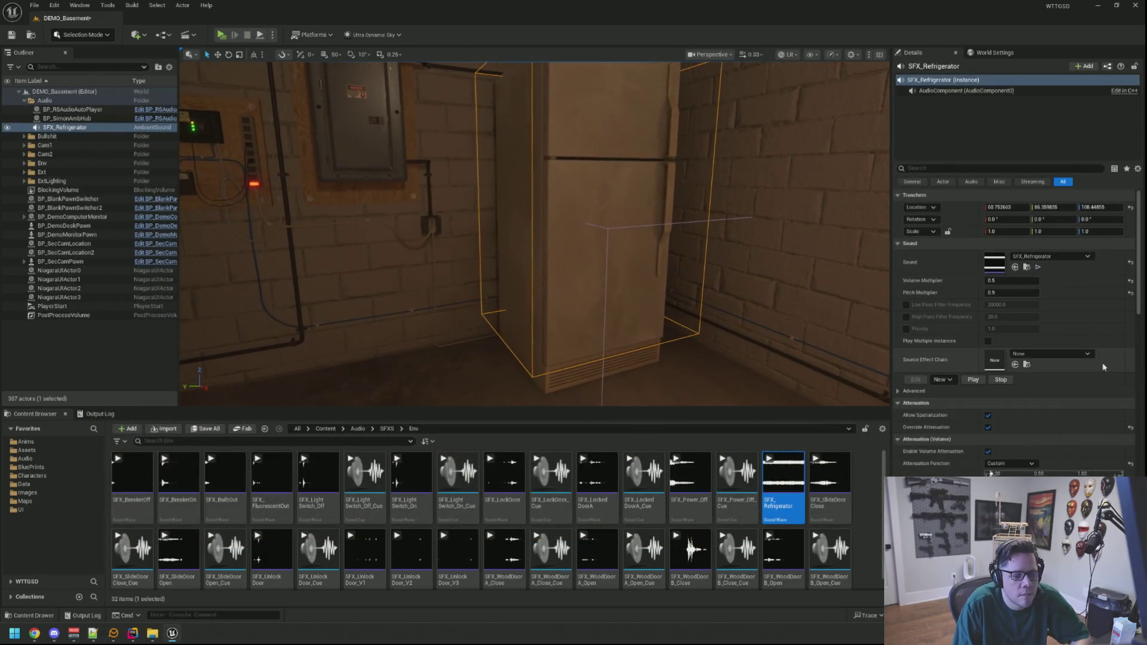
scroll(1015, 423, down, 2)
click(1014, 422)
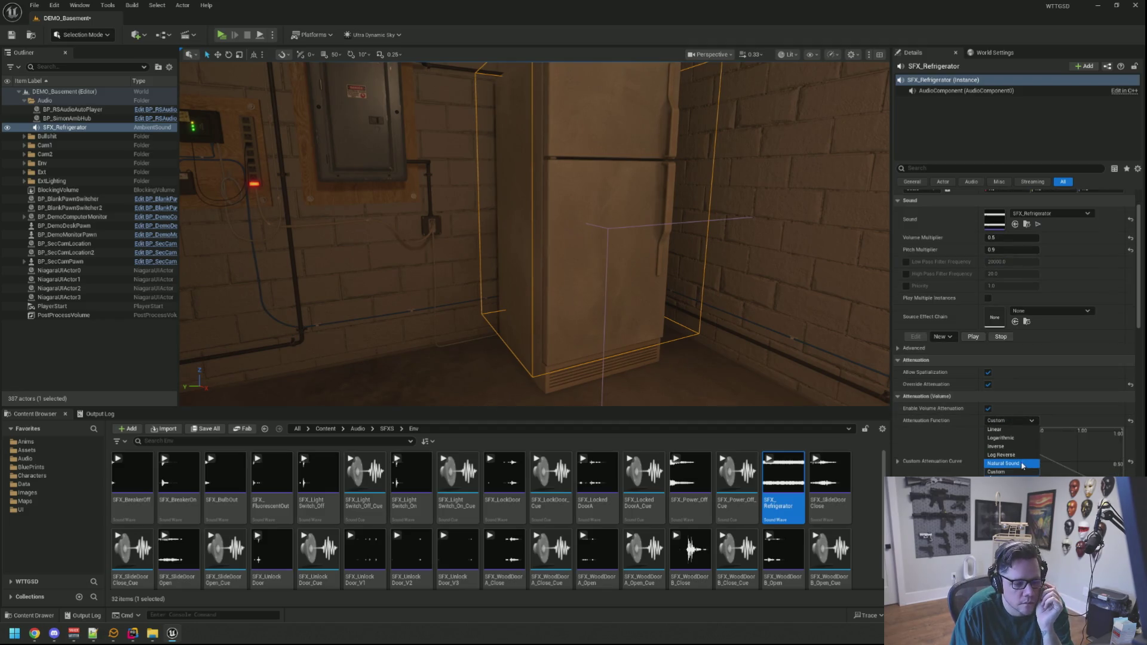
click(1016, 464)
Switch the Attenuation Shape to Sphere with an inner radius of about 96.85
scroll(658, 308, up, 4)
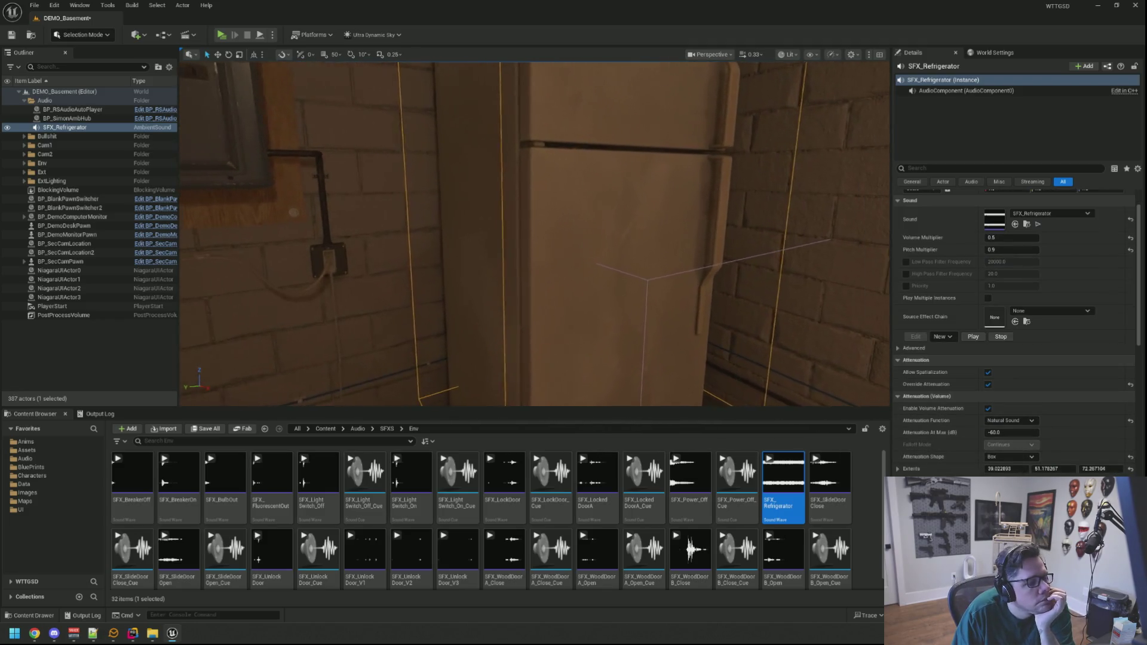
scroll(678, 336, up, 3)
click(1010, 456)
click(1008, 467)
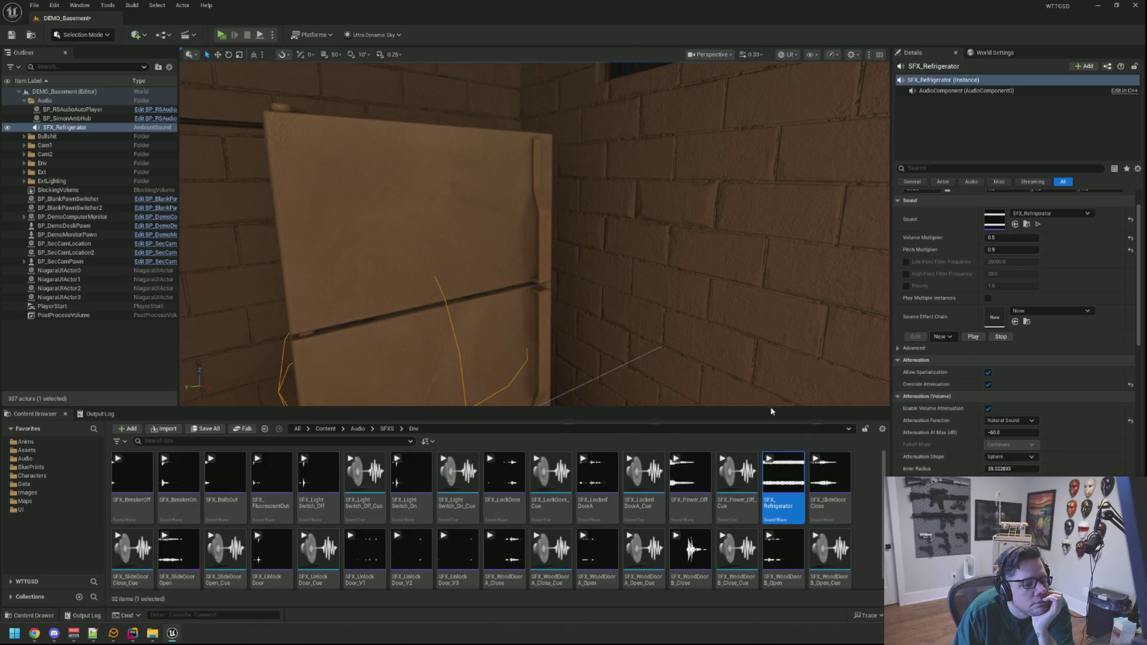
scroll(605, 312, up, 5)
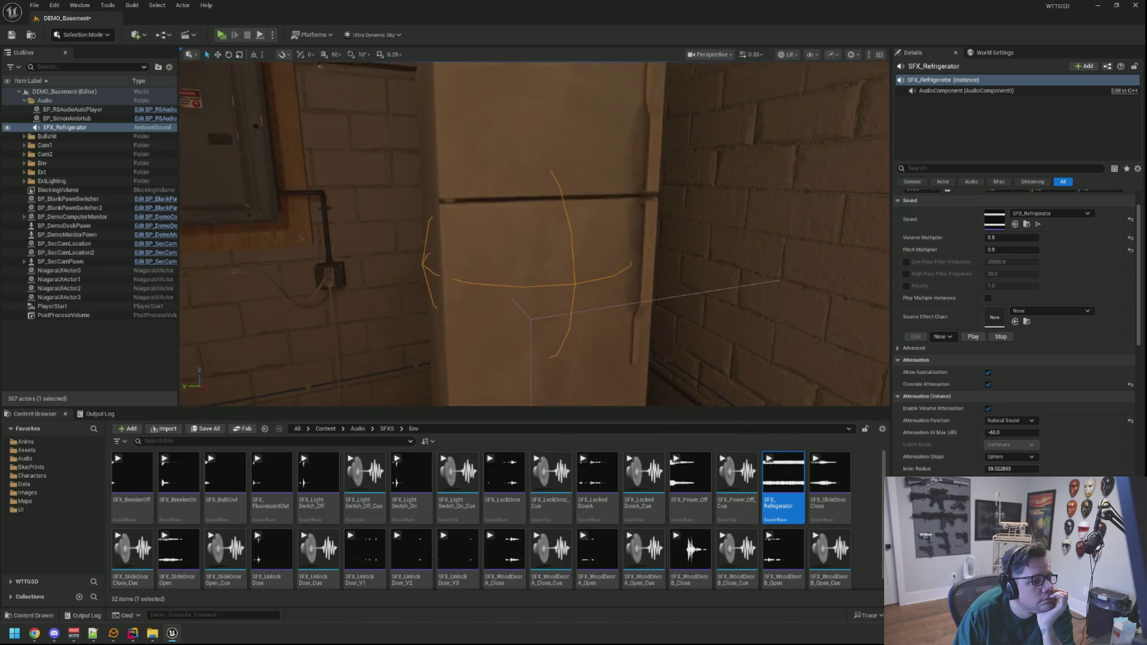
scroll(605, 312, down, 6)
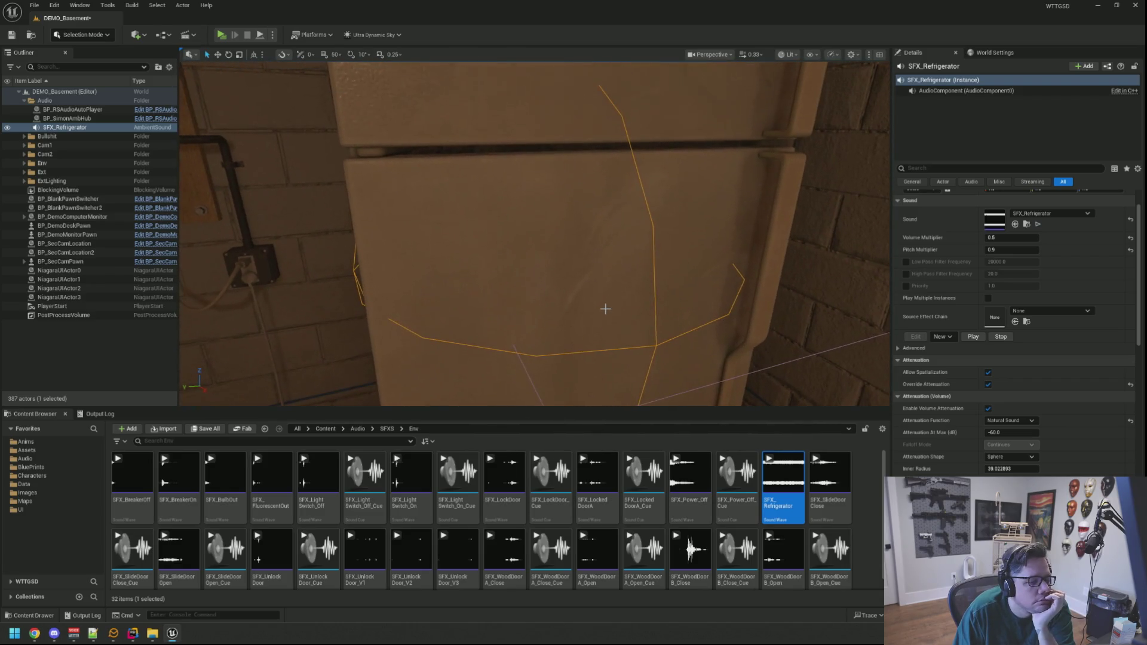
scroll(606, 292, up, 2)
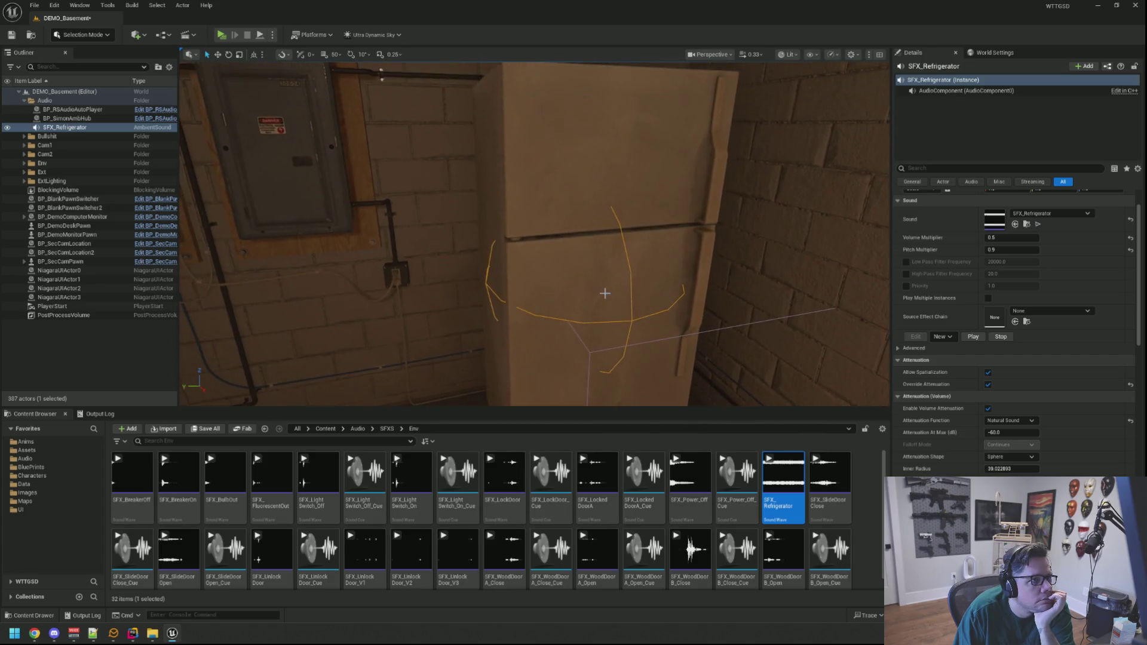
scroll(616, 281, down, 2)
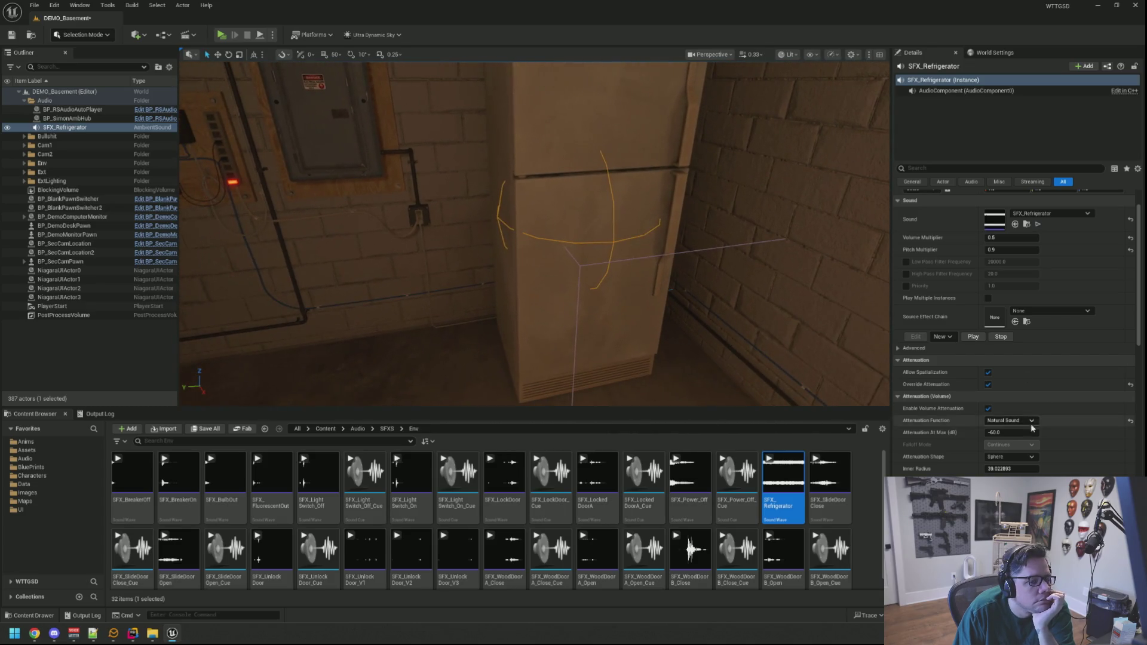
drag(984, 469, 1022, 469)
mouse_move(538, 239)
mouse_down()
mouse_move(454, 251)
mouse_move(555, 269)
mouse_up()
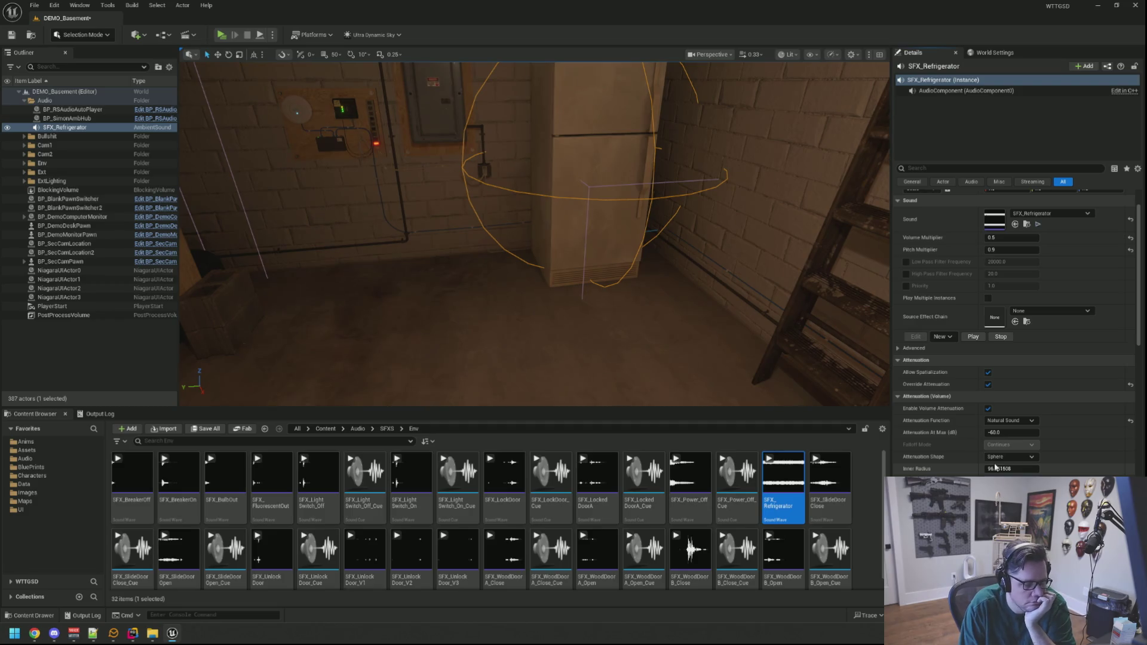
mouse_move(701, 305)
mouse_down()
mouse_move(702, 197)
mouse_move(704, 263)
mouse_move(568, 263)
mouse_up()
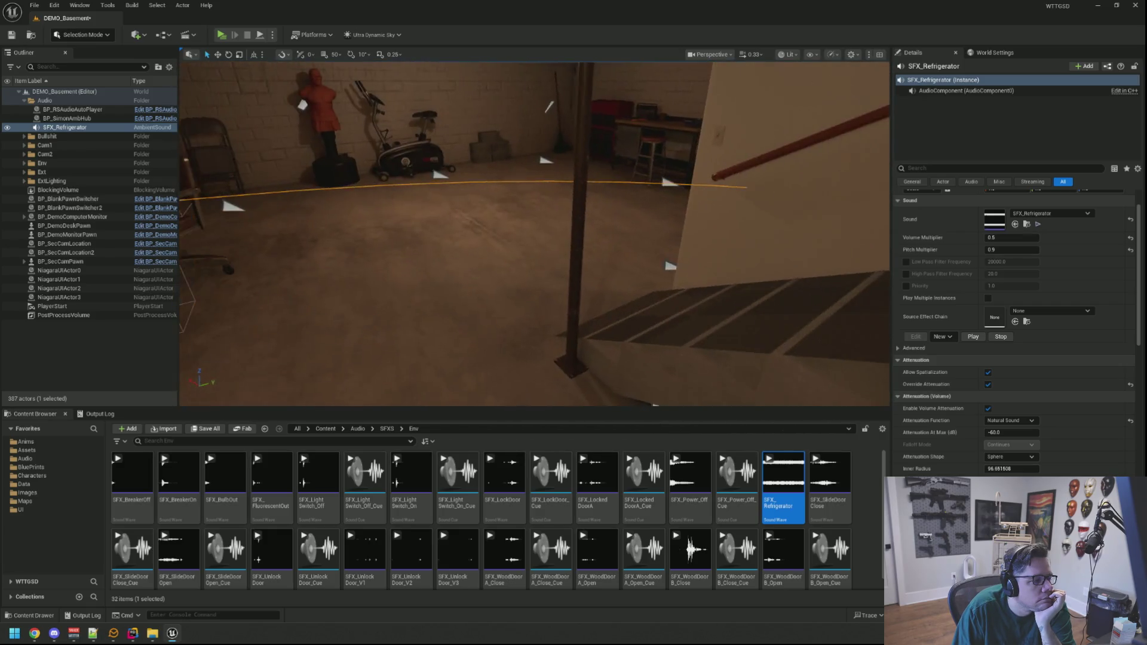
Save DEMO_Basement, check the fridge in a play-test, and end the test
key(ctrl+s)
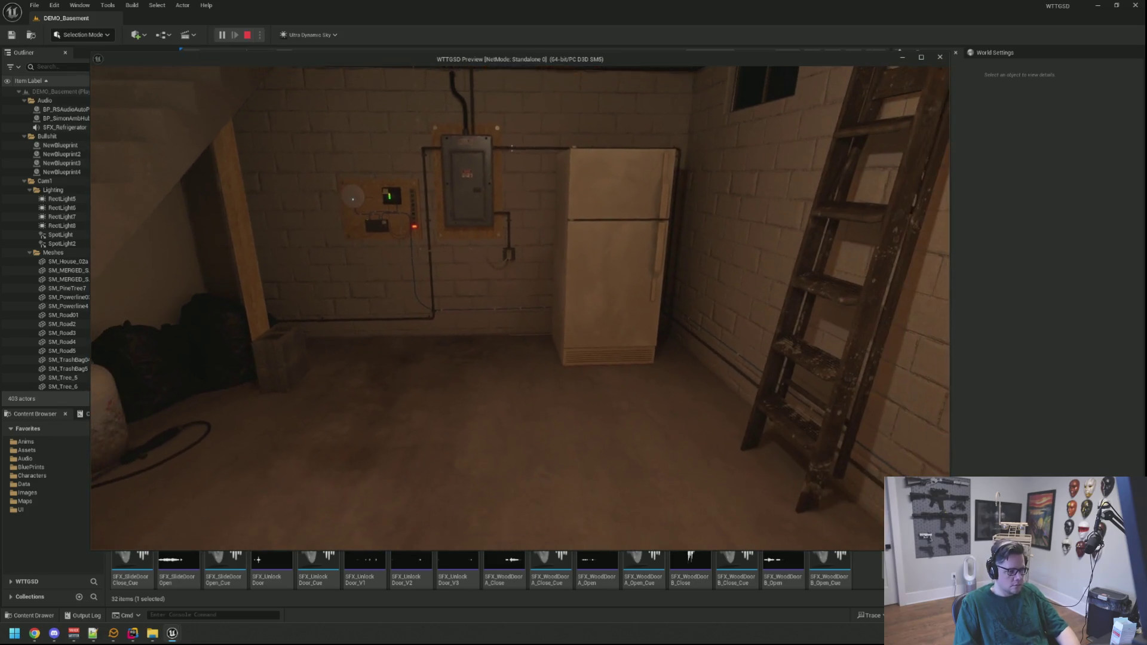
key(Escape)
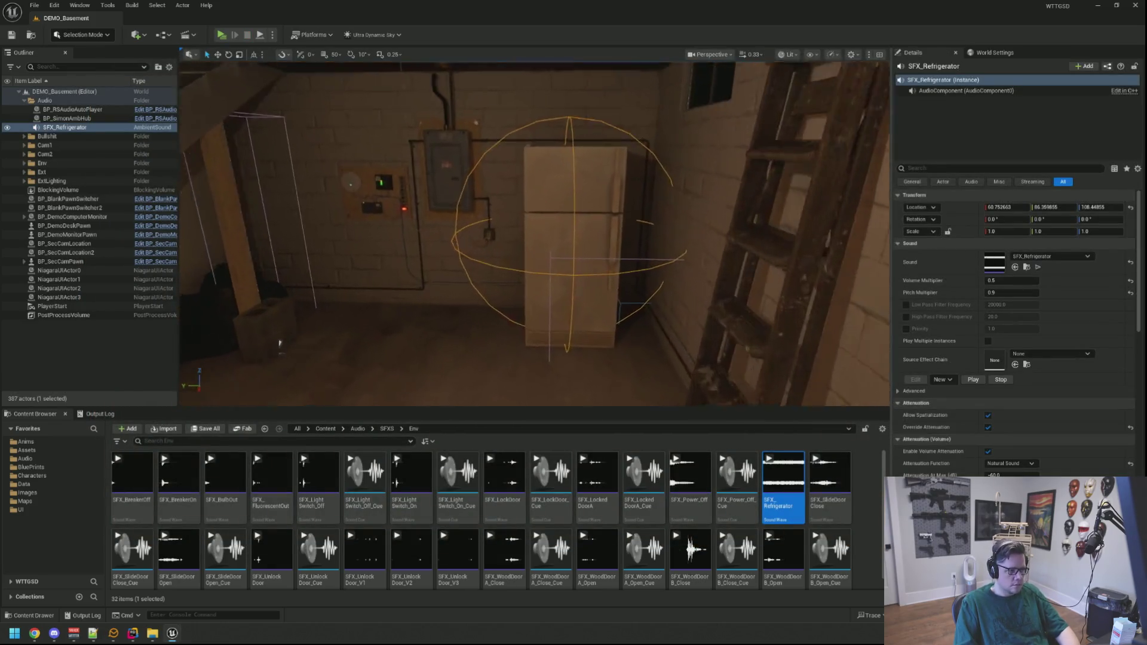
text(0.25)
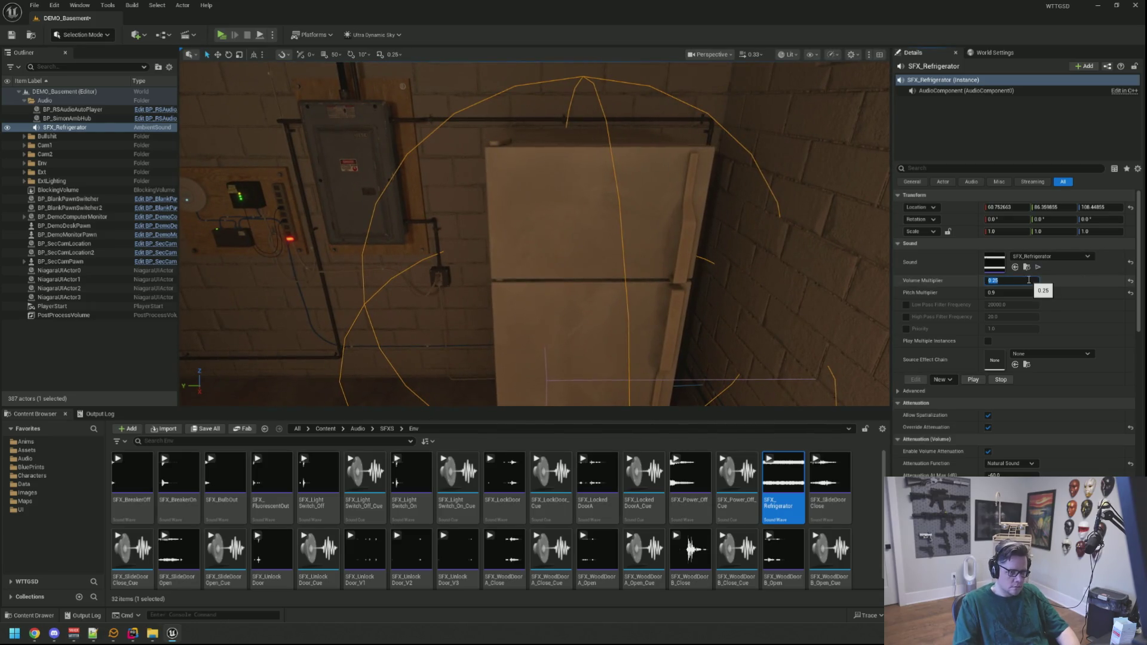
Confirm a 0.25 Volume Multiplier, then play-test and walk up to the refrigerator
key(Return)
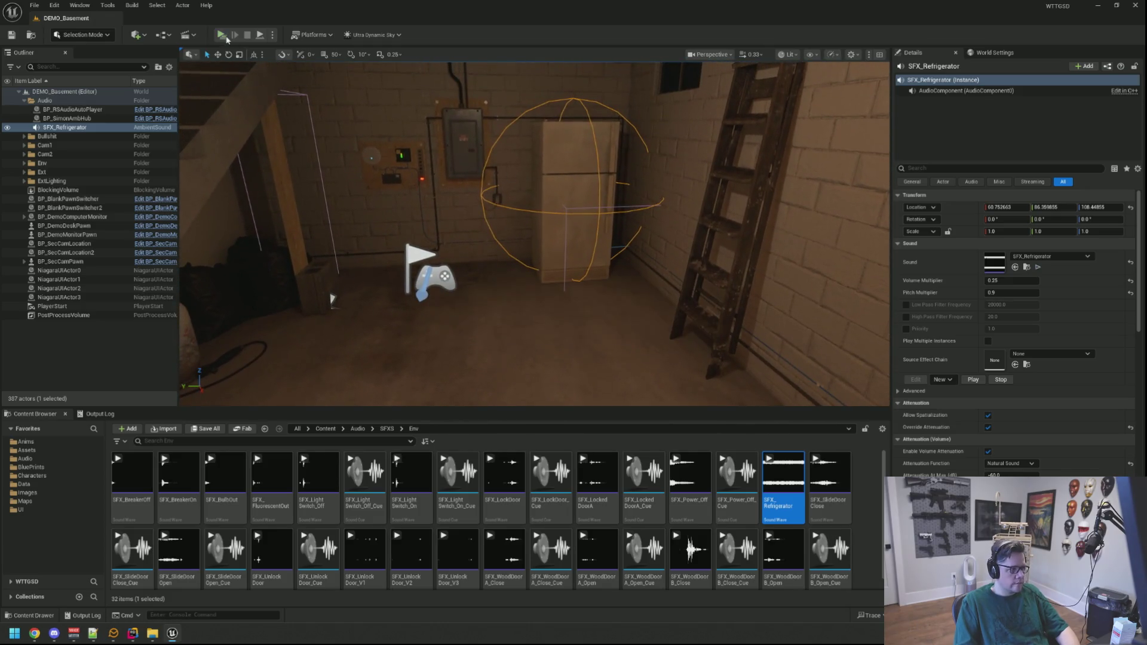
key(alt+p)
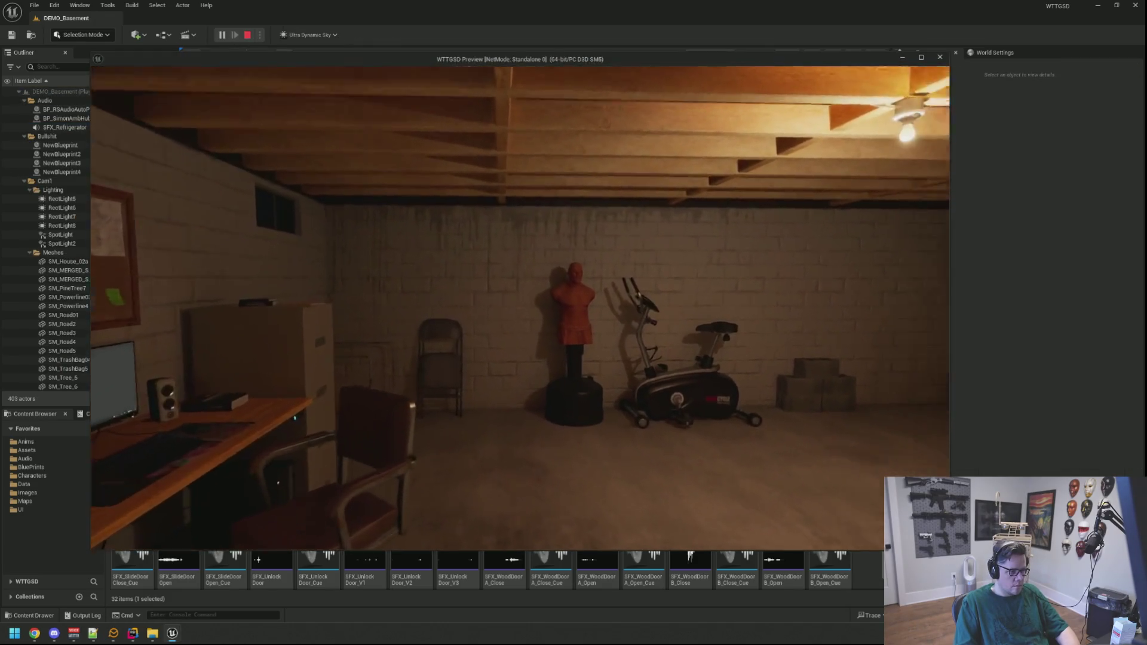
key(w)
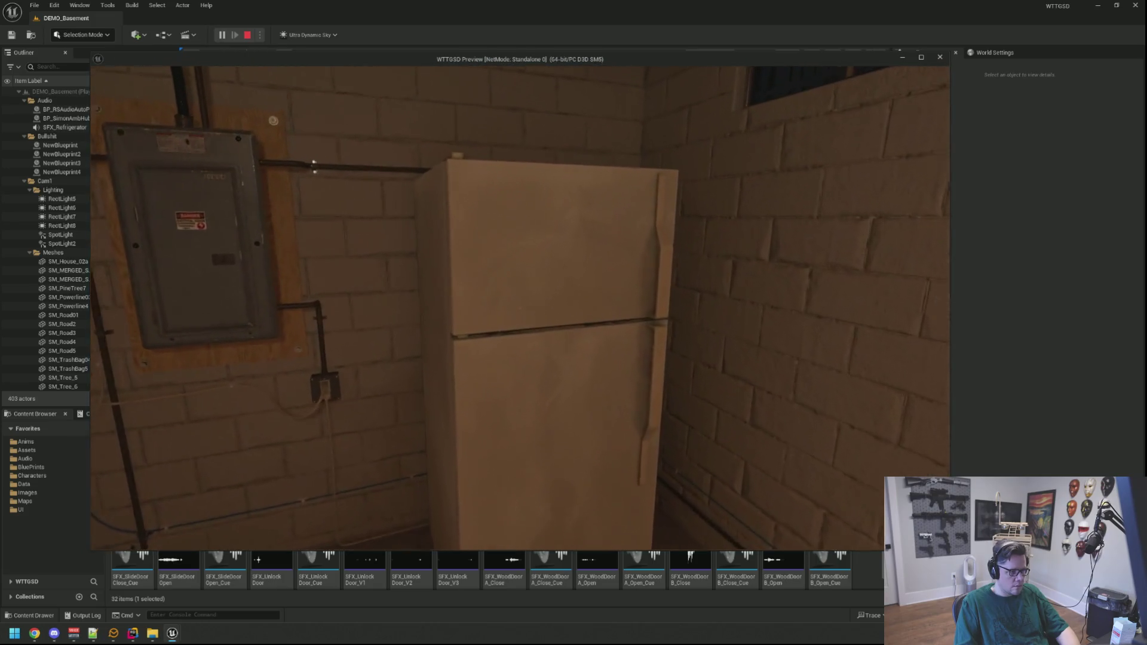
key(w)
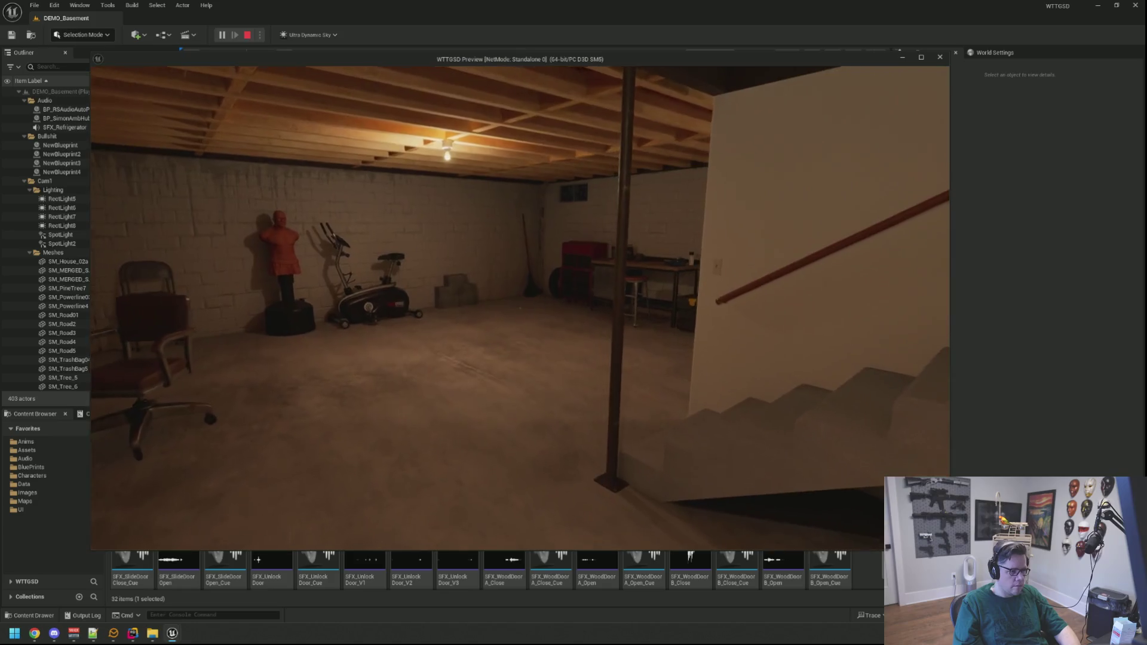
Walk across the basement to the desk, use the computer, and launch SecCam
key(w)
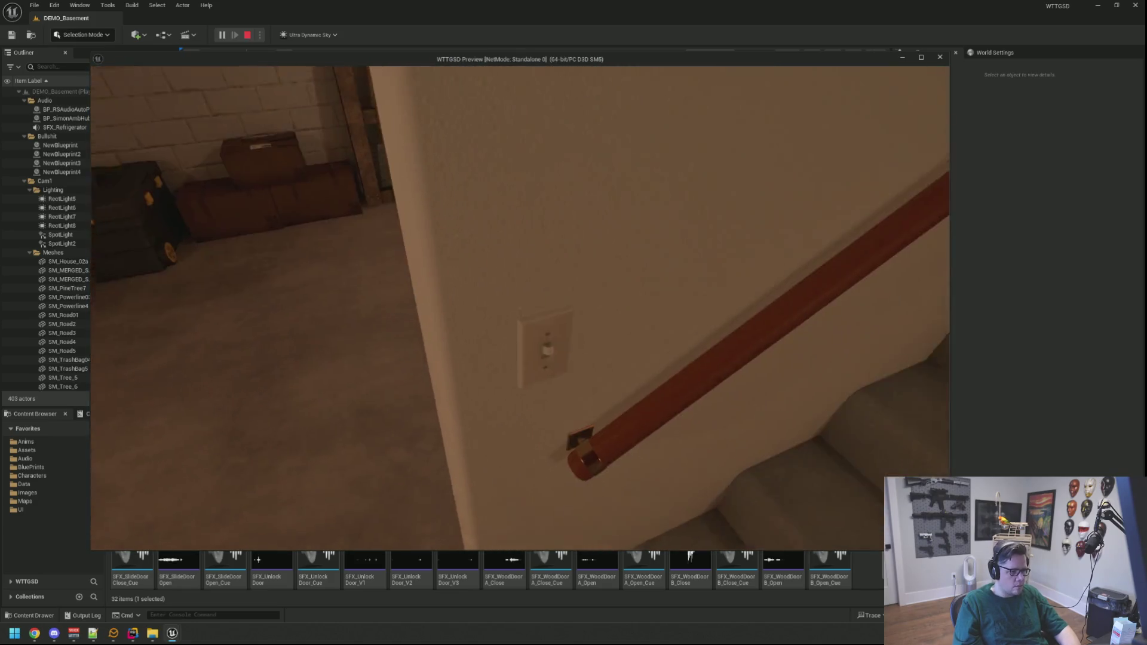
key(w)
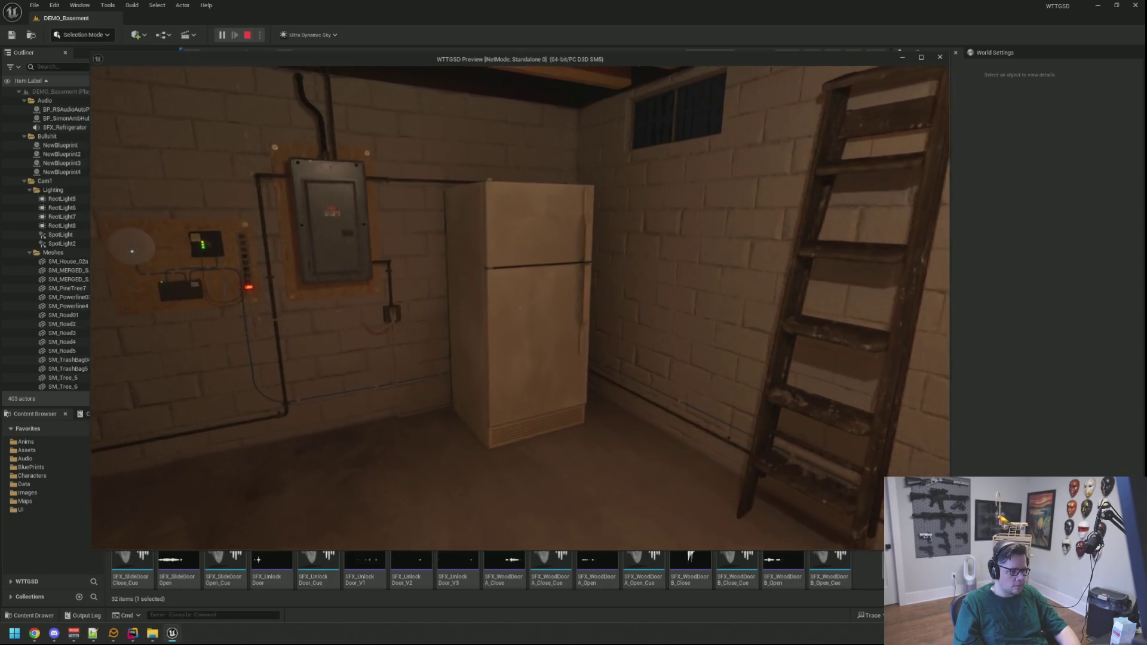
key(w)
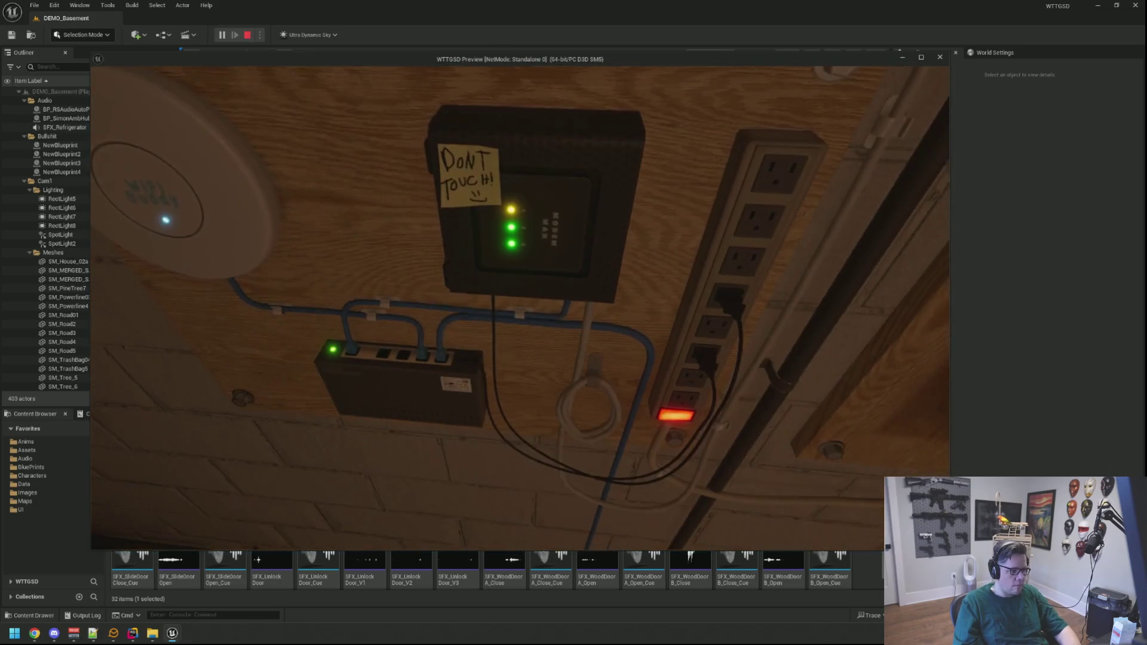
key(w)
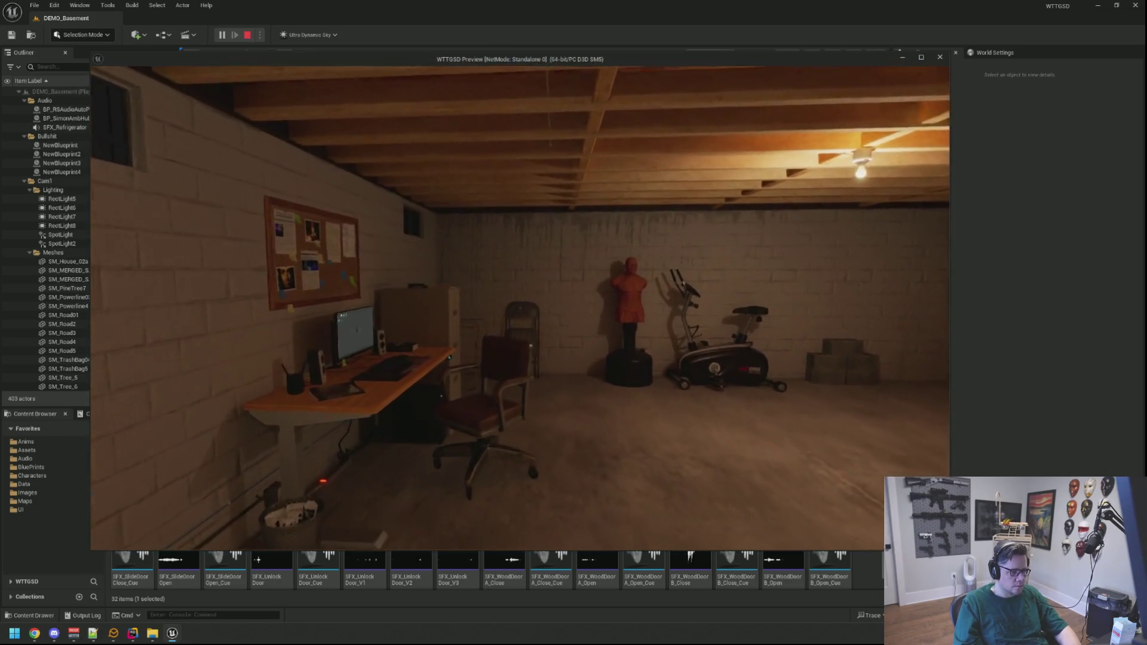
key(w)
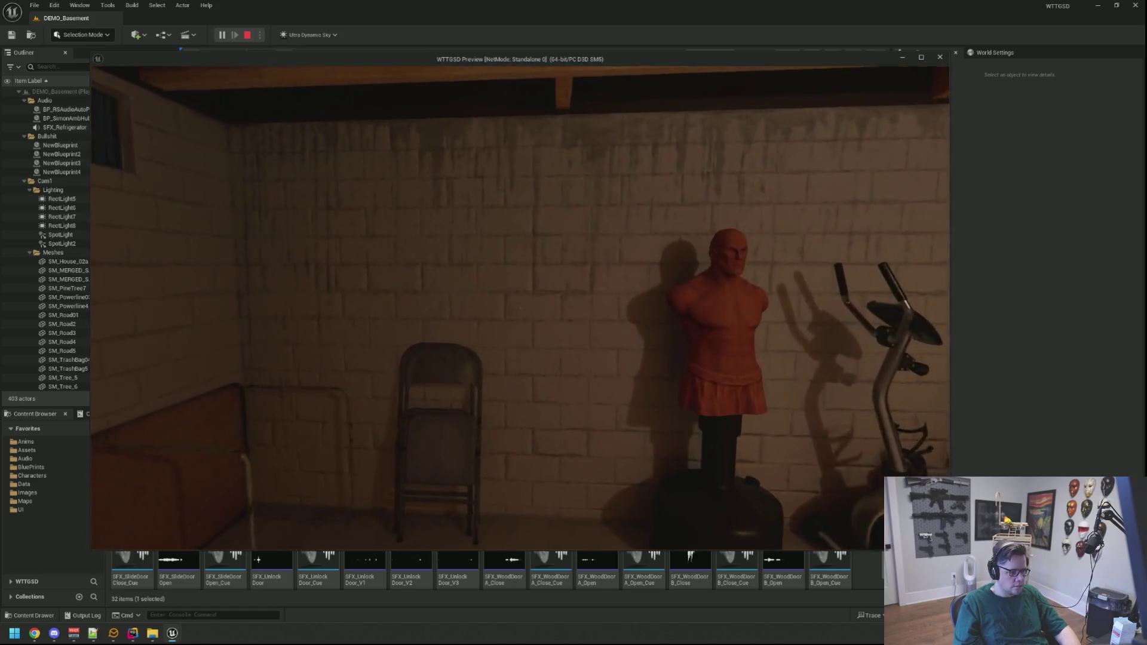
key(w)
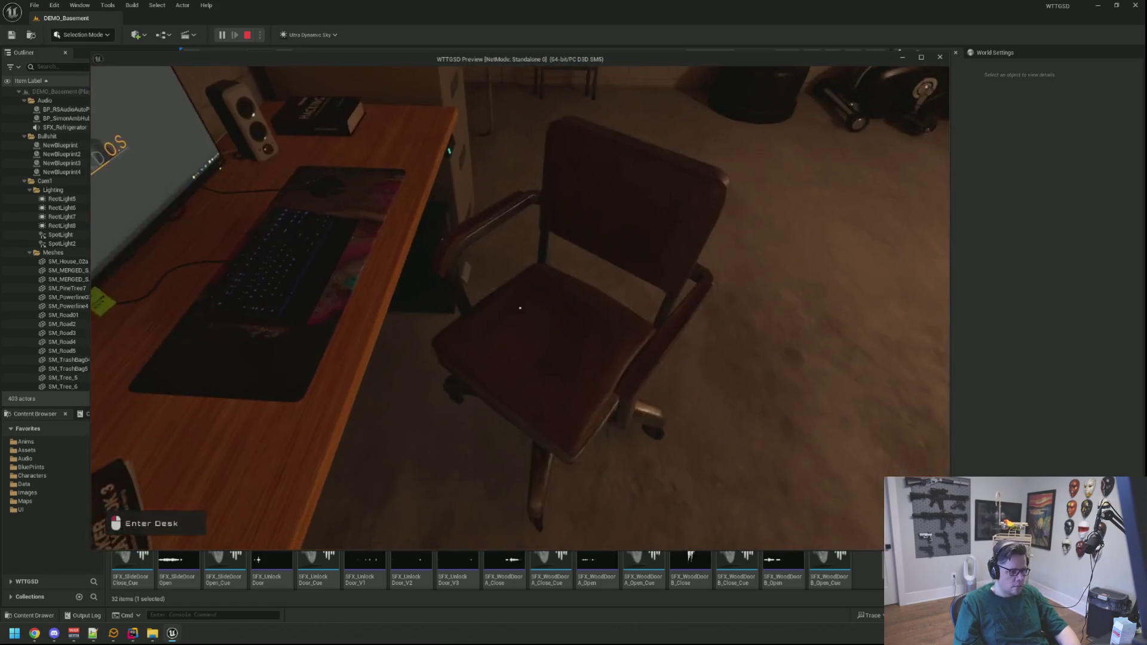
key(e)
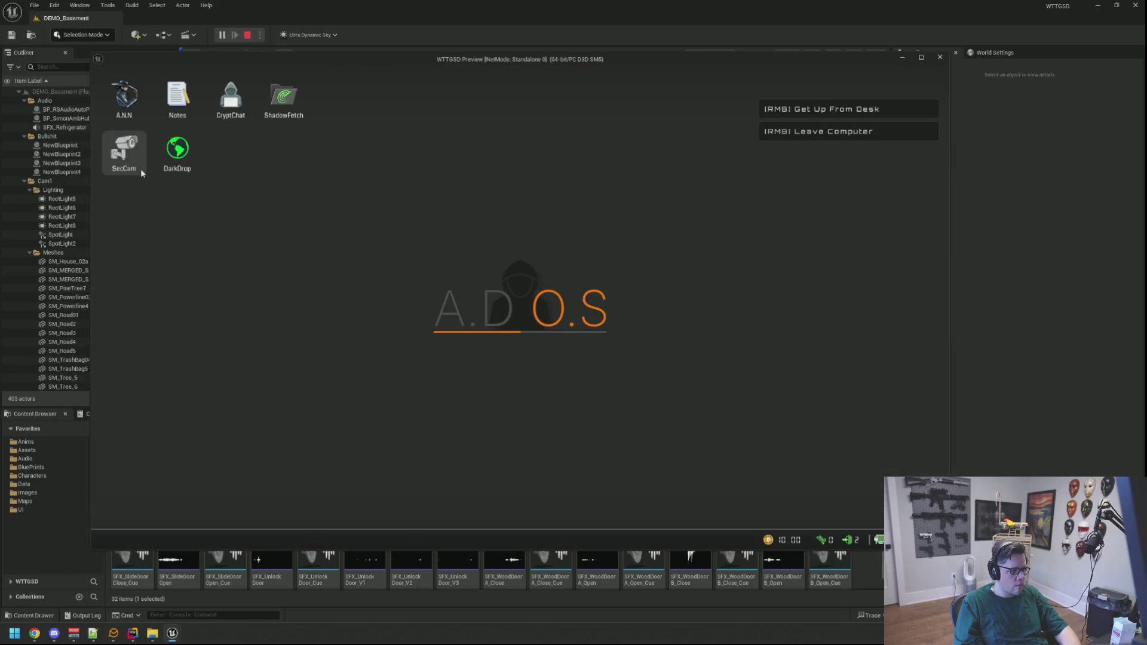
double_click(141, 169)
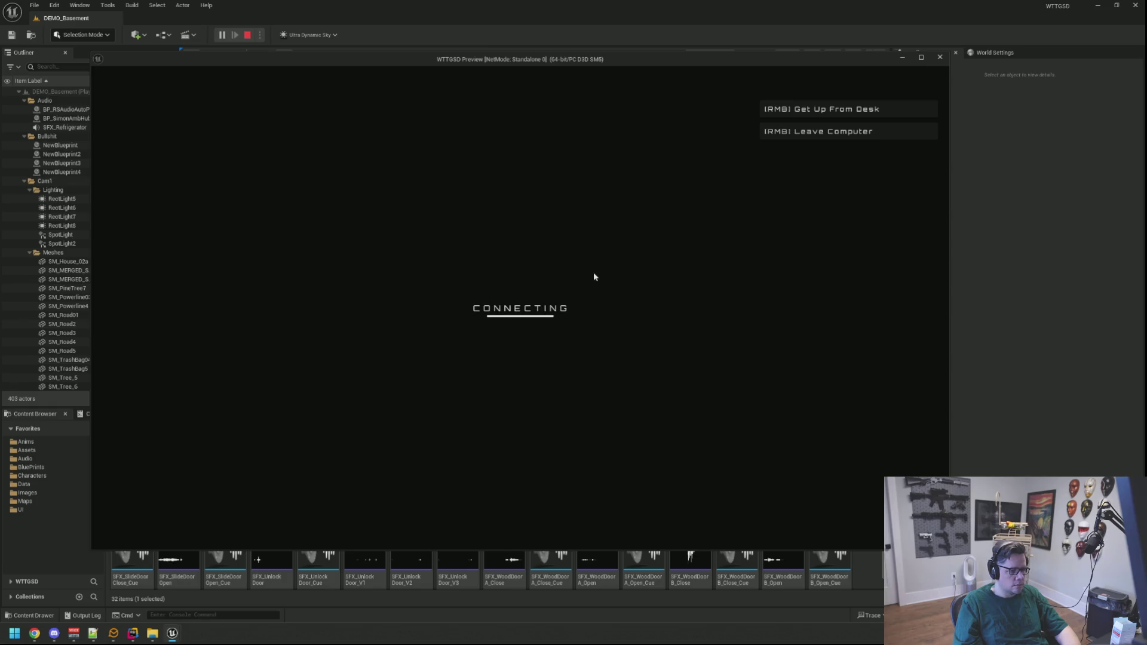